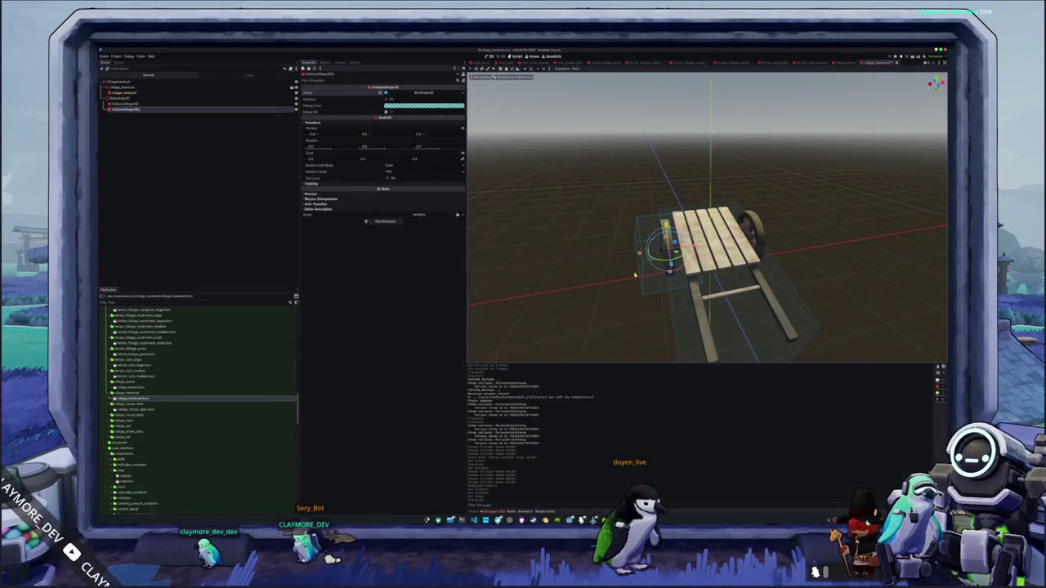
In top view, narrow the box collision shape to fit the hand cart's left wheel
key(KP_7)
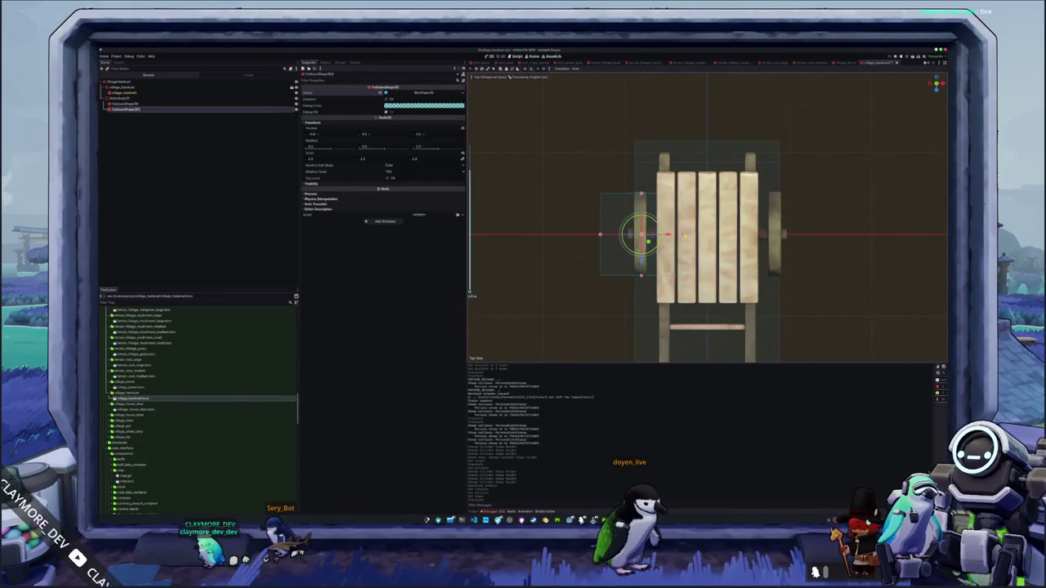
drag(600, 235, 626, 236)
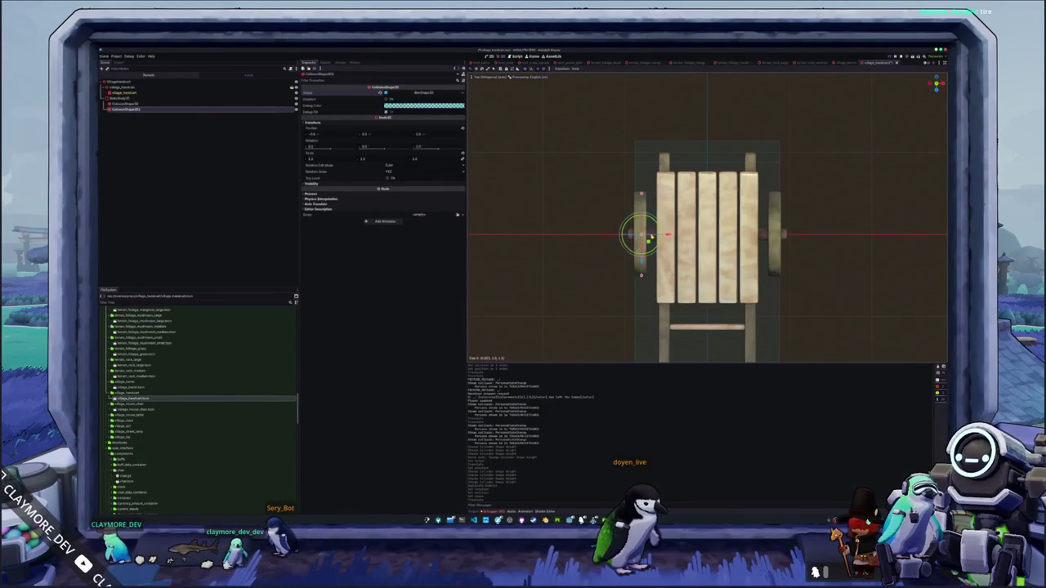
mouse_move(654, 235)
mouse_down()
mouse_move(630, 302)
mouse_move(588, 306)
mouse_move(581, 290)
mouse_up()
Duplicate the wheel collision box and shift the copy's Position X onto the right wheel
key(ctrl+d)
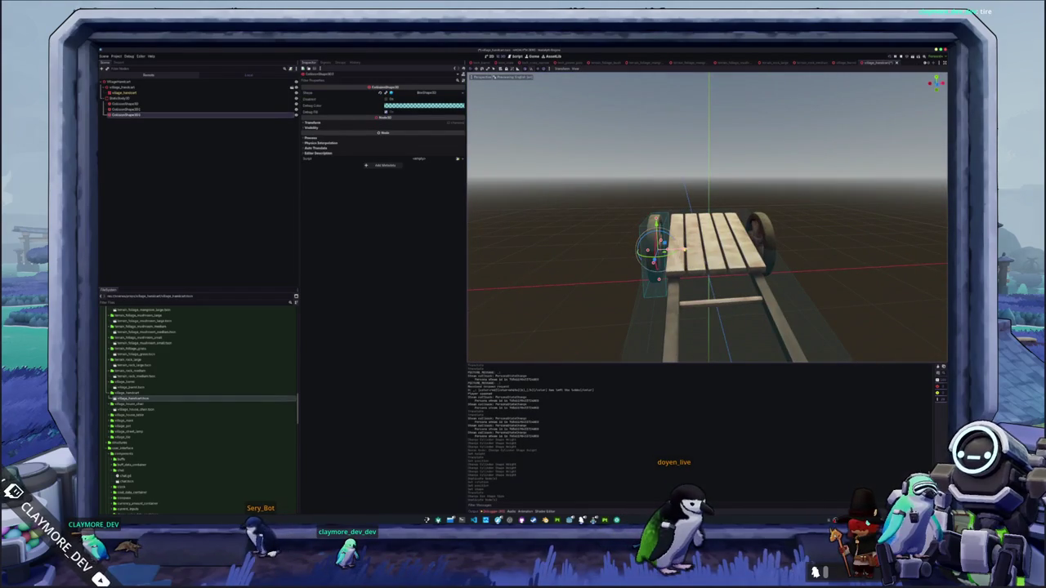
key(KP_7)
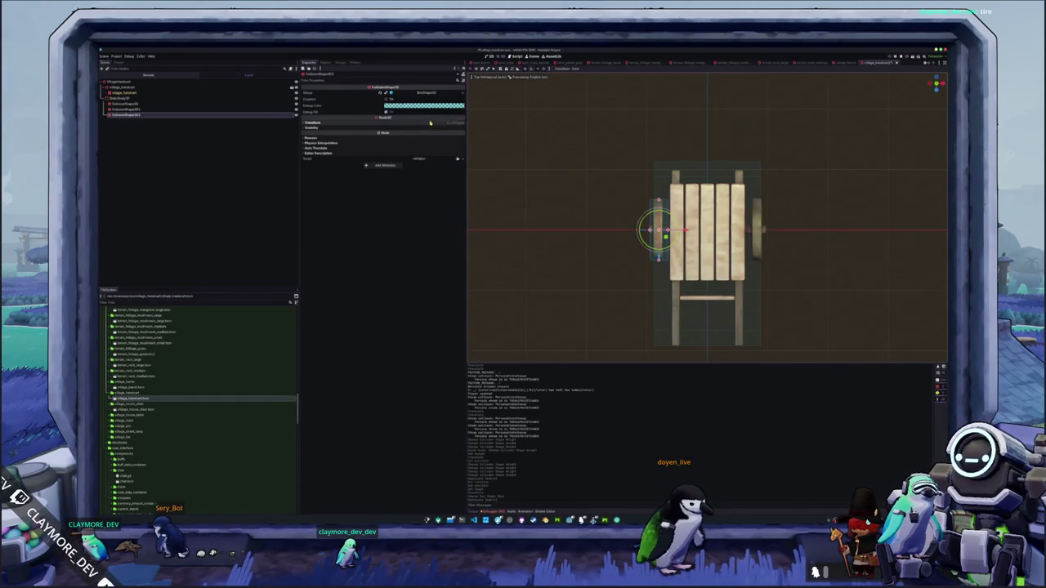
click(405, 122)
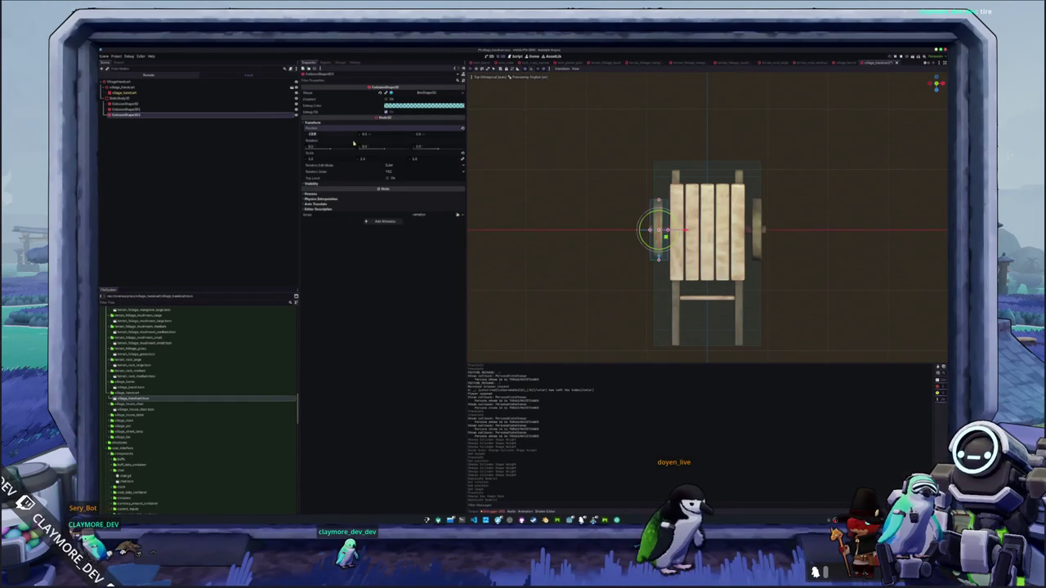
drag(358, 145, 378, 141)
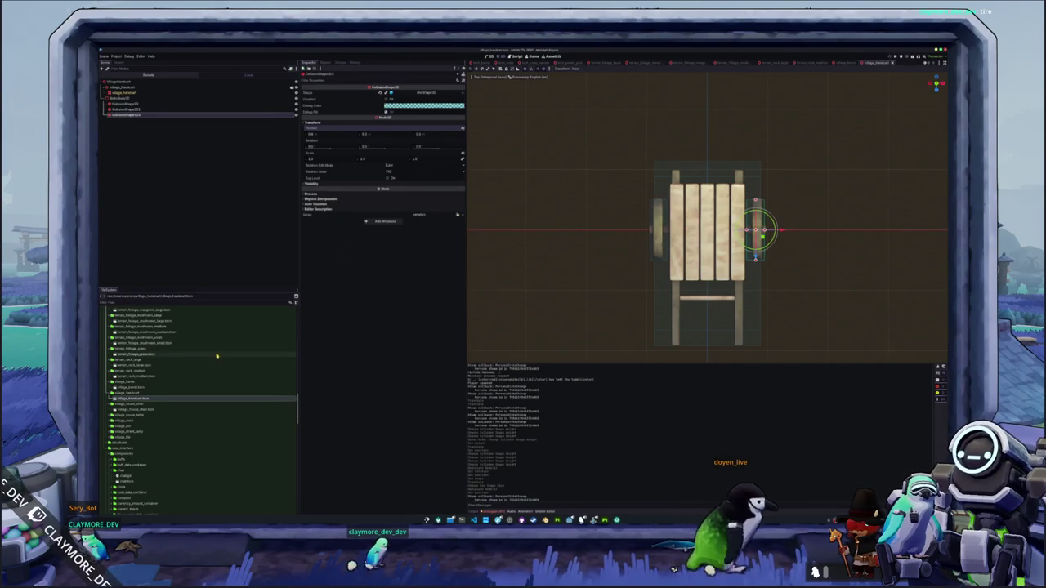
double_click(140, 410)
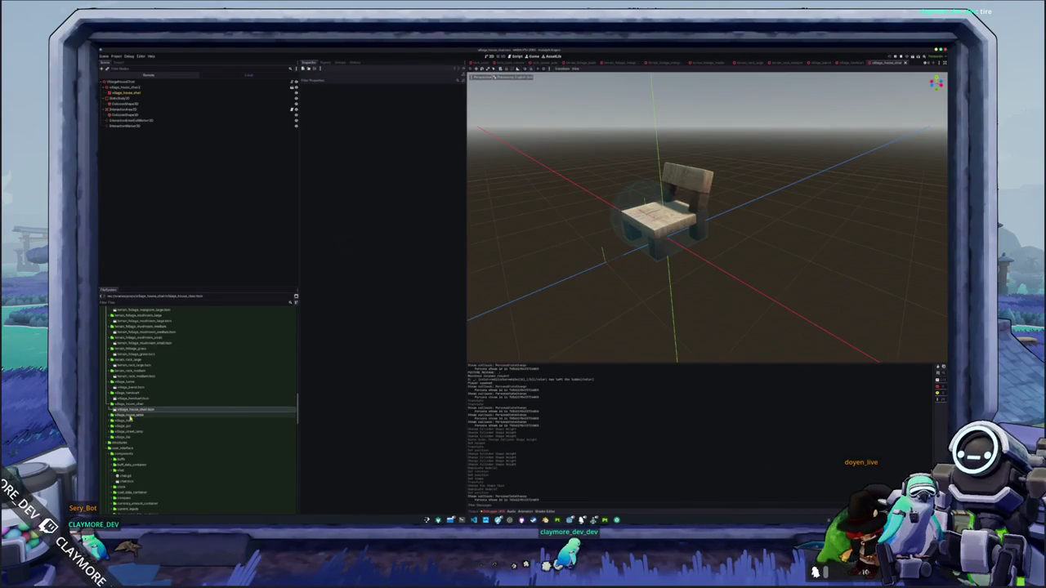
Open the table and penguin prop scenes and inspect the penguin's collision shape
click(155, 415)
double_click(159, 420)
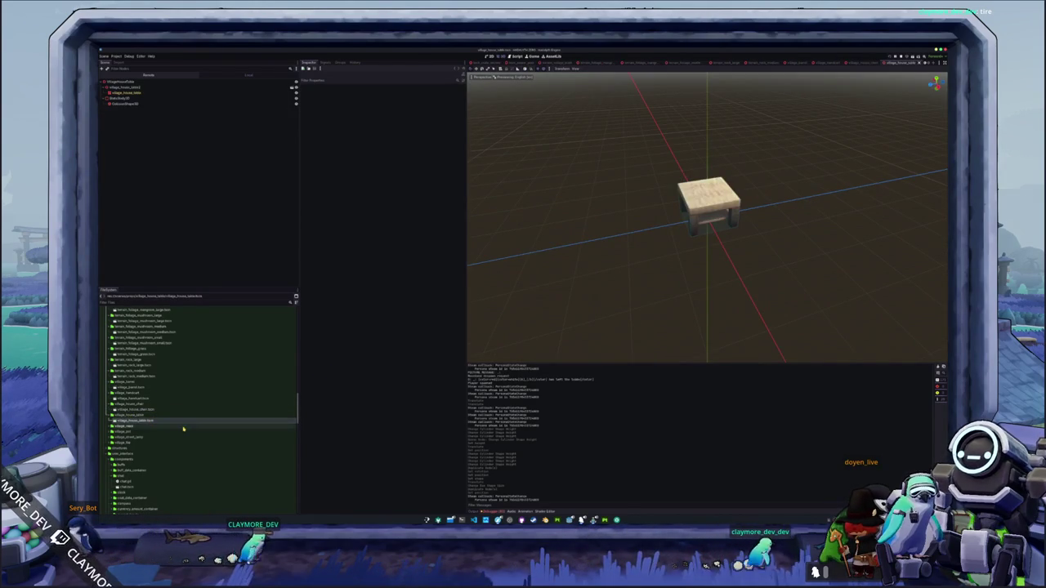
double_click(154, 427)
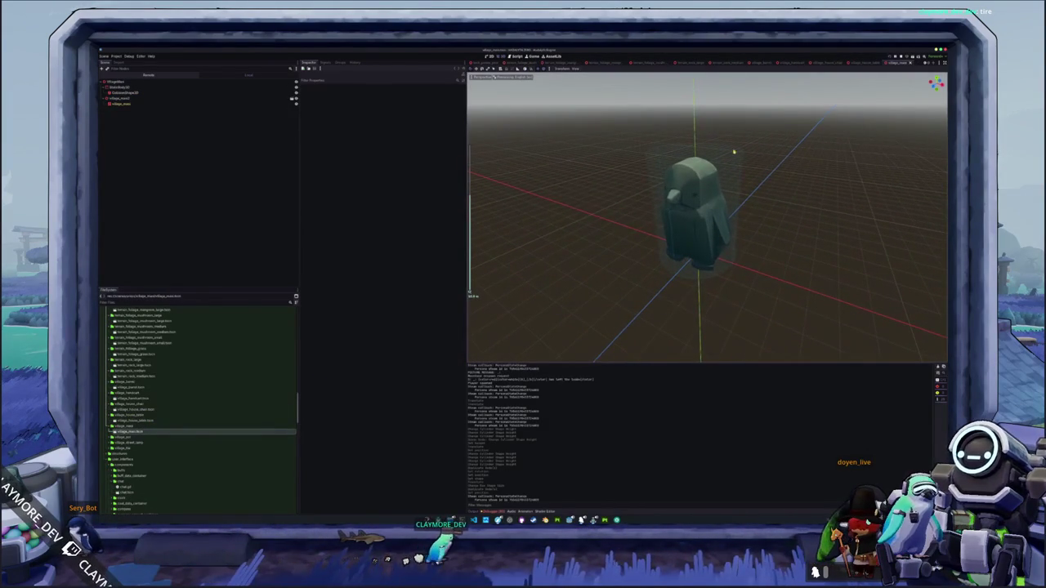
click(740, 158)
mouse_move(740, 157)
mouse_down()
mouse_move(757, 146)
mouse_move(626, 205)
mouse_up()
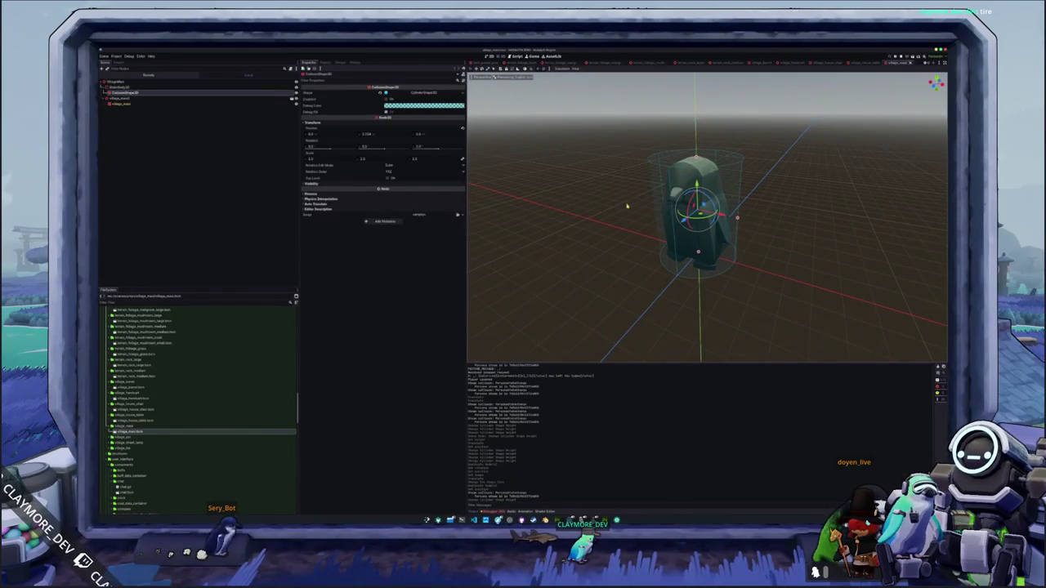
Open the village_pot, village_street_lamp and village_tile scenes
double_click(130, 442)
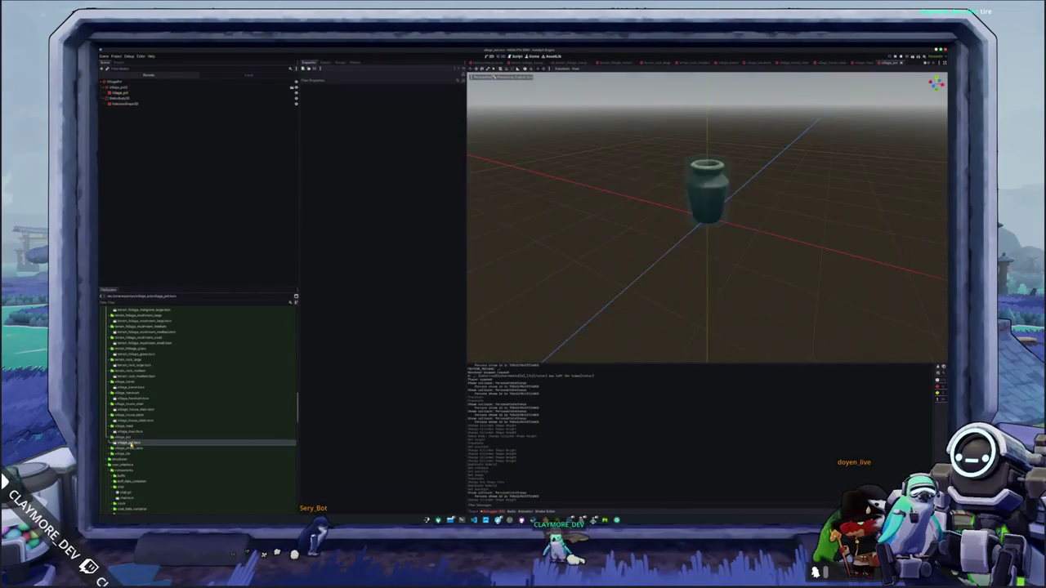
double_click(135, 402)
scroll(600, 285, down, 2)
drag(600, 285, 542, 308)
scroll(120, 398, down, 2)
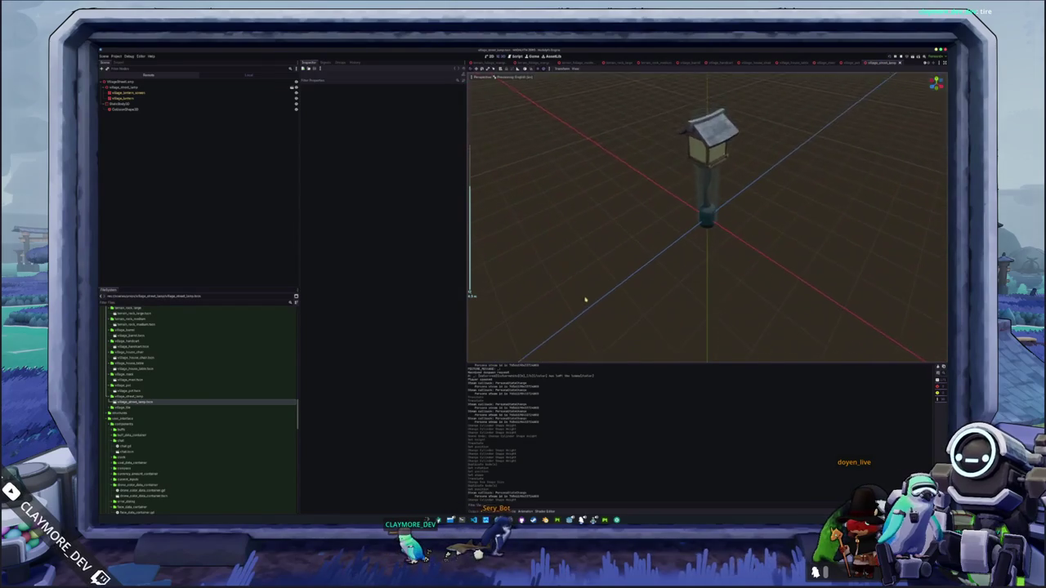
click(131, 382)
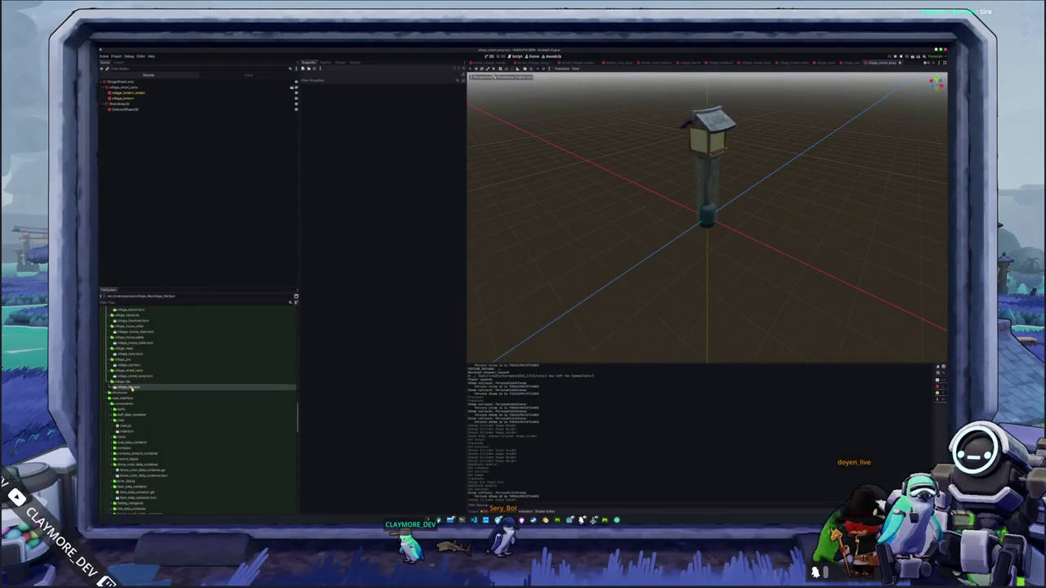
double_click(131, 387)
Browse the bug_grass and command folders and open the command_dock scene
scroll(124, 392, down, 2)
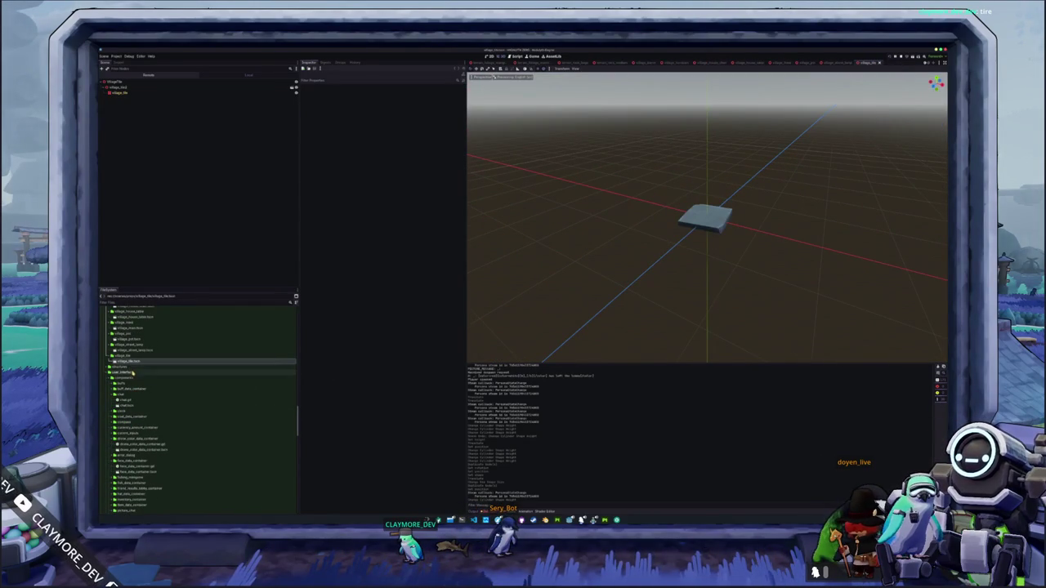
double_click(134, 372)
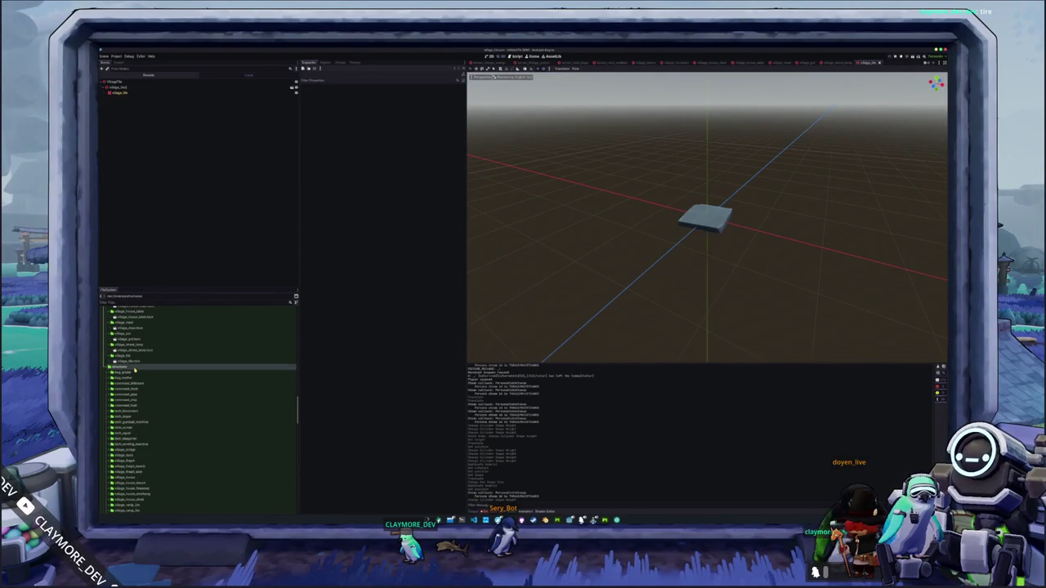
double_click(134, 372)
click(136, 383)
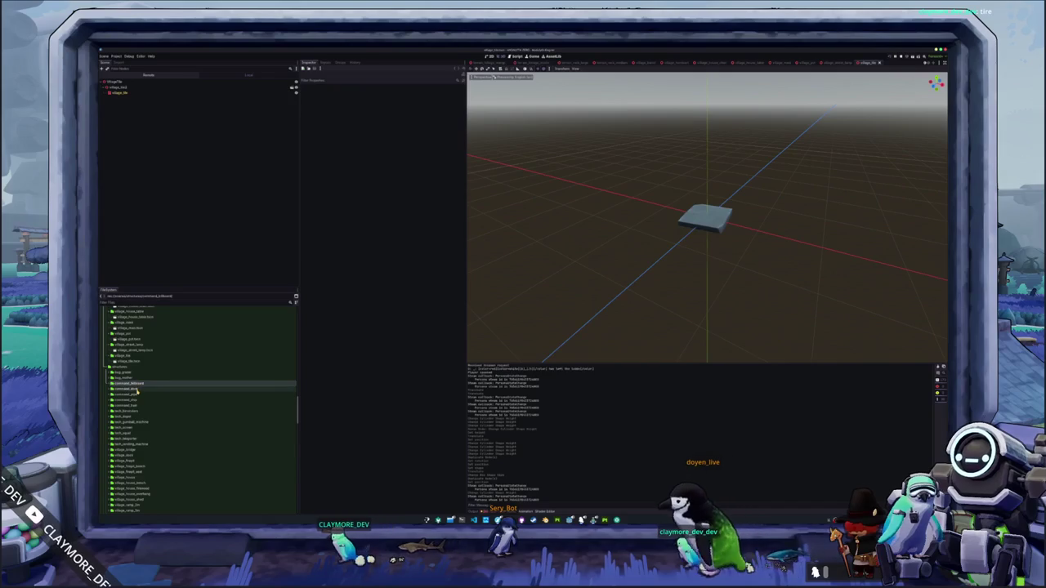
click(136, 389)
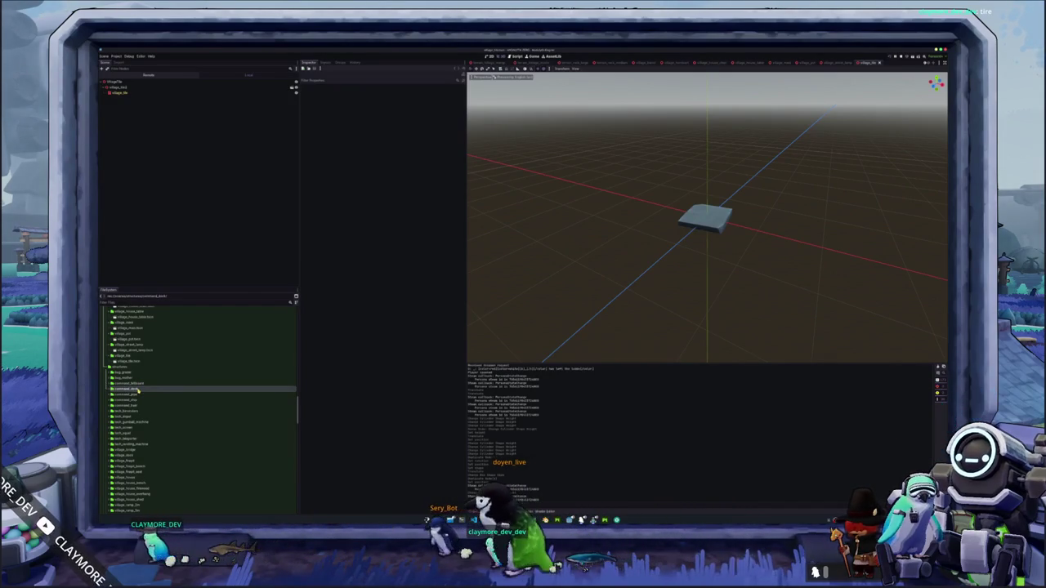
double_click(135, 395)
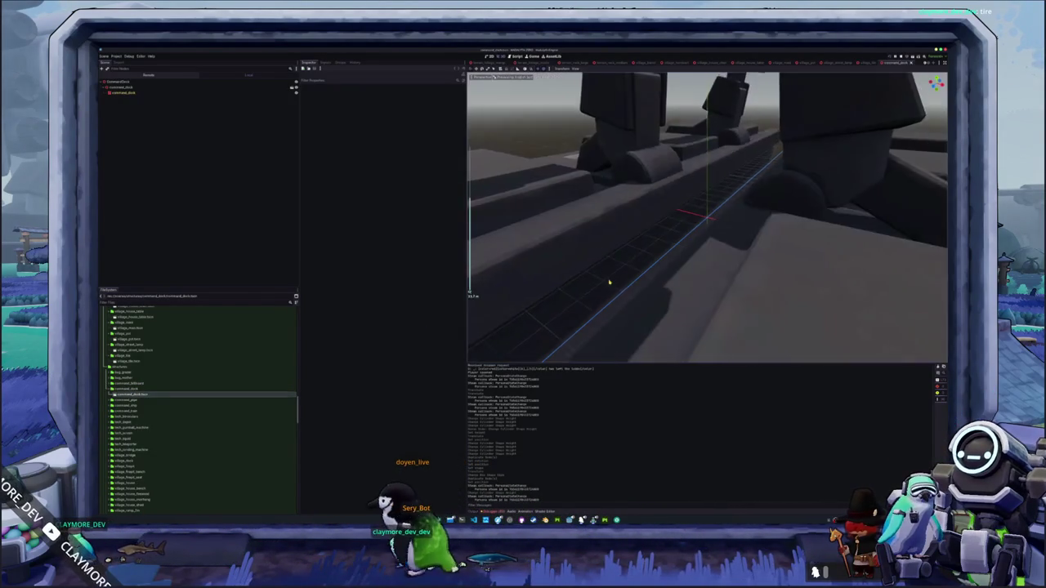
Open the command_pipe scene, then the tech_blockout scene
scroll(609, 282, down, 10)
double_click(138, 391)
double_click(139, 395)
click(136, 412)
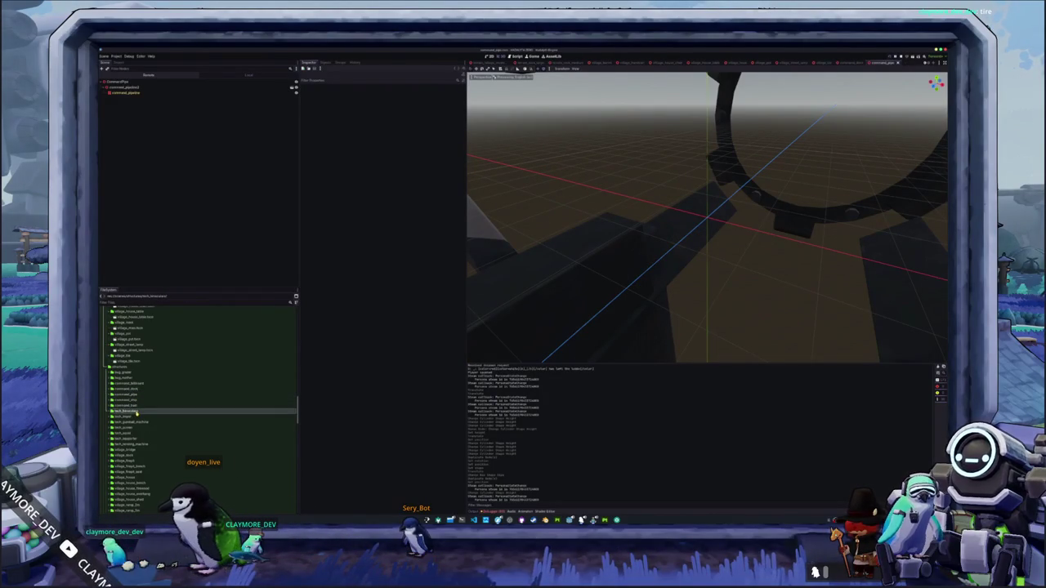
double_click(133, 417)
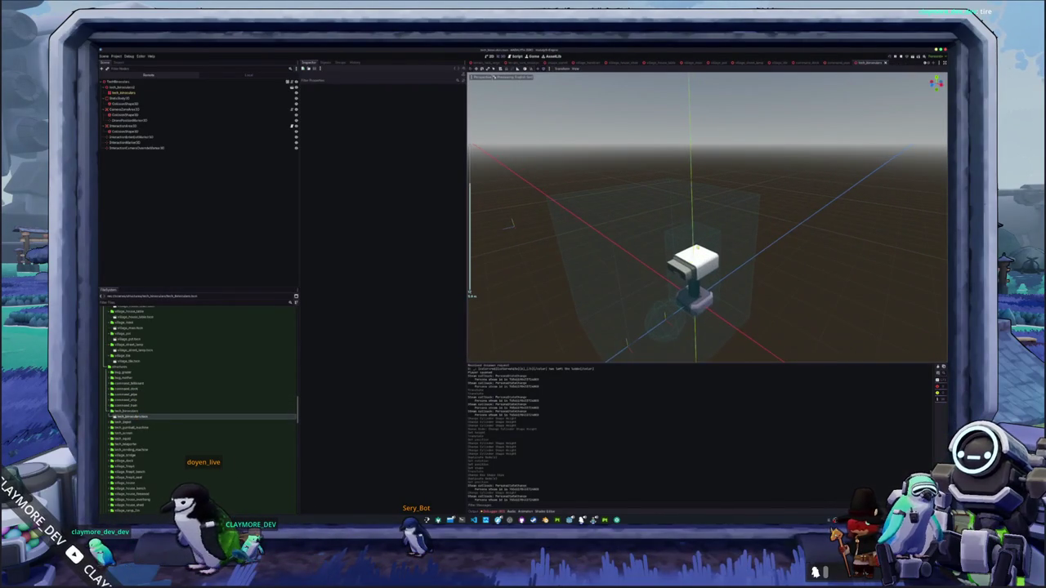
Frame and inspect the tech_blockout's collision shape and its InteractionMarker node
click(697, 245)
key(f)
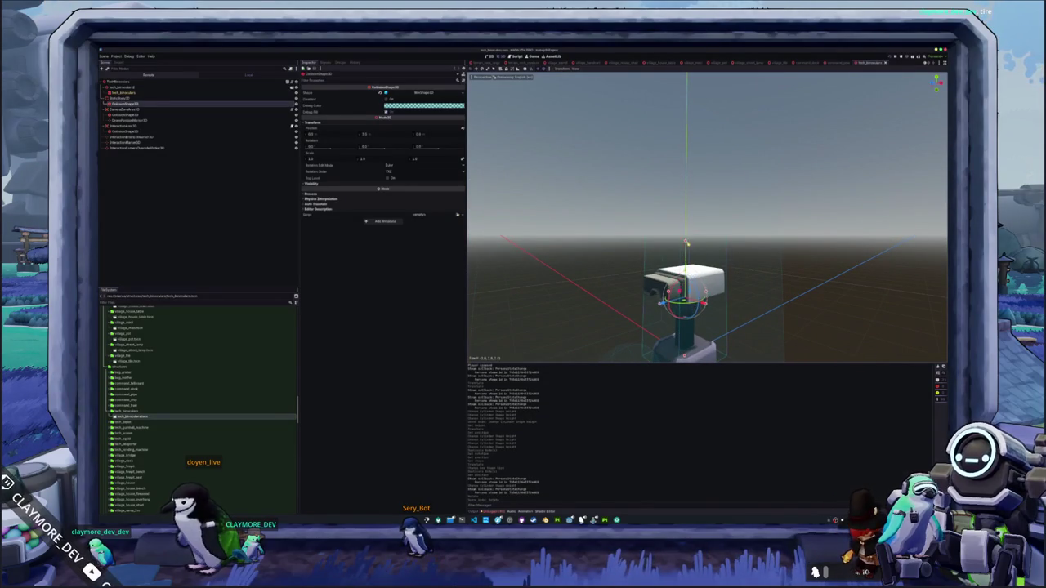
mouse_move(572, 270)
mouse_down()
mouse_move(622, 323)
mouse_move(643, 294)
mouse_up()
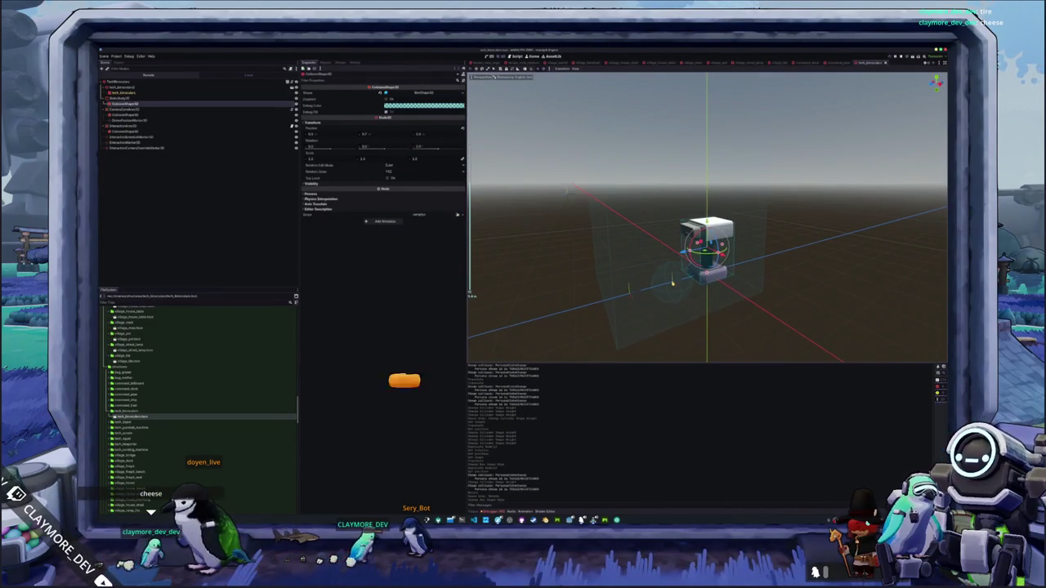
click(642, 294)
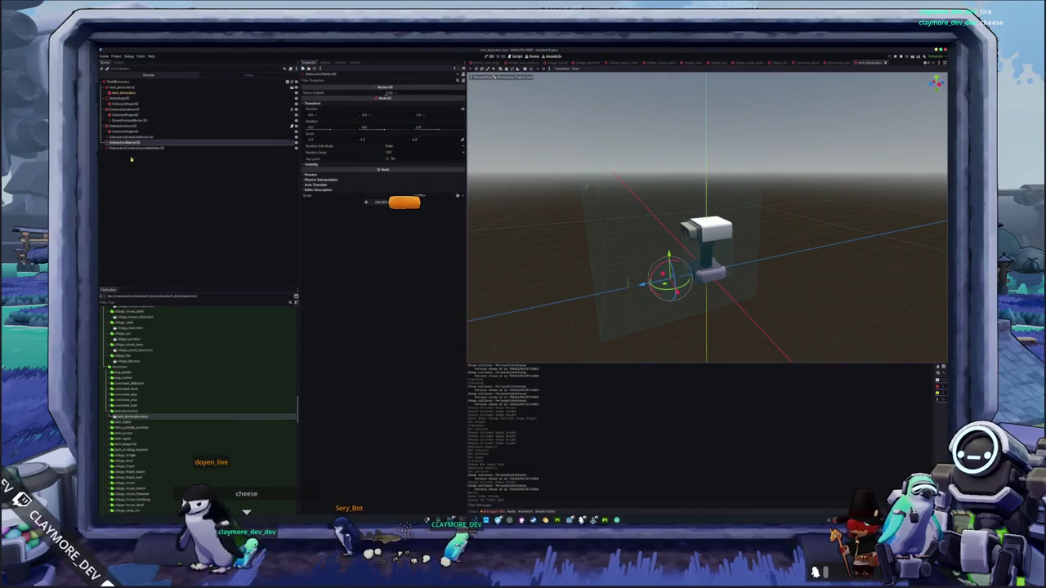
click(123, 126)
mouse_move(605, 245)
mouse_down()
mouse_move(645, 311)
mouse_move(612, 293)
mouse_up()
Open the tech_depot scene from the FileSystem dock
scroll(291, 350, down, 1)
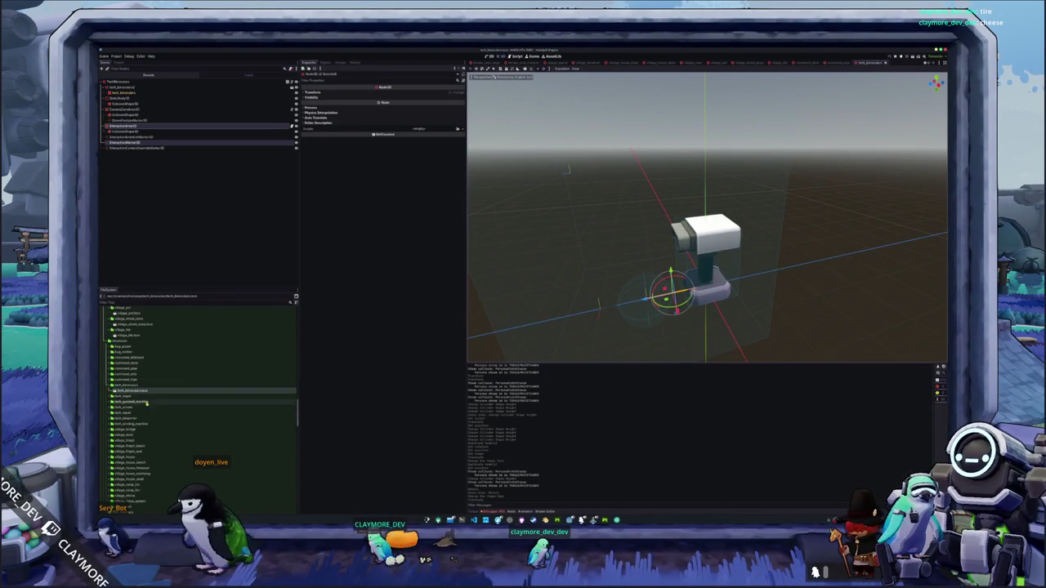
double_click(131, 402)
scroll(631, 252, down, 5)
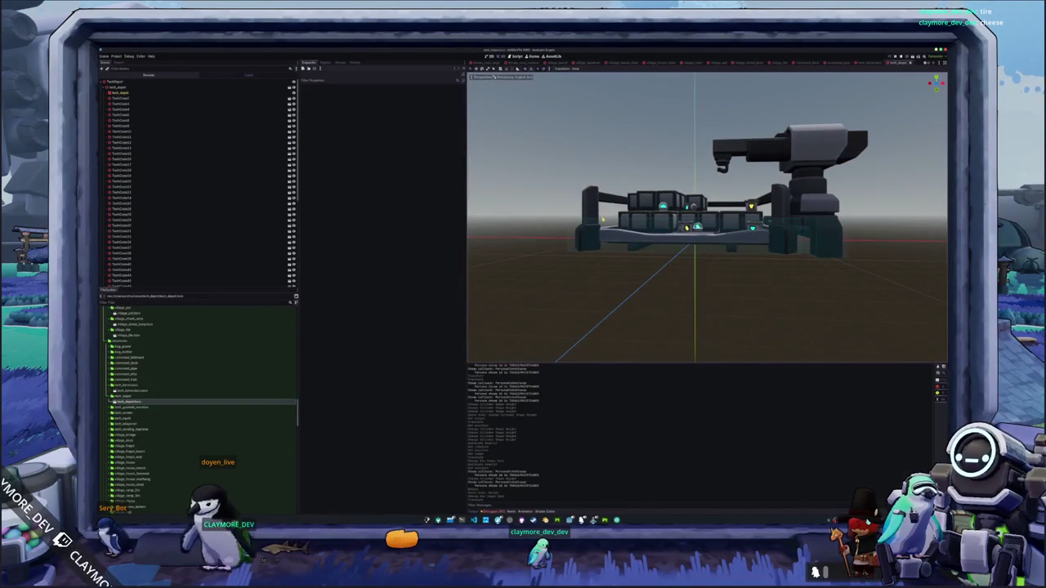
Select the turret's cylinder collision shape and view the whole depot platform
click(631, 252)
scroll(631, 252, up, 3)
scroll(702, 233, up, 3)
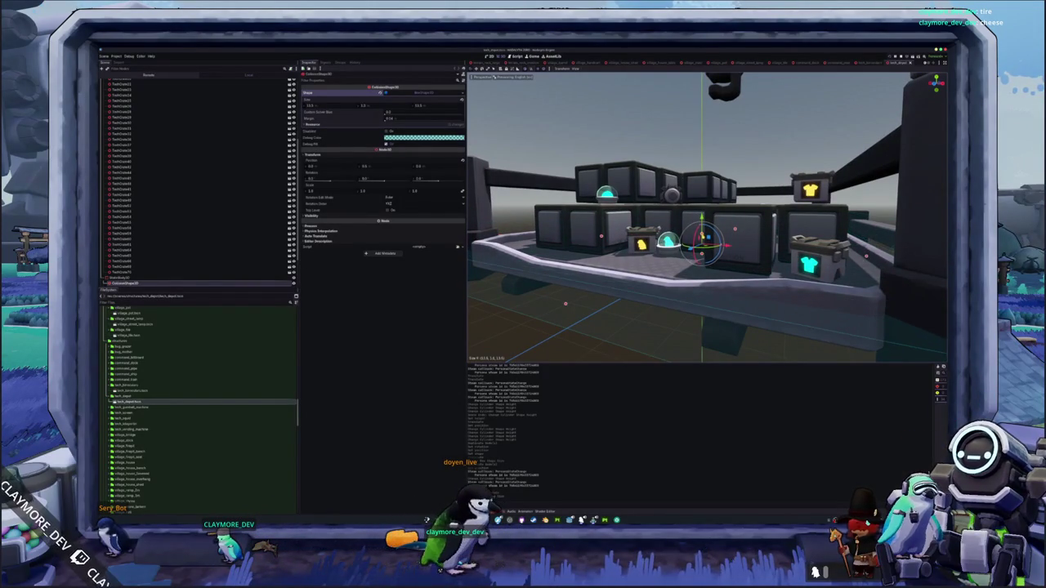
scroll(623, 272, down, 4)
drag(572, 278, 624, 272)
scroll(623, 272, up, 5)
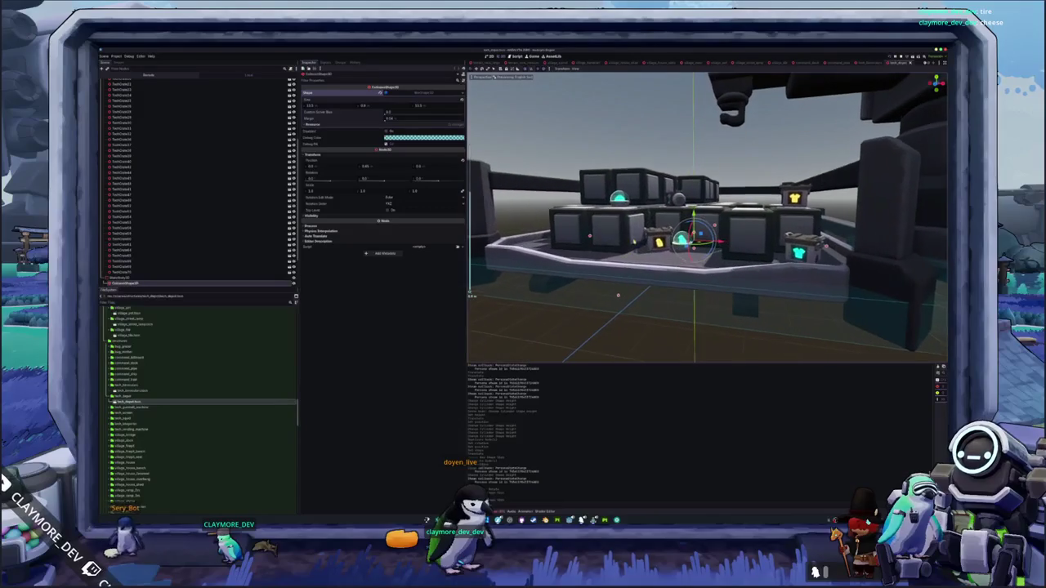
scroll(624, 272, down, 2)
scroll(707, 216, up, 5)
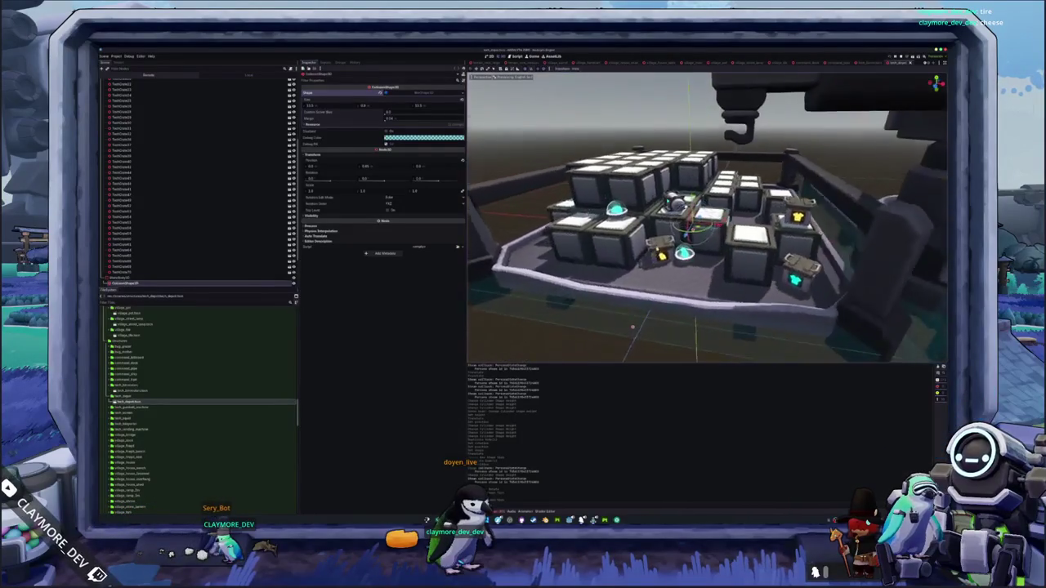
scroll(707, 216, down, 3)
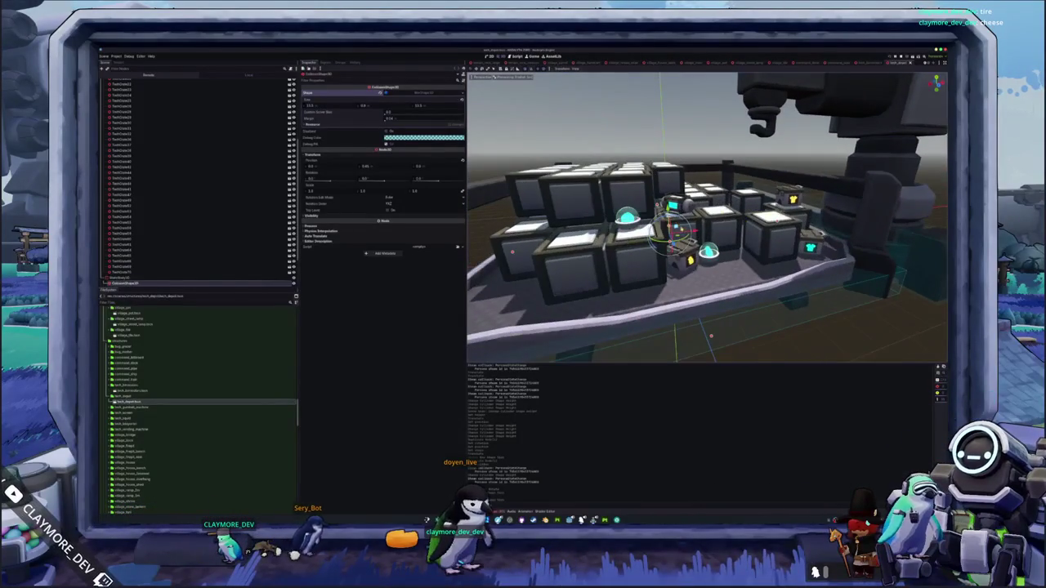
scroll(707, 217, down, 4)
drag(707, 216, 725, 271)
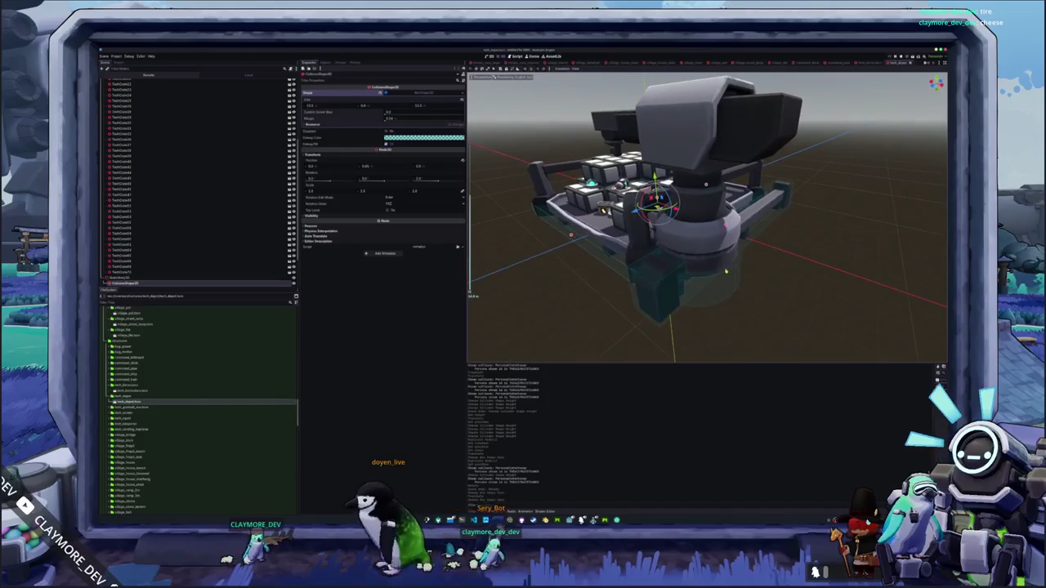
Duplicate the cylinder collision shape and lift the copy up the turret column along Y
key(ctrl+z)
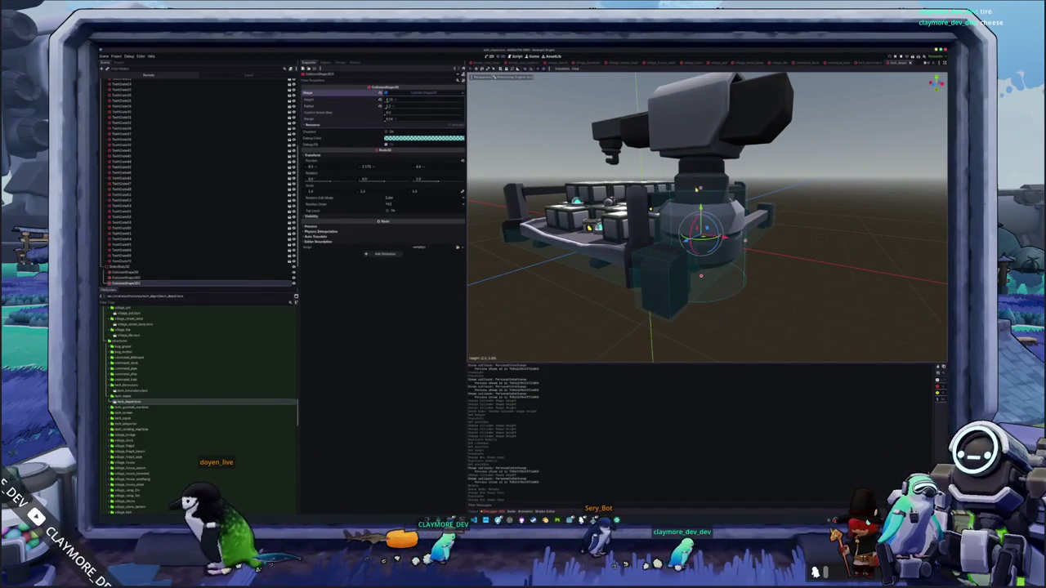
mouse_move(707, 216)
mouse_down()
mouse_move(735, 220)
mouse_move(695, 218)
mouse_up()
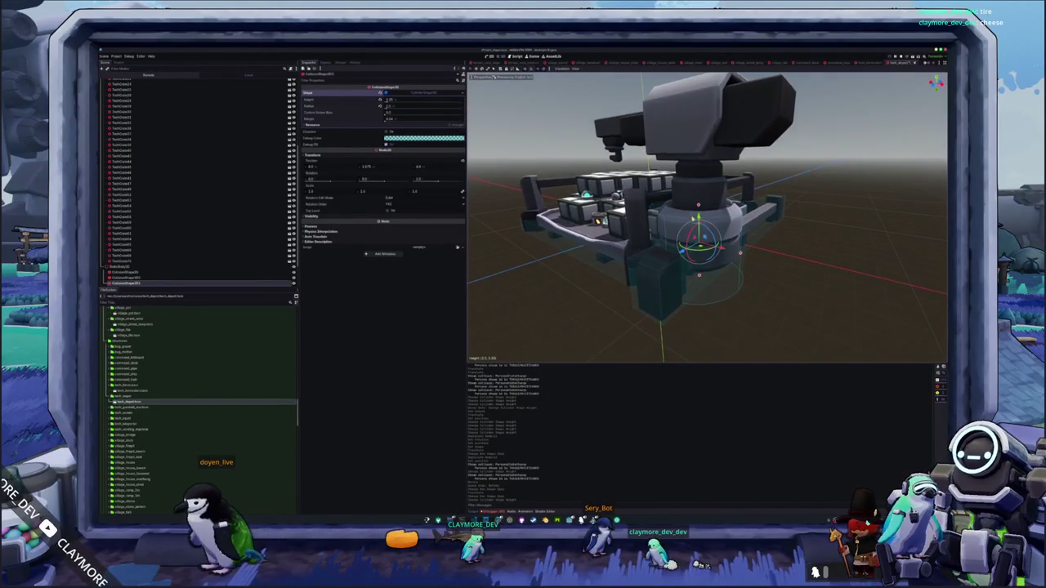
key(ctrl+d)
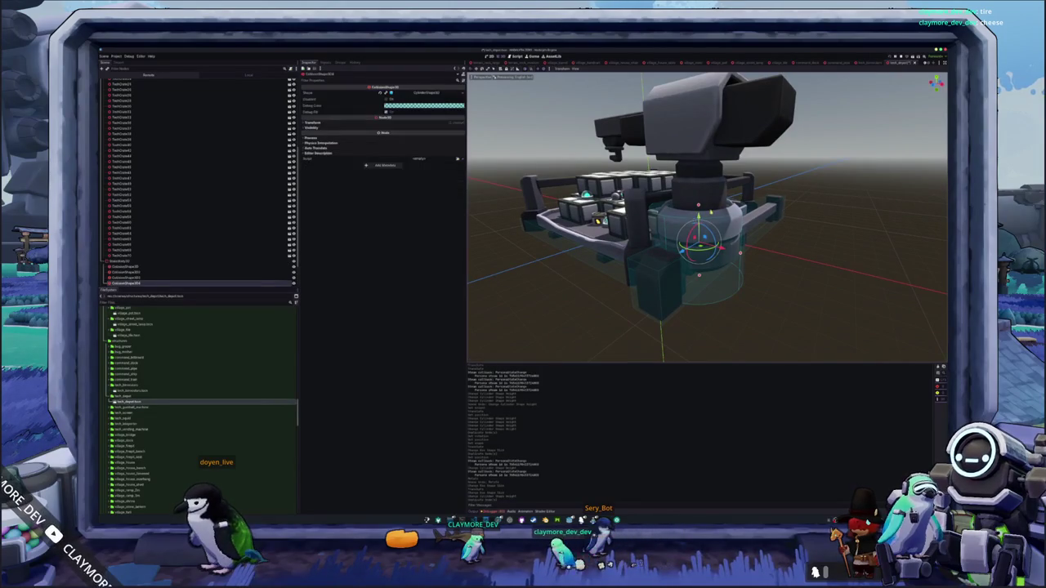
mouse_move(703, 218)
mouse_down()
mouse_move(682, 214)
mouse_move(695, 217)
mouse_up()
key(g)
key(y)
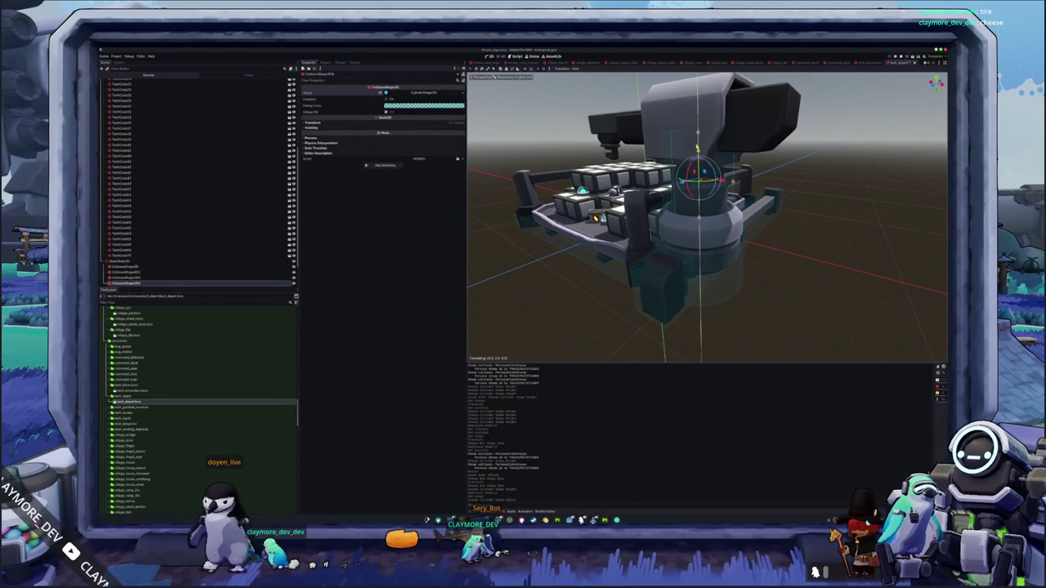
drag(703, 217, 662, 214)
scroll(695, 205, up, 3)
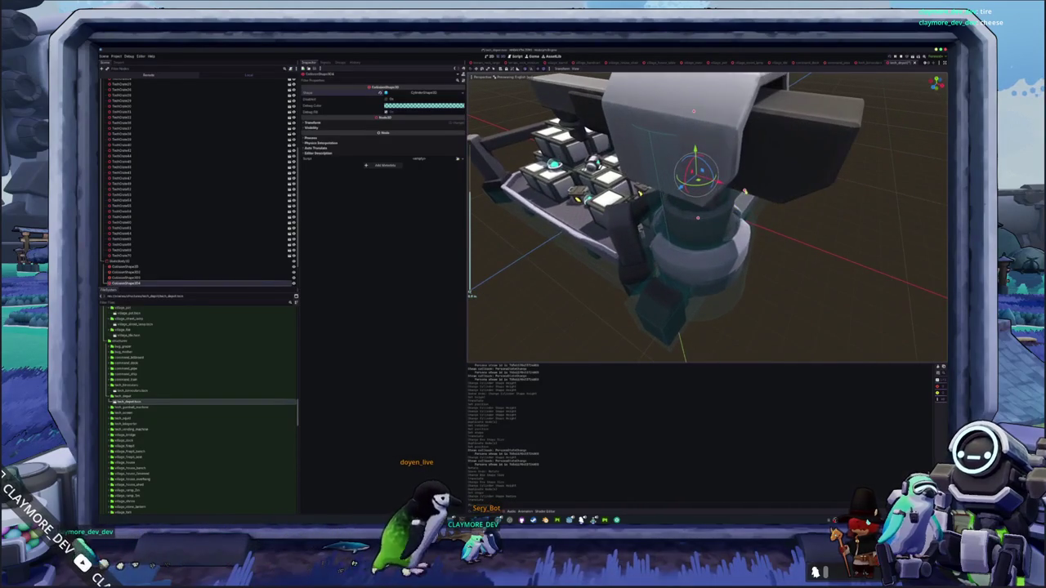
scroll(703, 218, down, 3)
drag(703, 217, 645, 212)
drag(700, 146, 701, 166)
Change the collision shape to a New BoxShape3D
scroll(196, 269, down, 2)
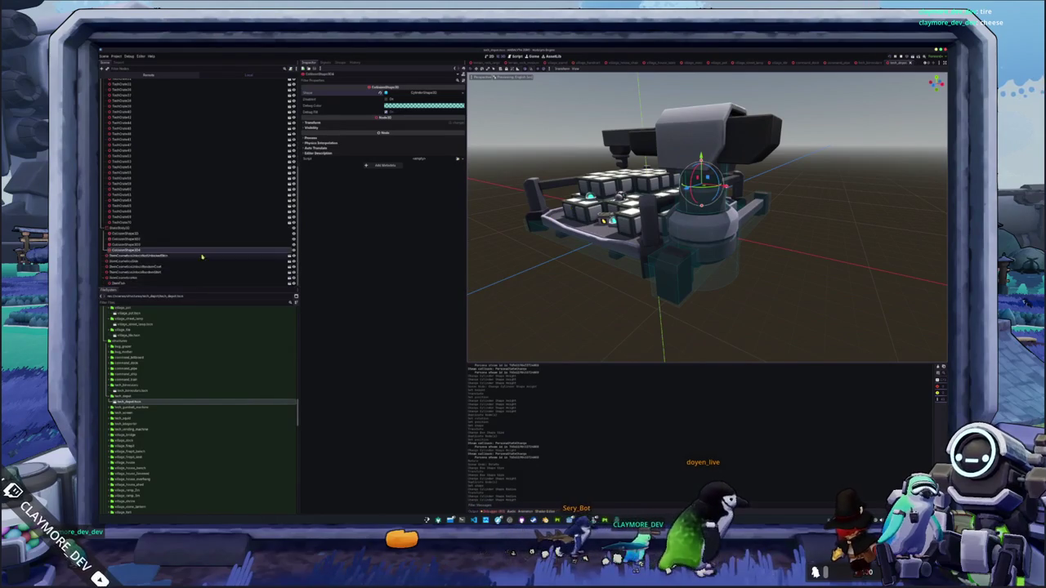
click(462, 94)
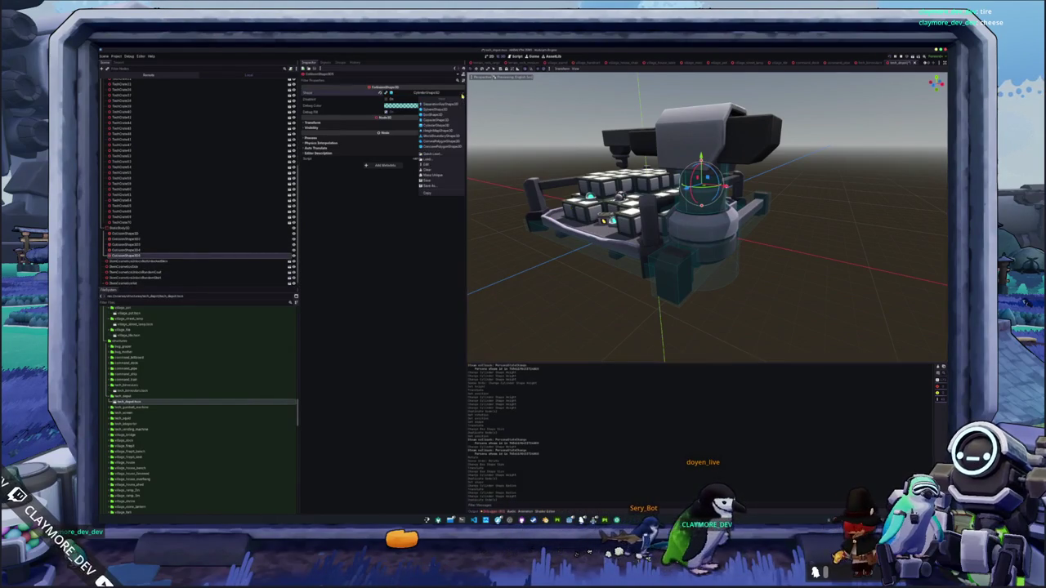
click(438, 120)
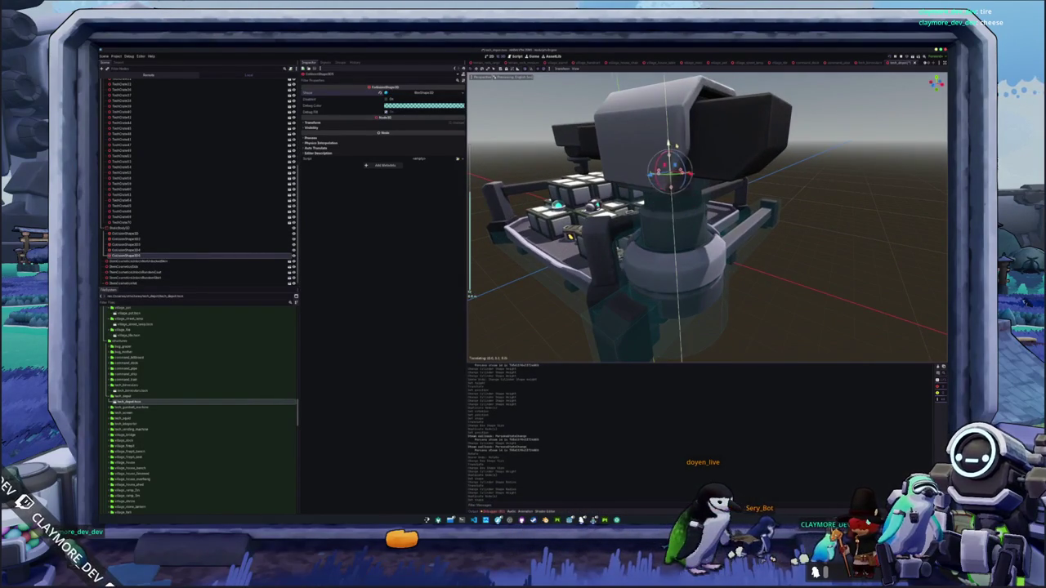
scroll(707, 217, down, 3)
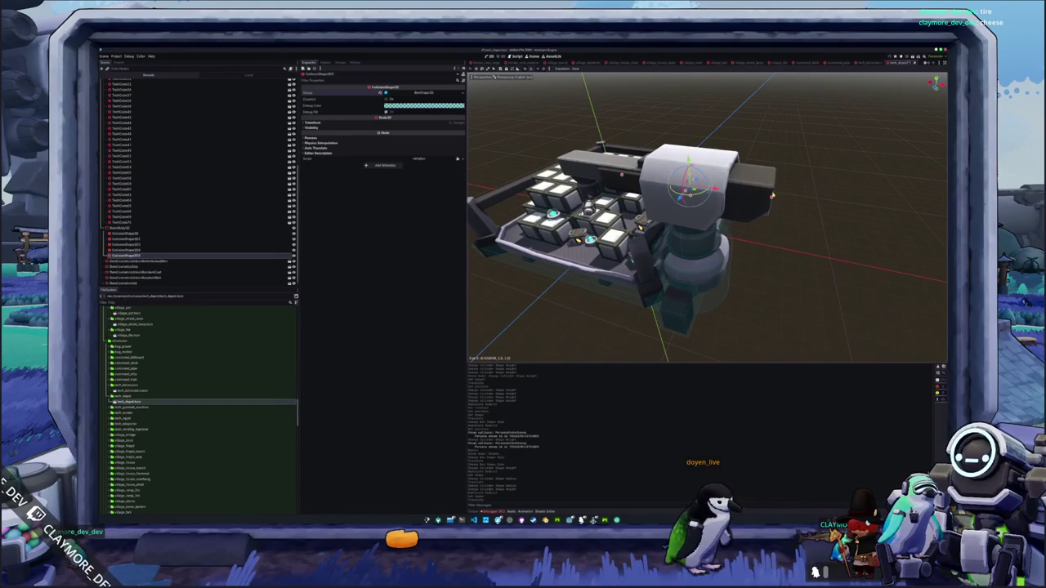
scroll(707, 217, up, 3)
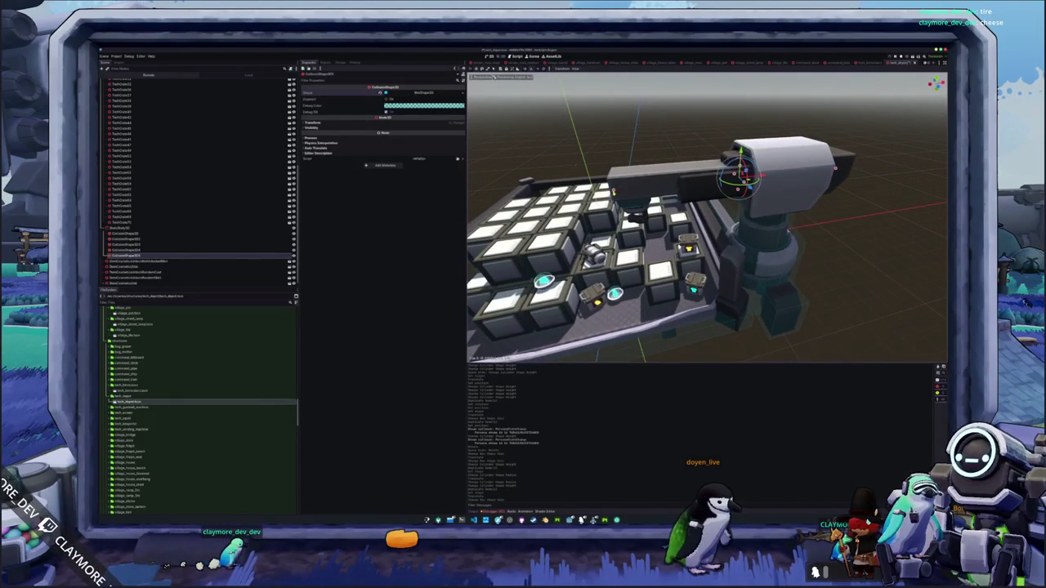
scroll(707, 217, up, 3)
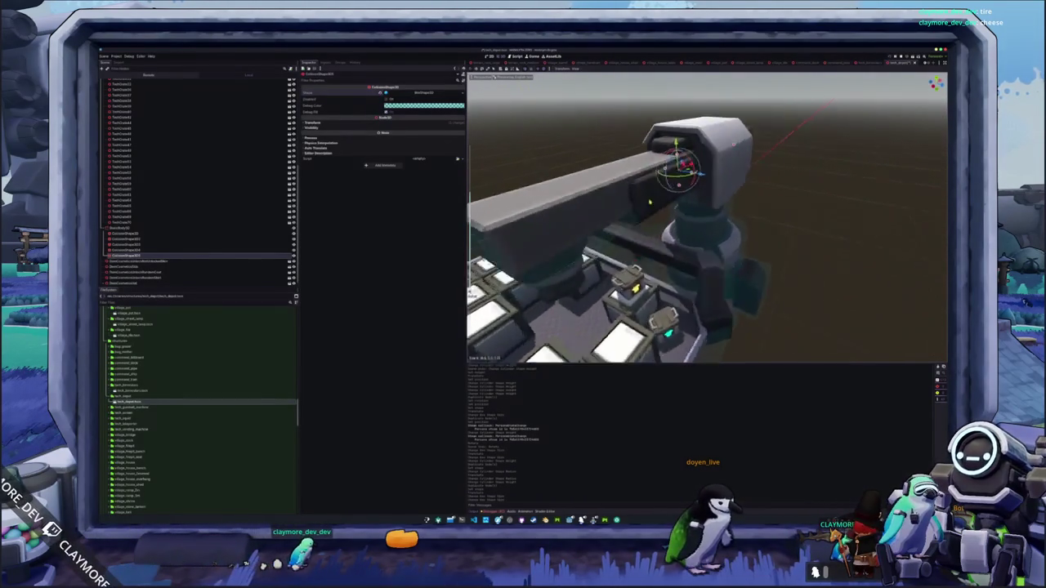
scroll(707, 216, up, 3)
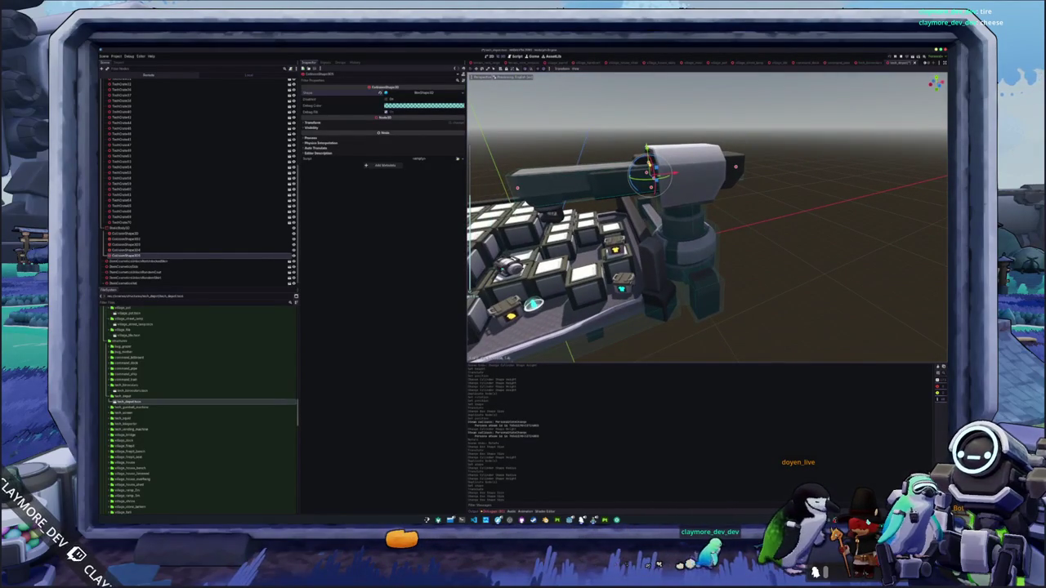
Duplicate the turret's box collision shapes and tilt a copy about 3 degrees along the arm
key(ctrl+d)
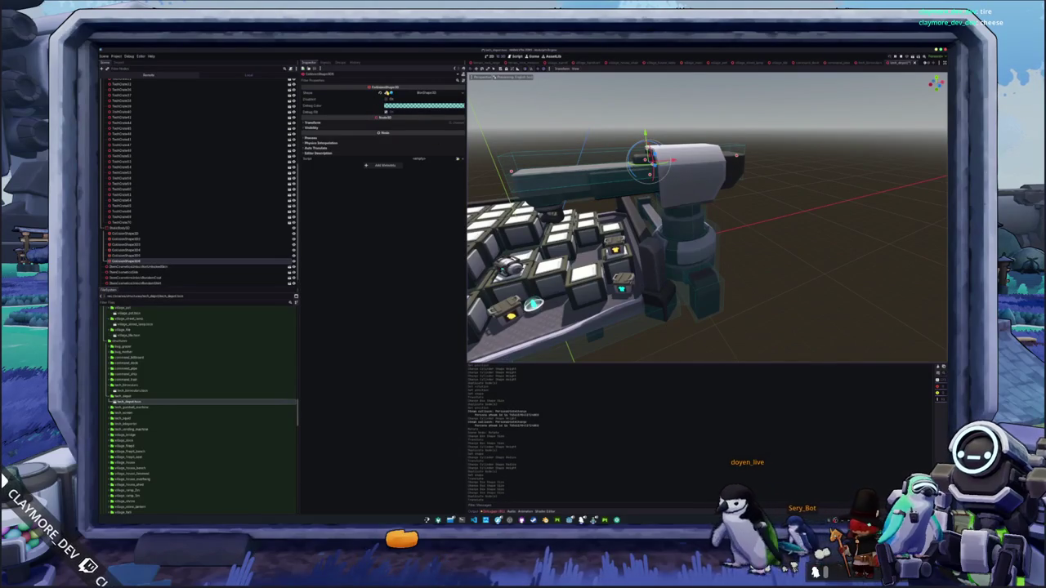
click(445, 95)
scroll(471, 293, up, 4)
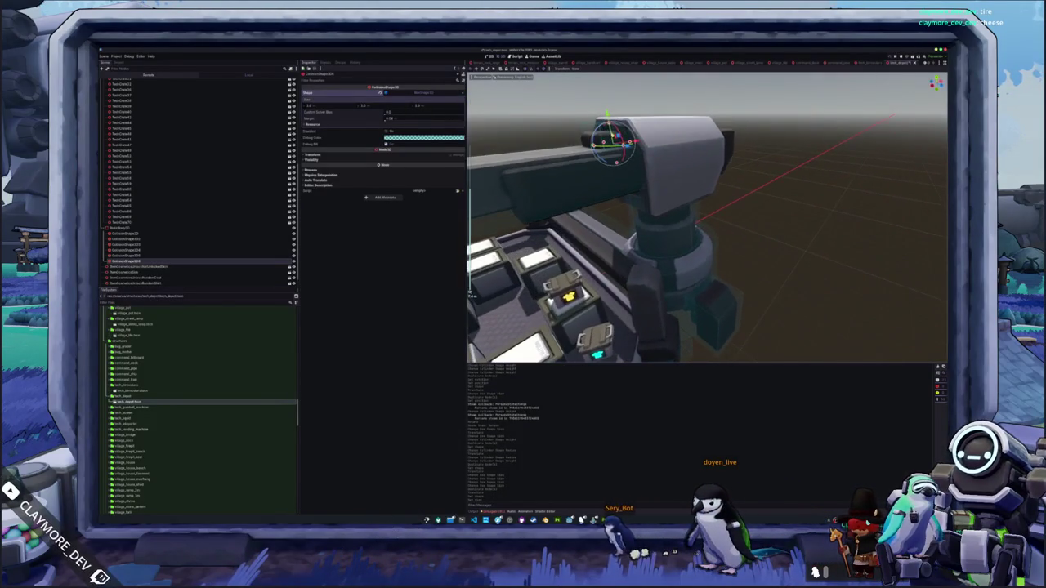
drag(621, 246, 589, 278)
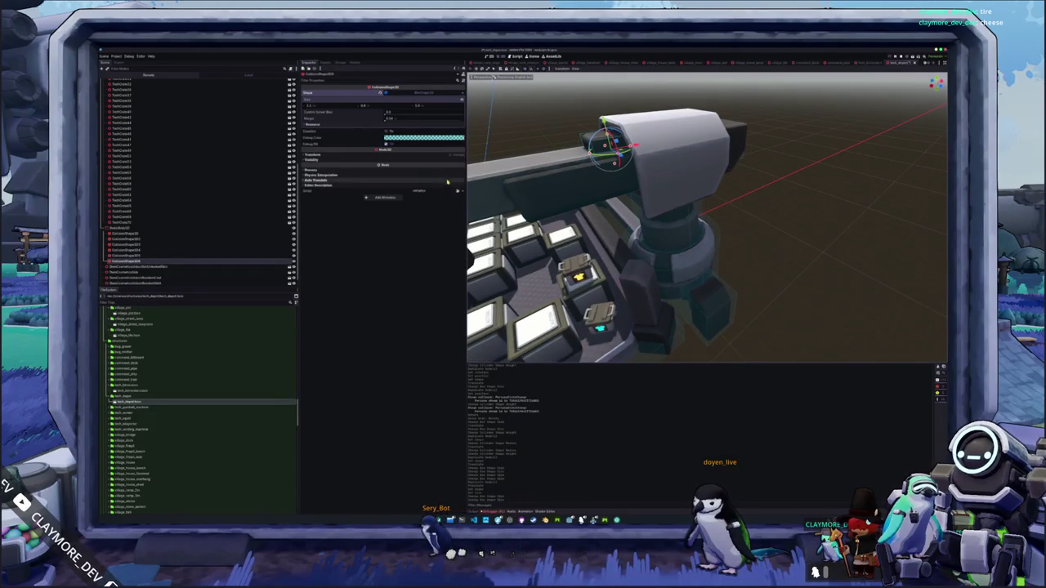
click(135, 255)
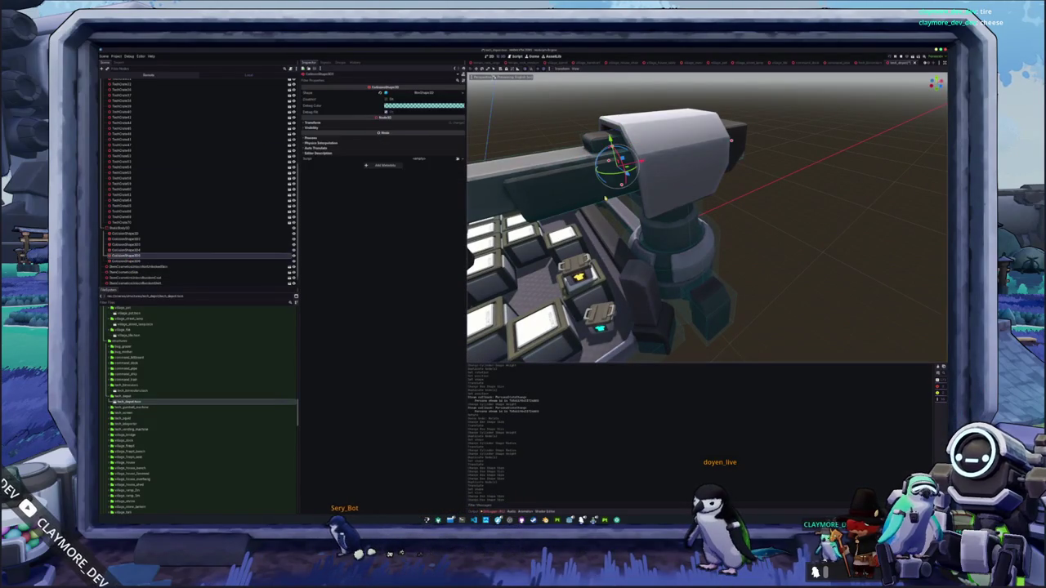
key(ctrl+d)
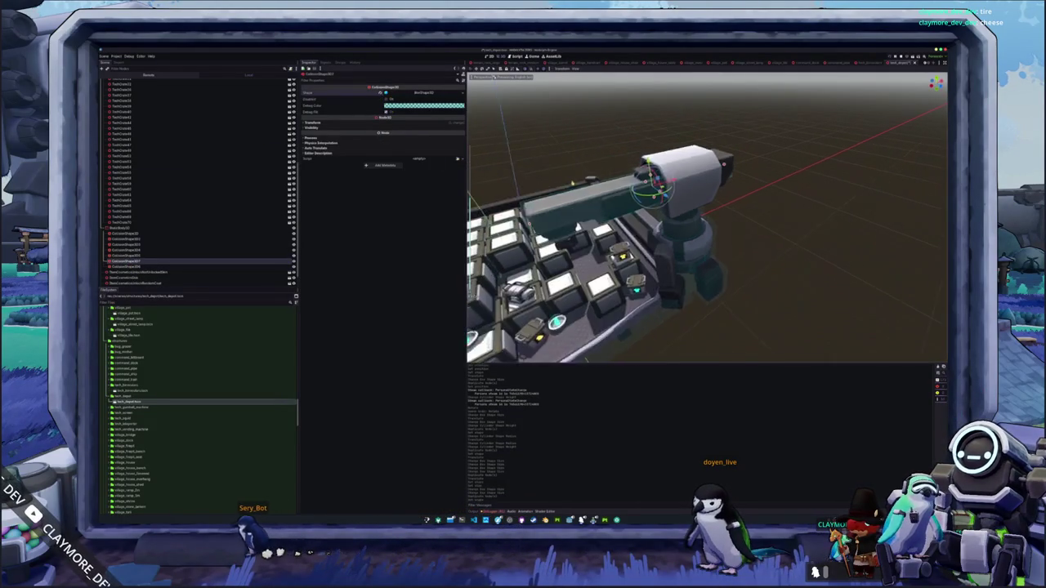
drag(647, 188, 605, 193)
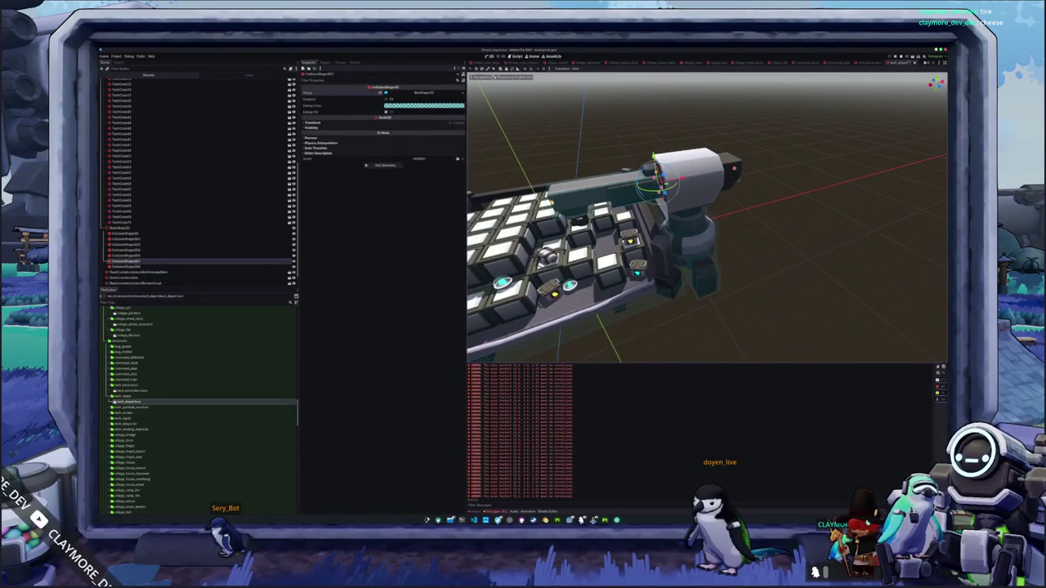
Slide the collision box further along the crane arm and fine-tune its height
click(554, 202)
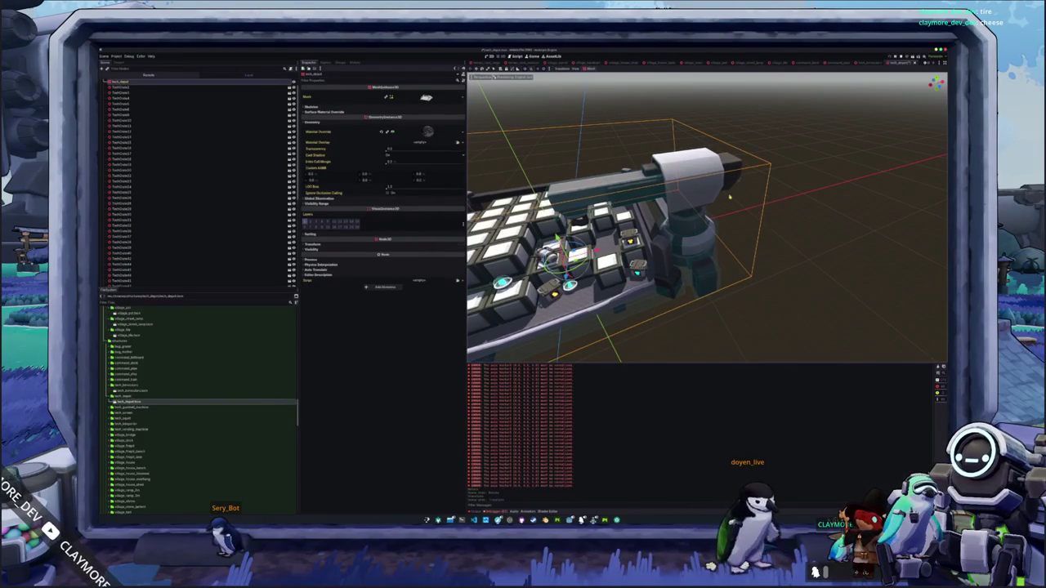
click(555, 225)
click(555, 224)
click(658, 176)
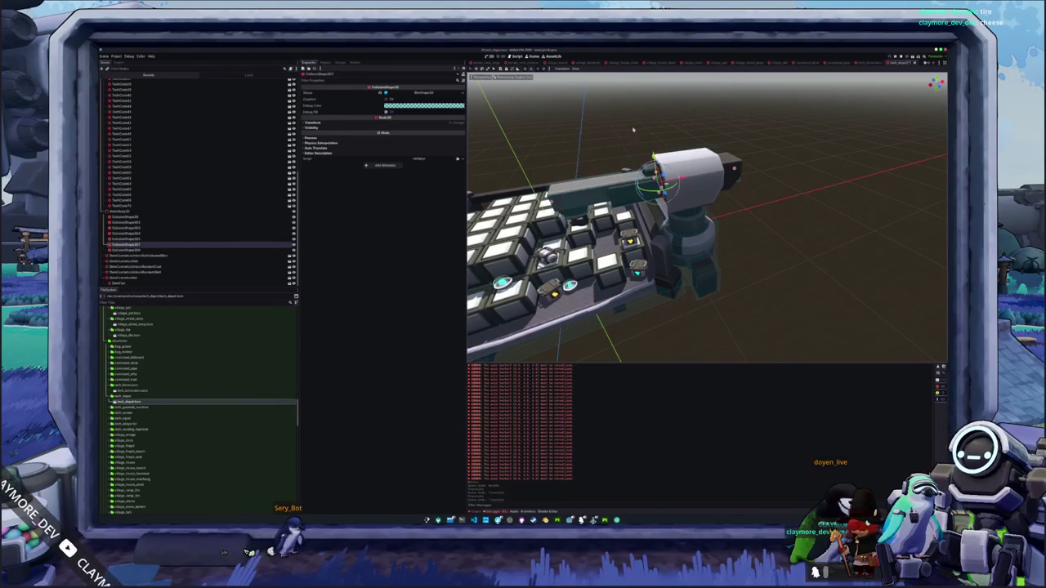
drag(661, 175, 799, 162)
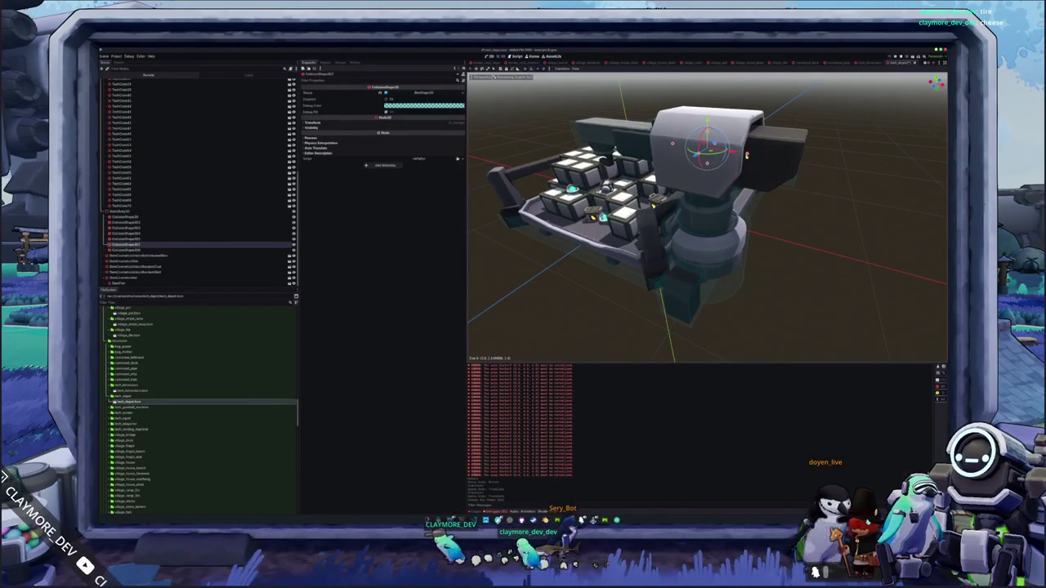
drag(691, 152, 681, 169)
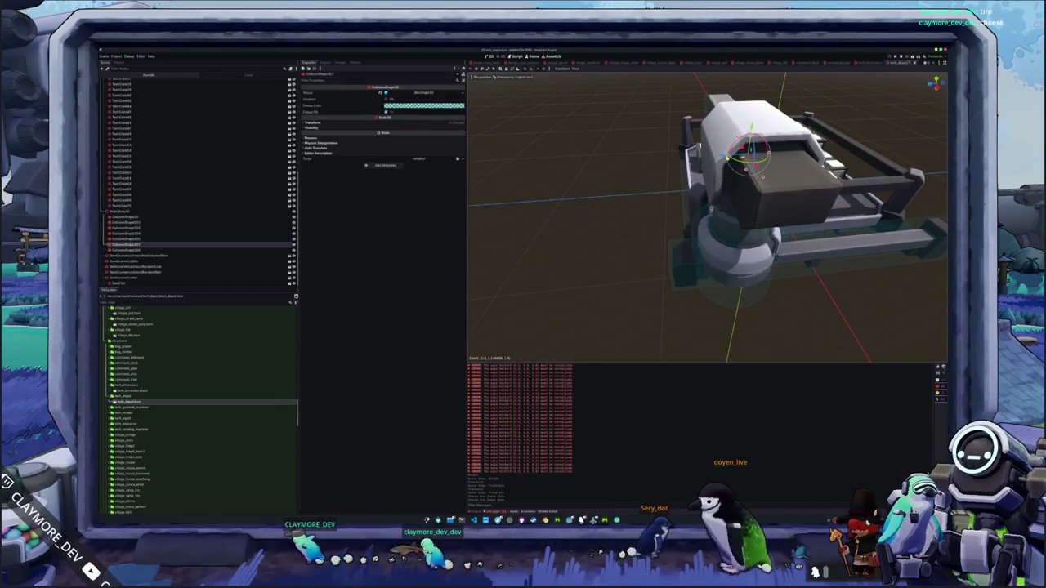
drag(700, 156, 651, 219)
key(ctrl+z)
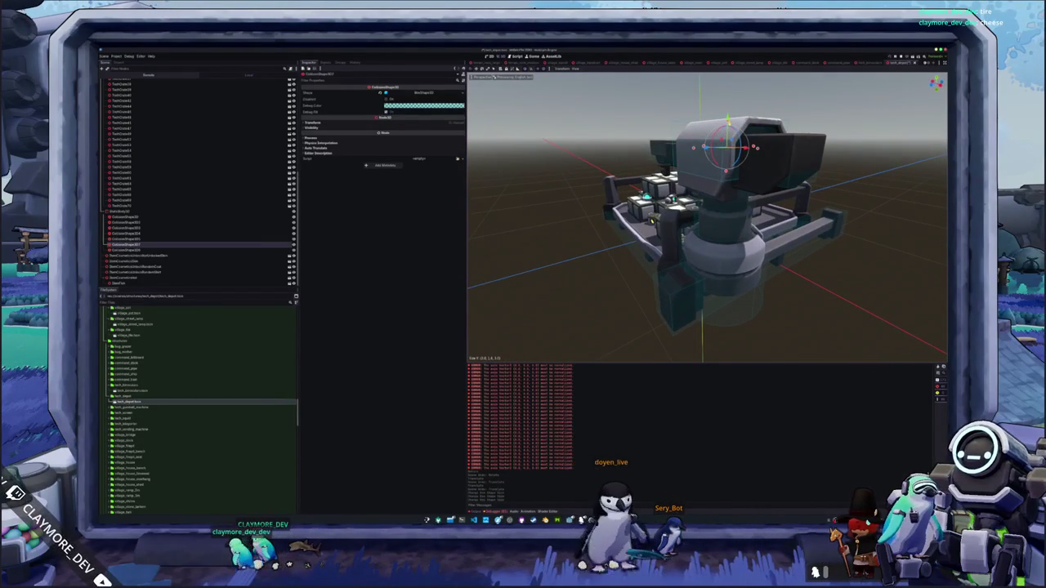
key(ctrl+z)
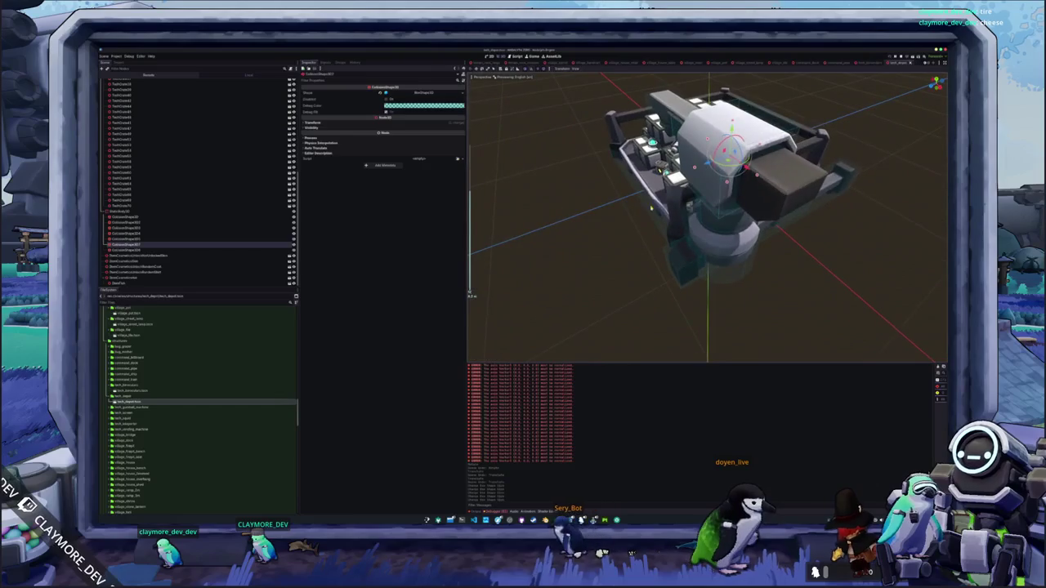
click(607, 234)
mouse_move(586, 197)
mouse_down()
mouse_move(695, 256)
mouse_move(756, 252)
mouse_move(721, 251)
mouse_move(711, 282)
mouse_up()
click(708, 281)
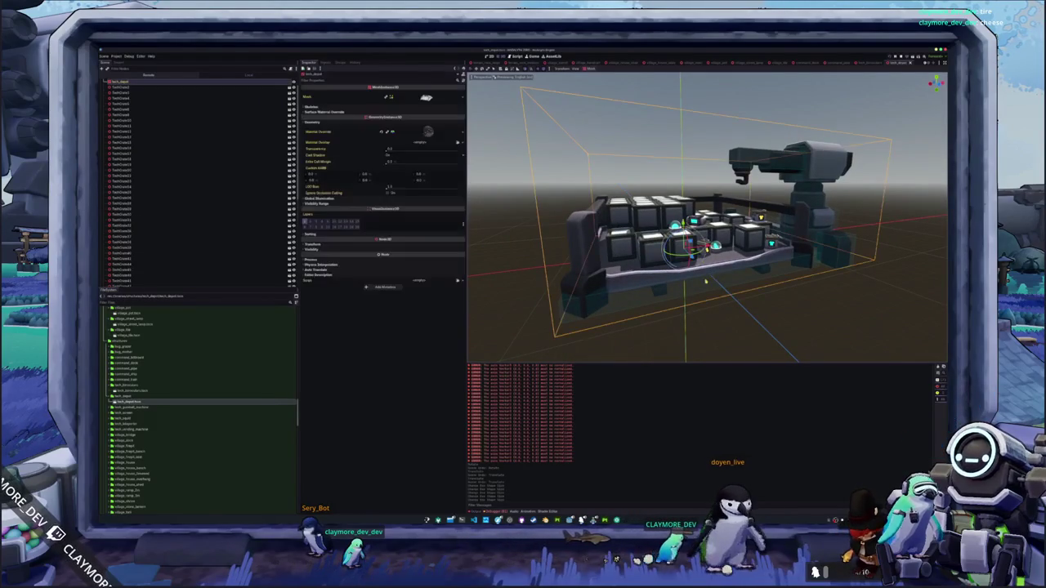
Select a depot collision shape and frame it in a flat front view
click(717, 293)
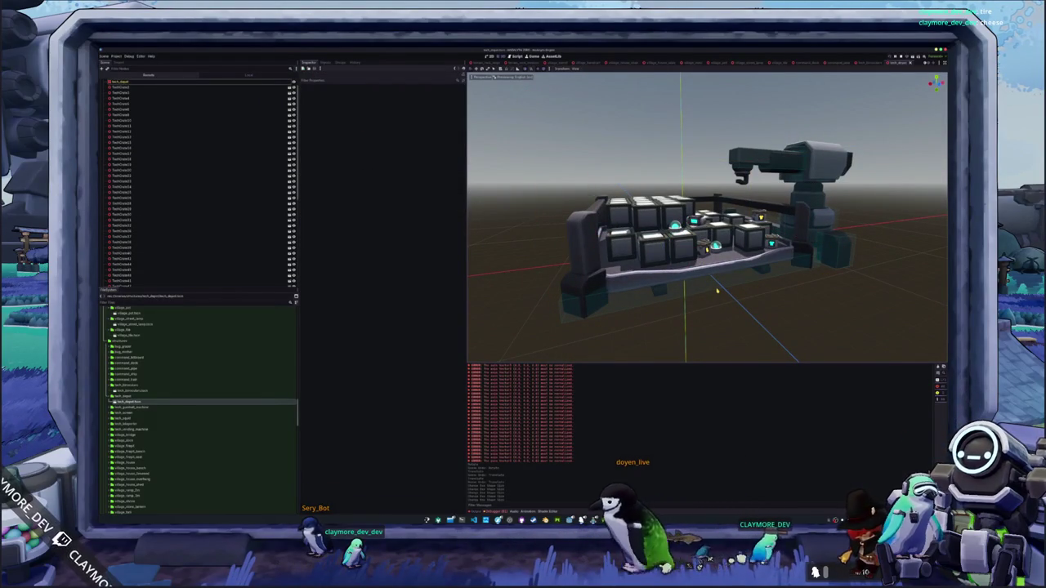
click(717, 291)
drag(717, 291, 646, 297)
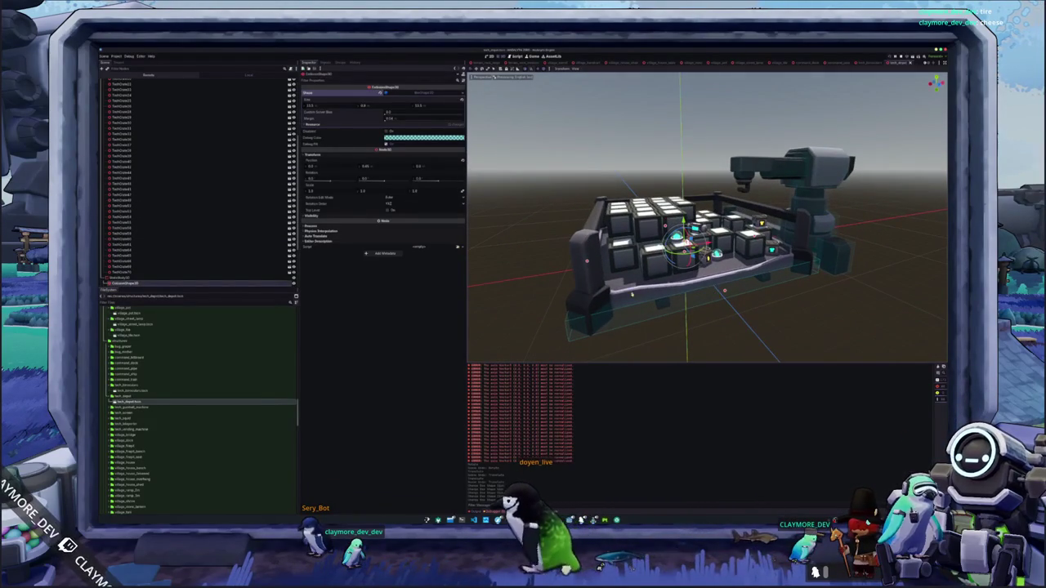
click(548, 254)
scroll(140, 226, down, 3)
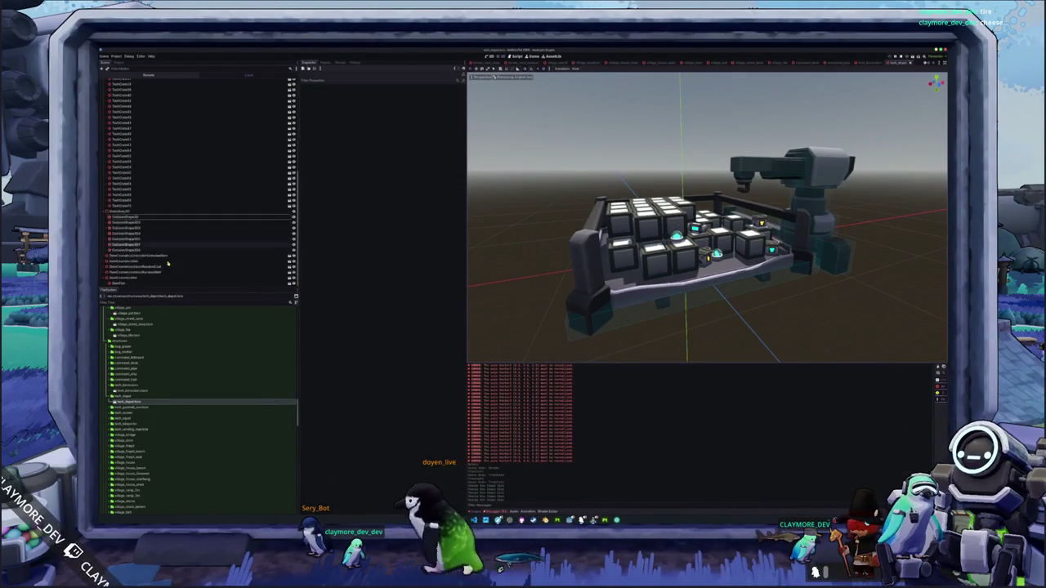
click(140, 222)
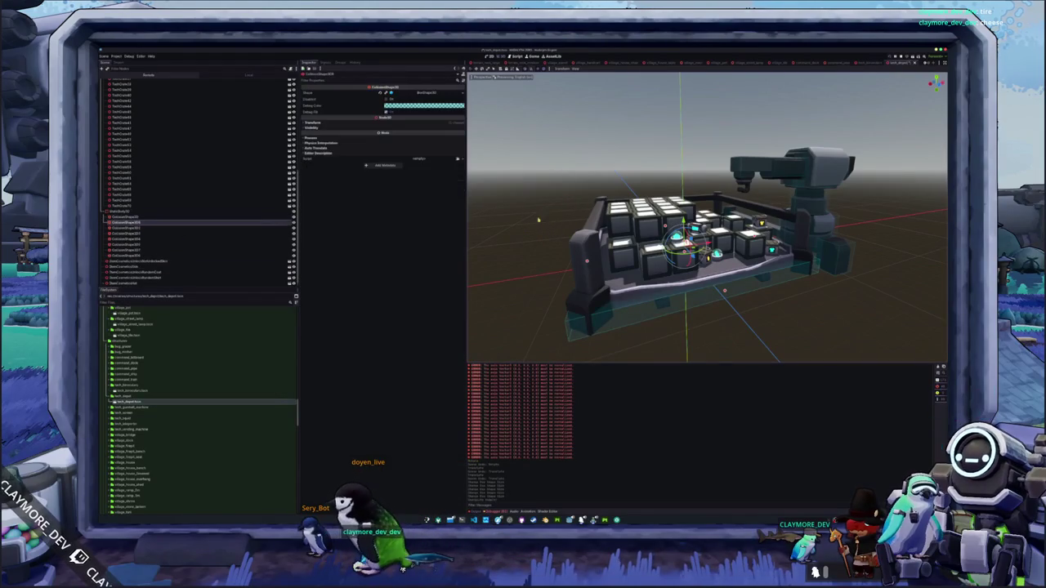
key(KP_6)
key(Down)
key(Down)
key(KP_1)
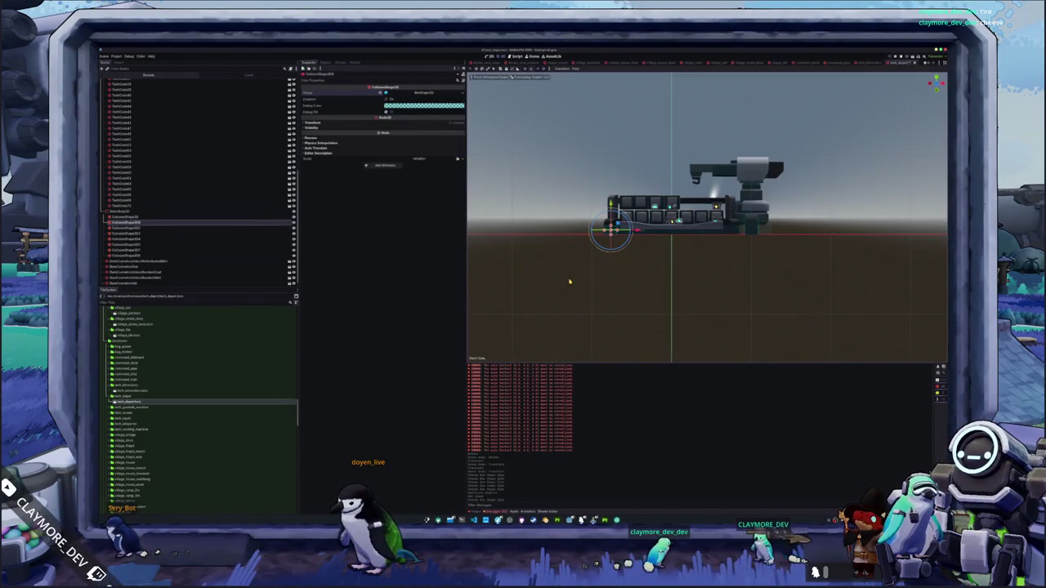
key(f)
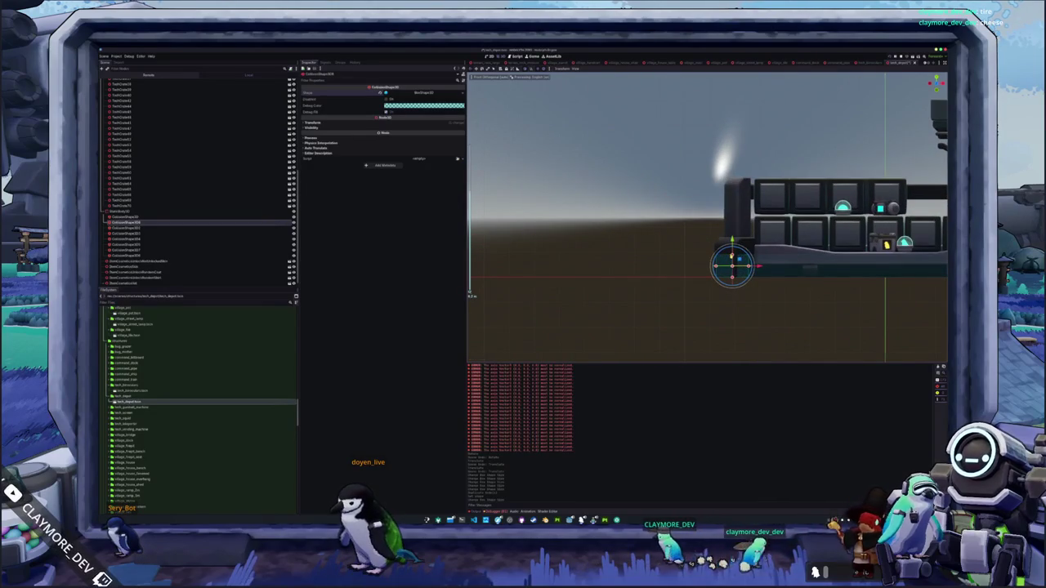
Move the collision box over a crate in the cart and duplicate it
drag(712, 190, 642, 243)
key(KP_1)
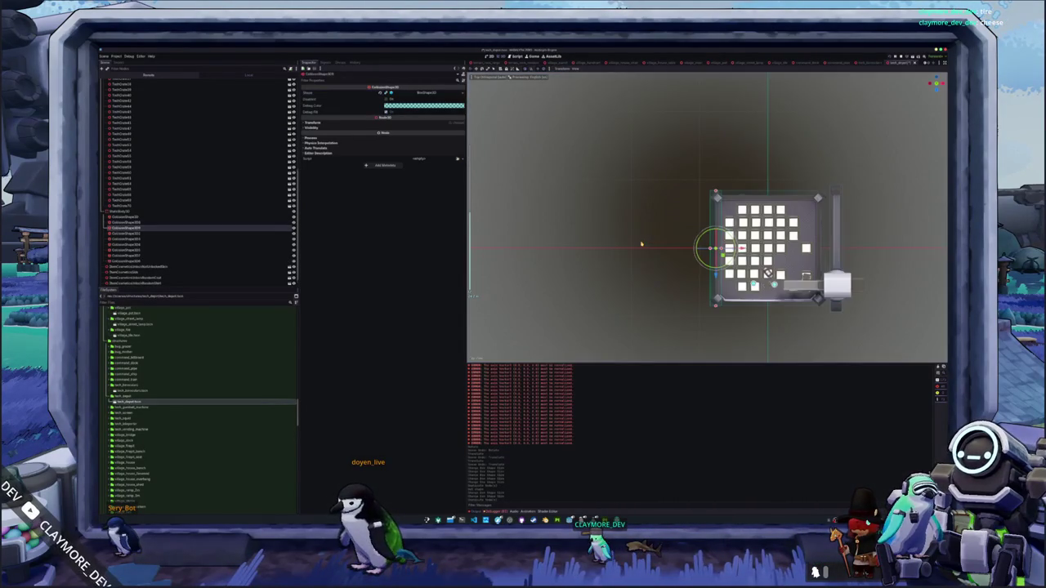
key(f)
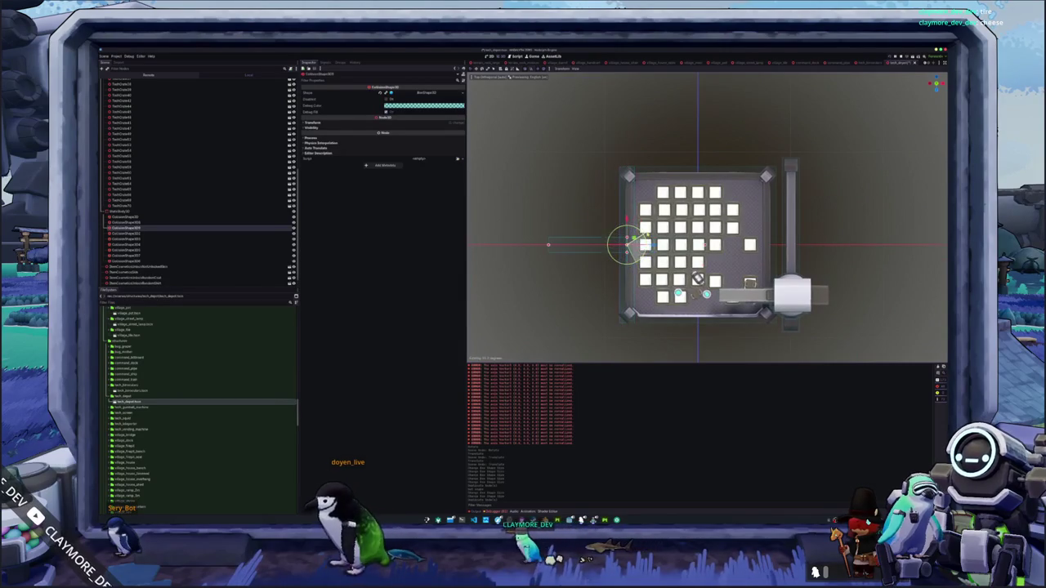
mouse_move(629, 241)
mouse_down()
mouse_move(705, 167)
mouse_move(700, 188)
mouse_move(770, 245)
mouse_up()
key(ctrl+d)
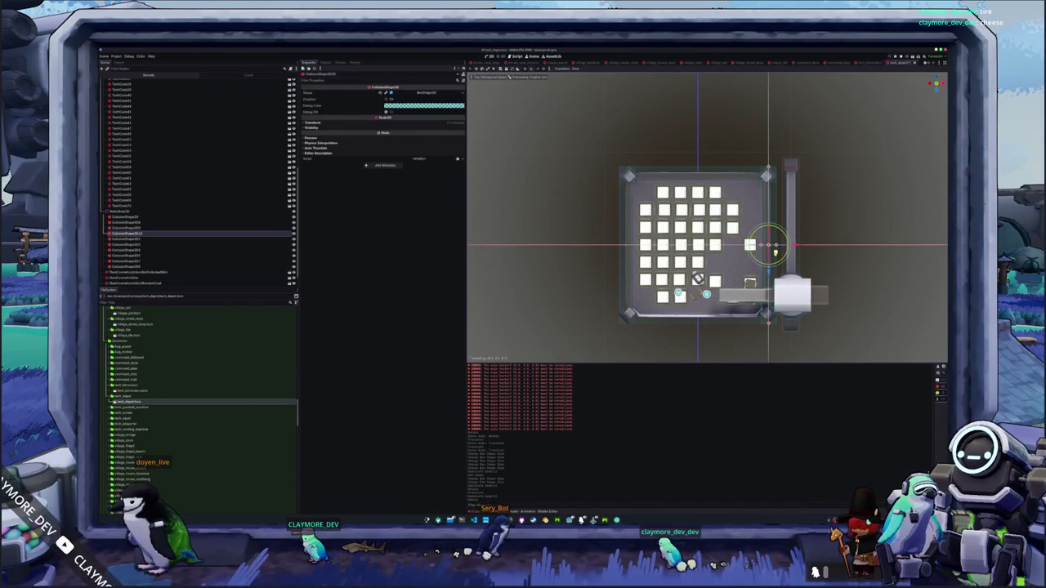
click(848, 269)
drag(847, 269, 834, 196)
scroll(834, 196, up, 4)
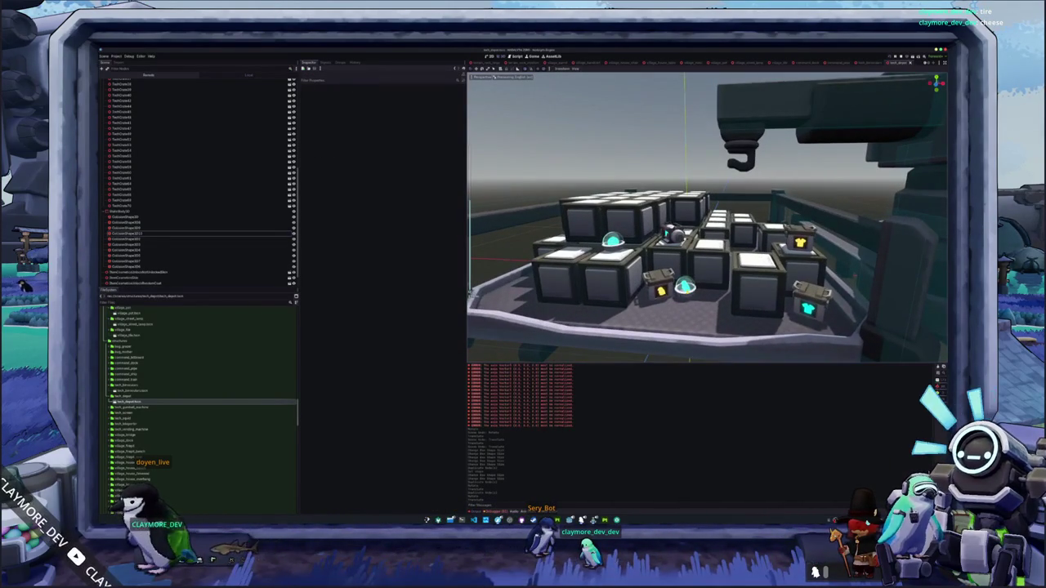
Inspect the cart's orb and crates, then select and frame the next collision shape
click(685, 286)
click(662, 288)
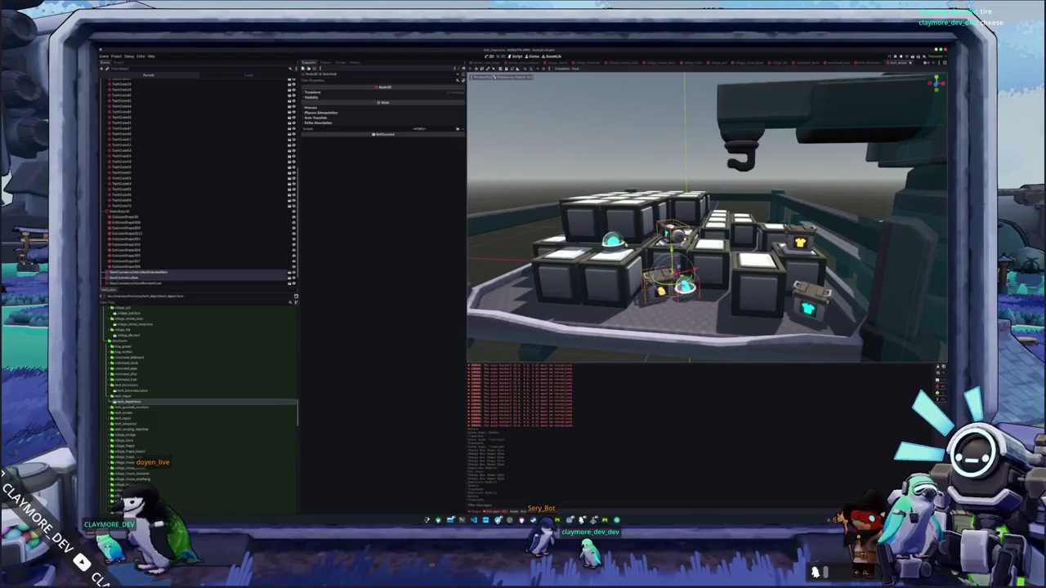
click(690, 270)
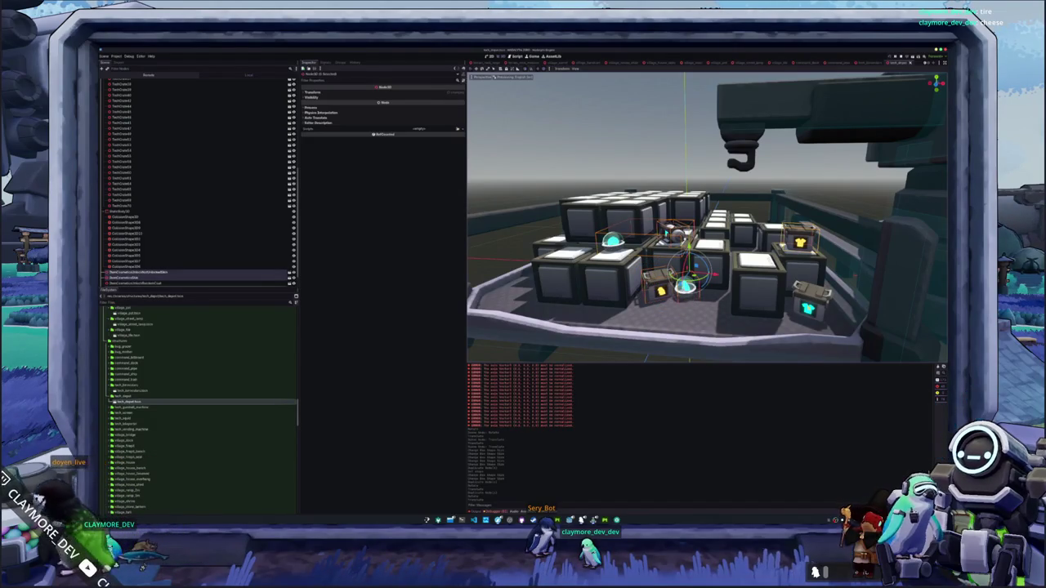
scroll(691, 270, down, 8)
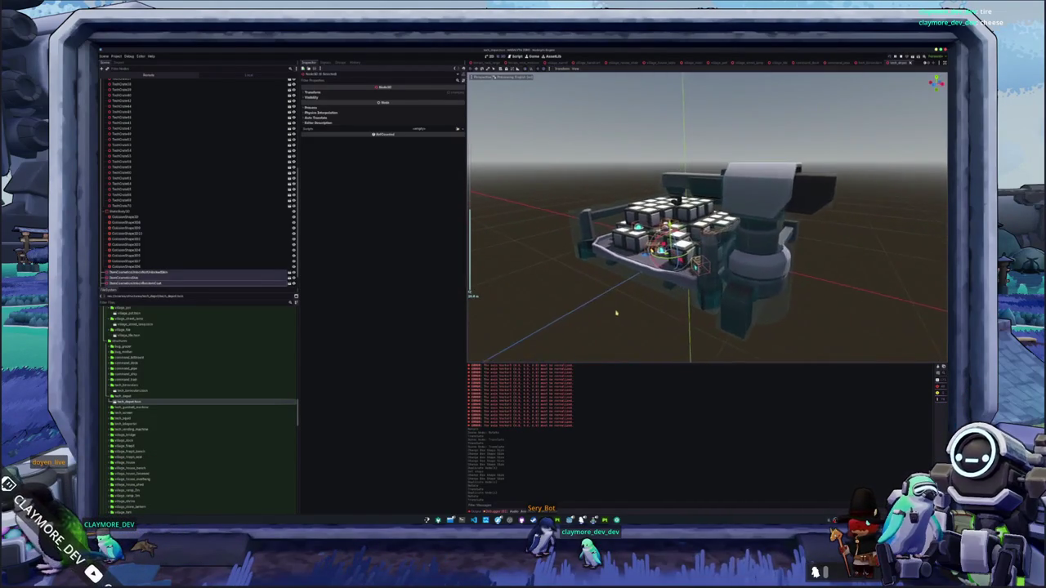
scroll(616, 313, up, 3)
click(636, 311)
scroll(605, 286, up, 2)
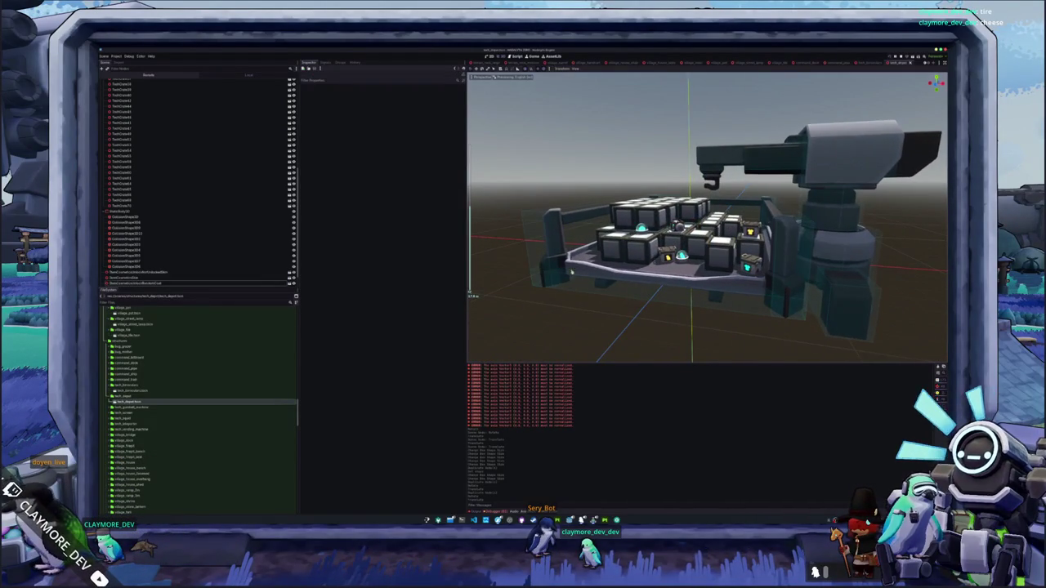
click(641, 300)
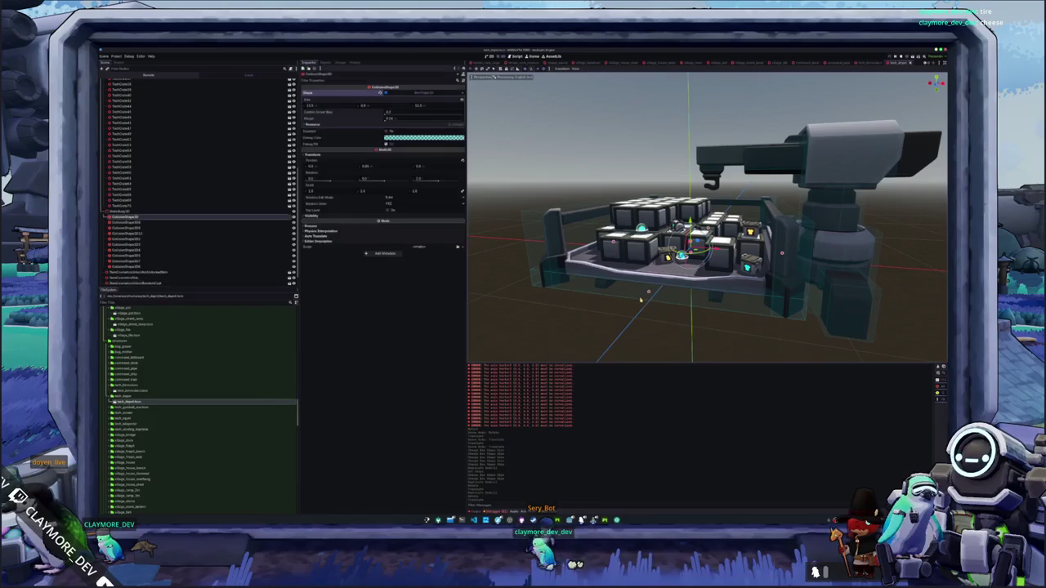
click(619, 301)
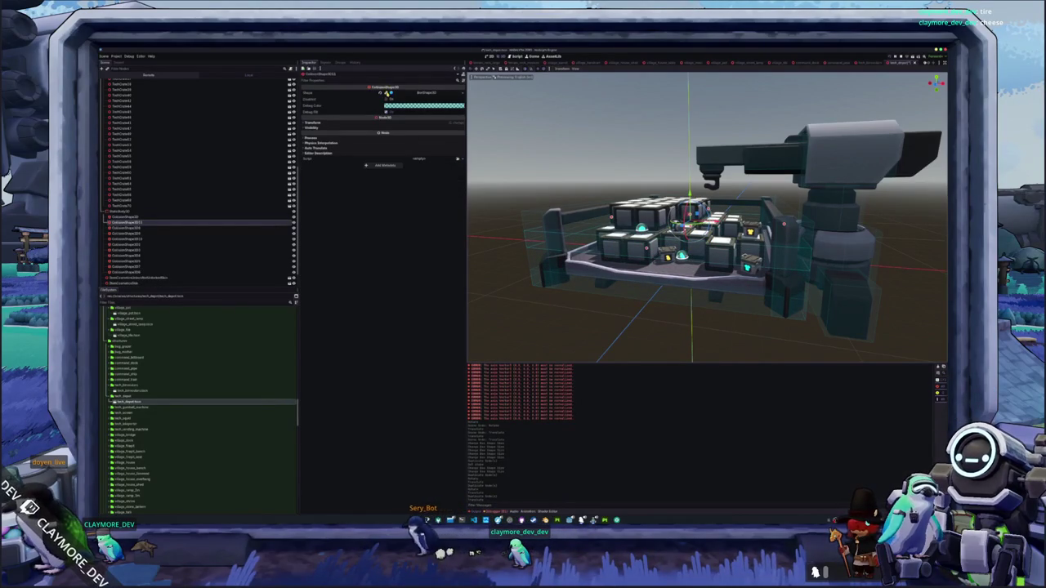
key(f)
Move the collision box left onto another crate and give it a new shape resource
drag(687, 221, 526, 171)
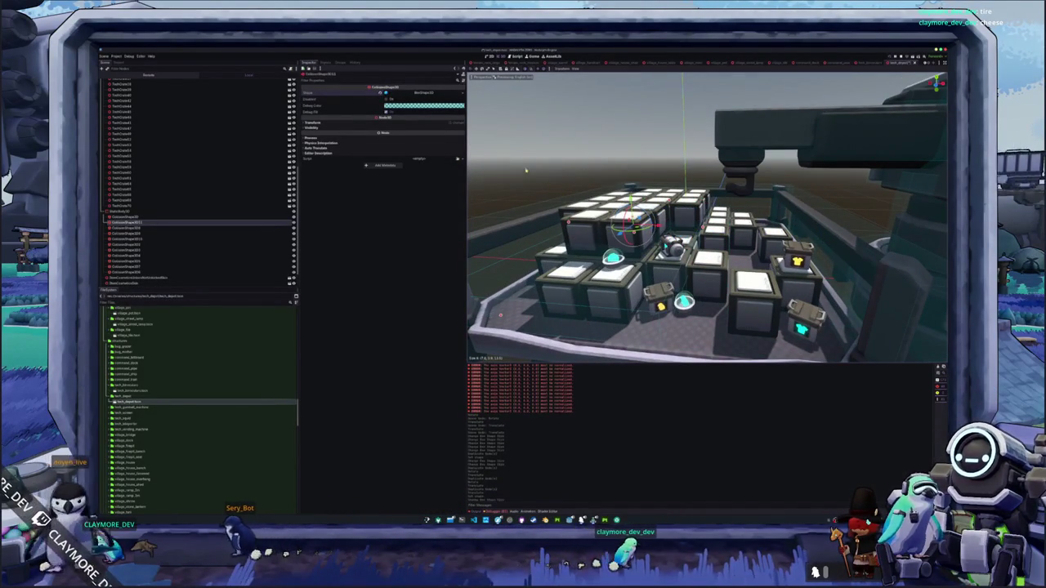
click(458, 93)
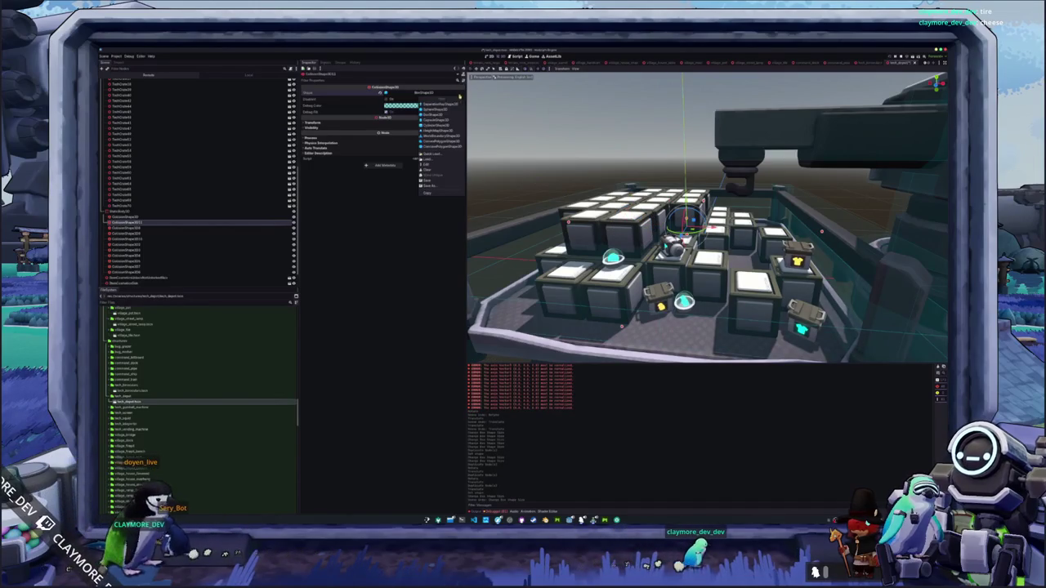
click(438, 116)
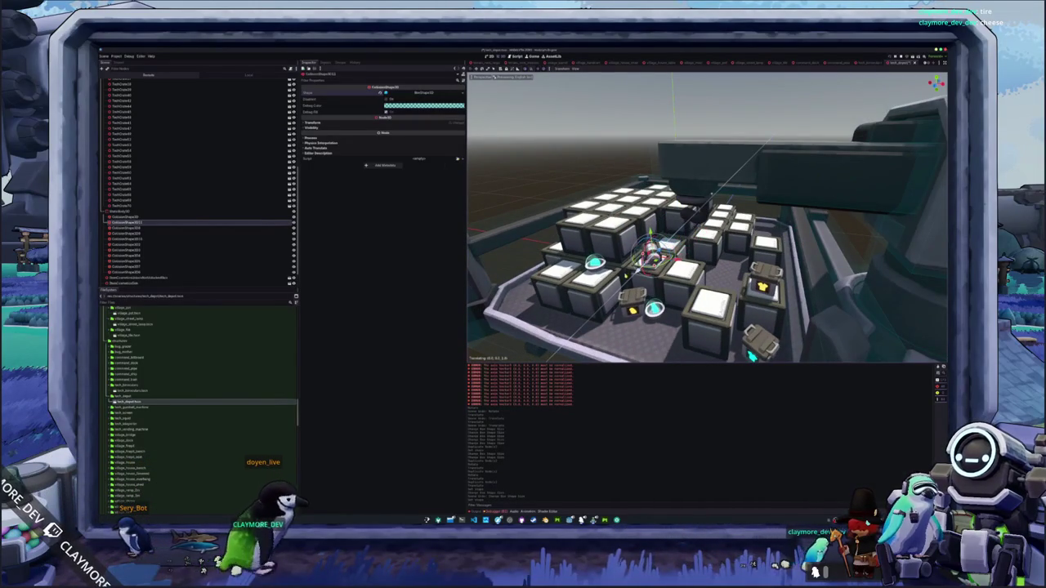
scroll(751, 356, up, 6)
drag(638, 278, 589, 282)
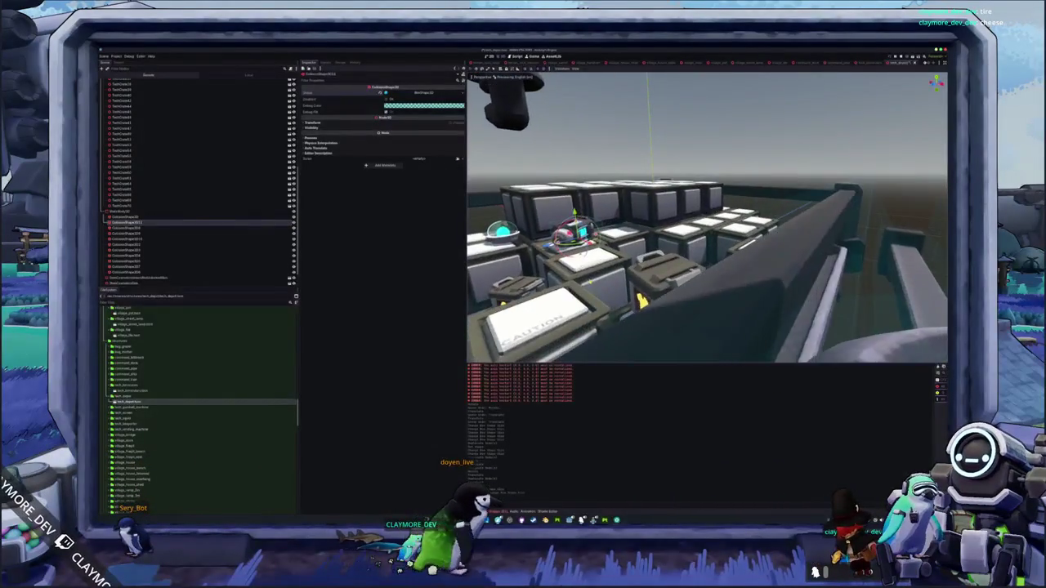
key(KP_7)
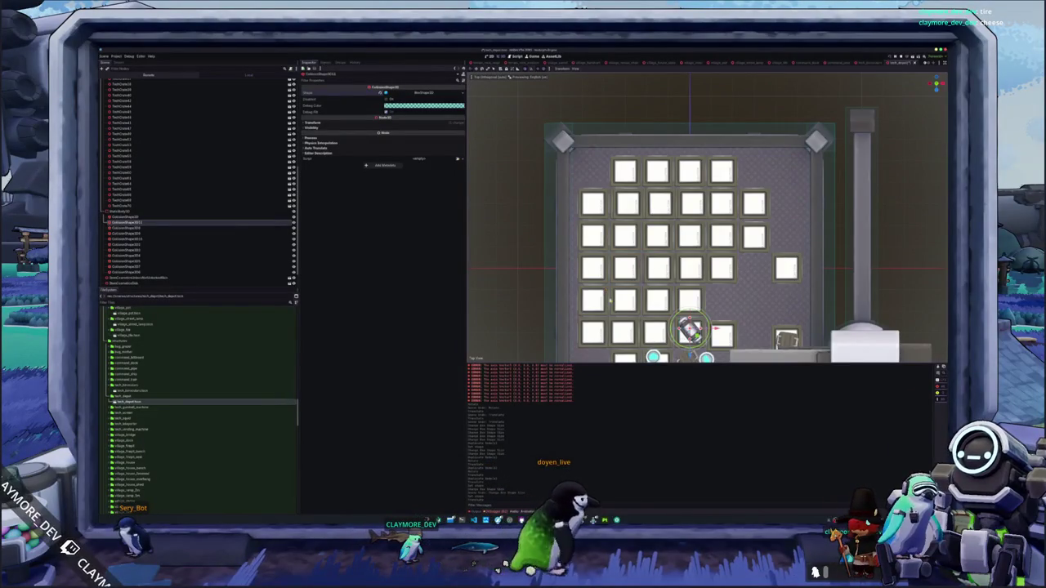
scroll(707, 246, up, 5)
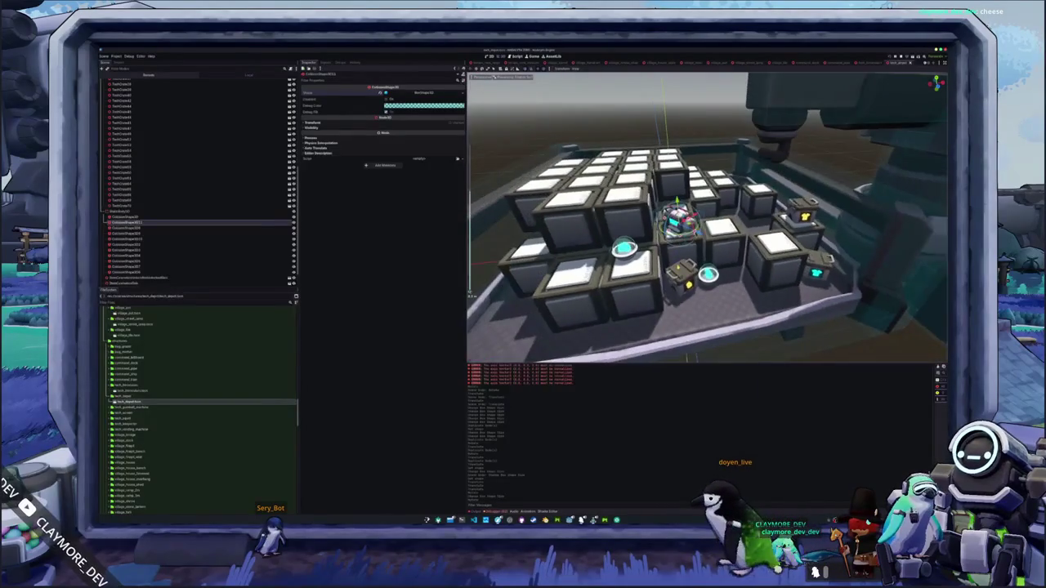
Rotate the collision box by the conveyor to match the crate's angle and move it toward the round blue object
key(KP_7)
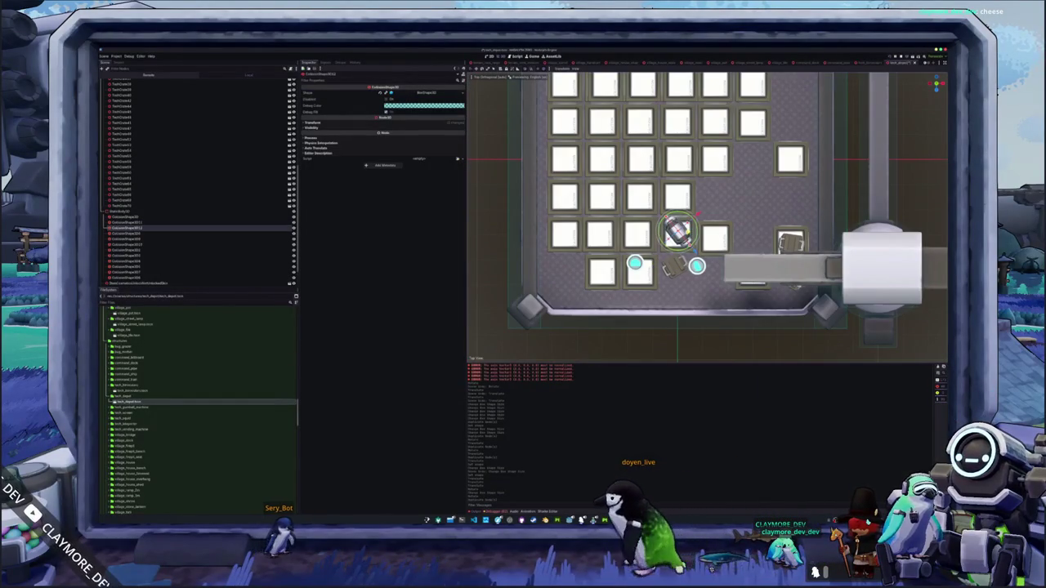
click(791, 243)
drag(806, 231, 809, 247)
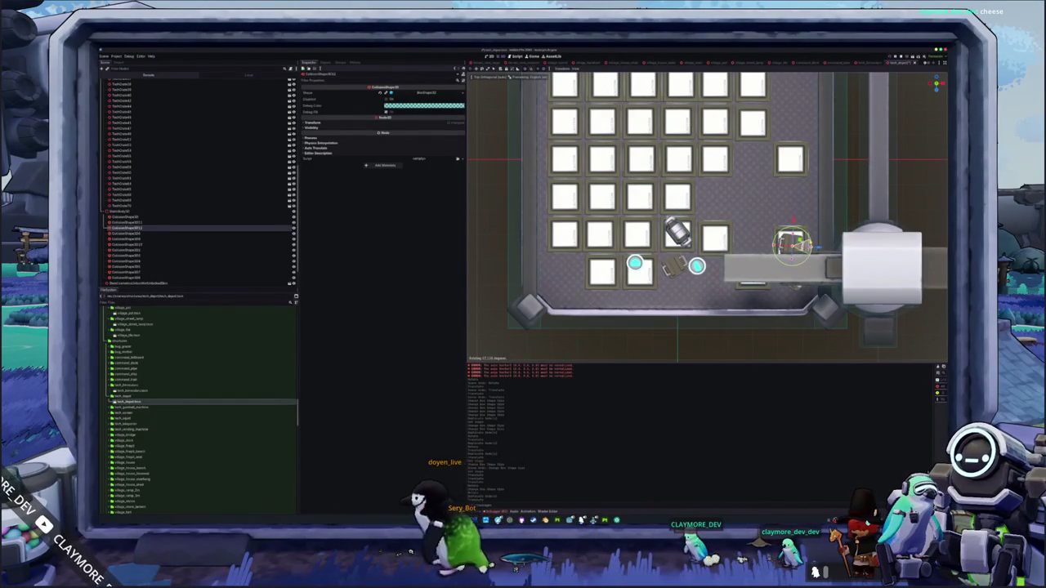
scroll(801, 233, up, 5)
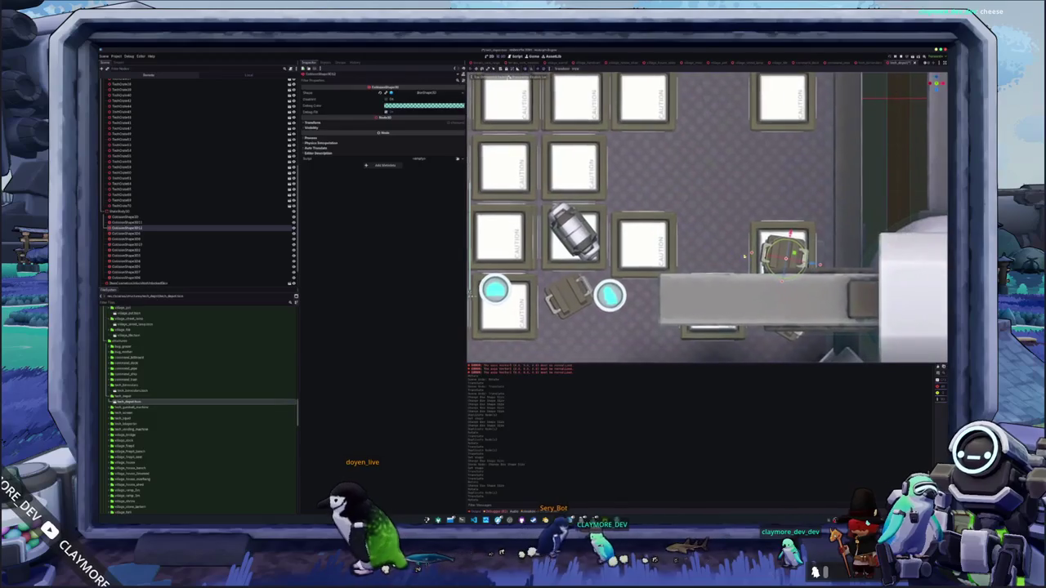
drag(803, 260, 791, 254)
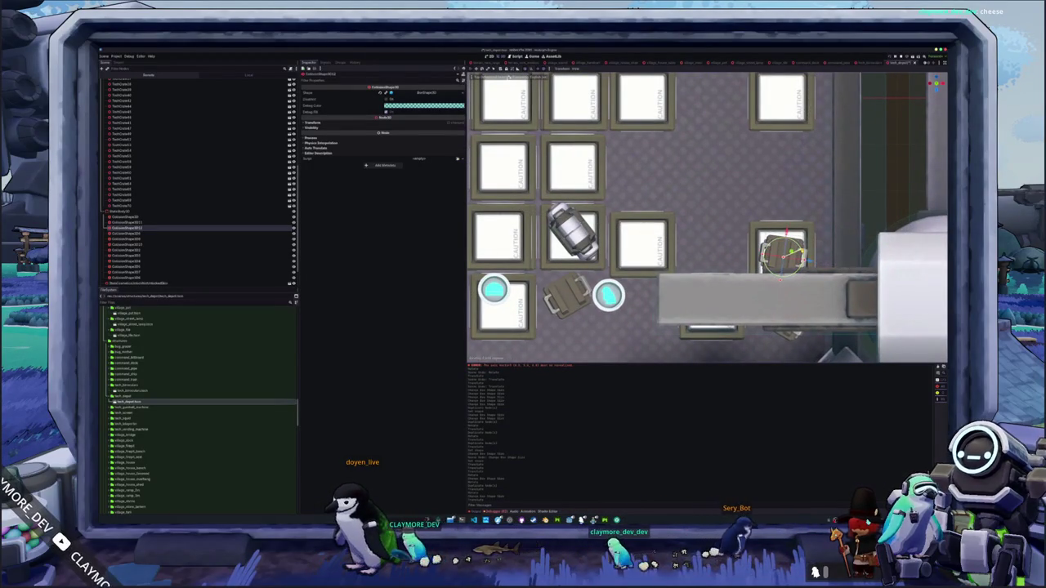
scroll(719, 236, down, 3)
mouse_move(766, 190)
mouse_down()
mouse_move(638, 222)
mouse_move(642, 205)
mouse_move(645, 233)
mouse_up()
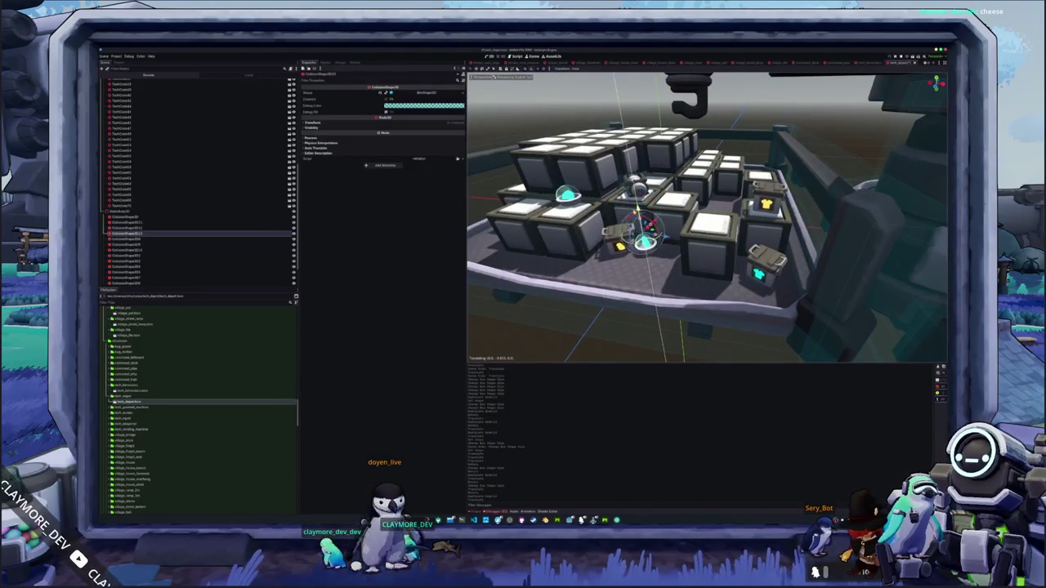
From top view, select the small crate's collision shape and start a move, then cancel it
key(KP_7)
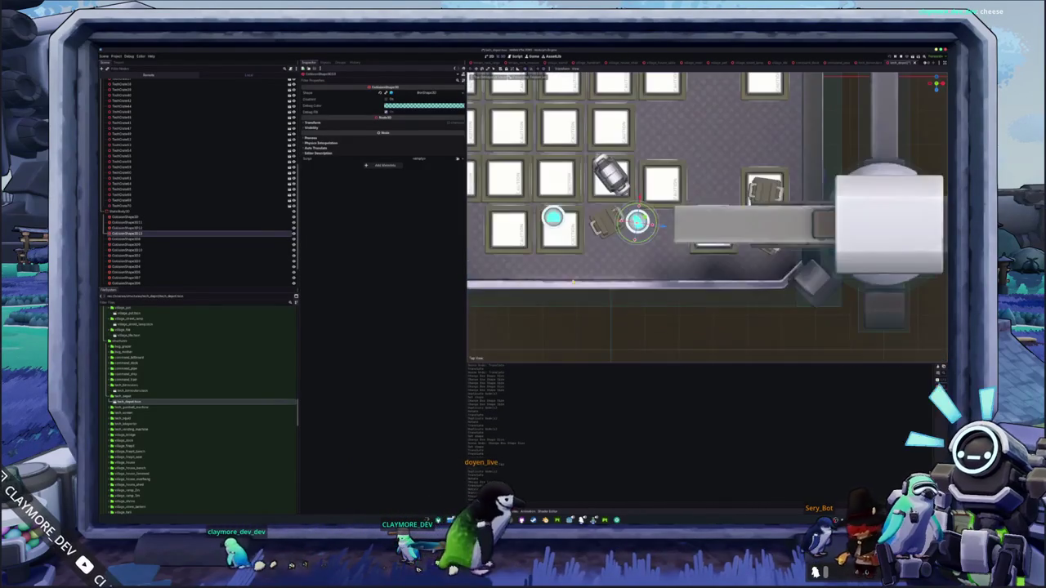
scroll(707, 216, up, 8)
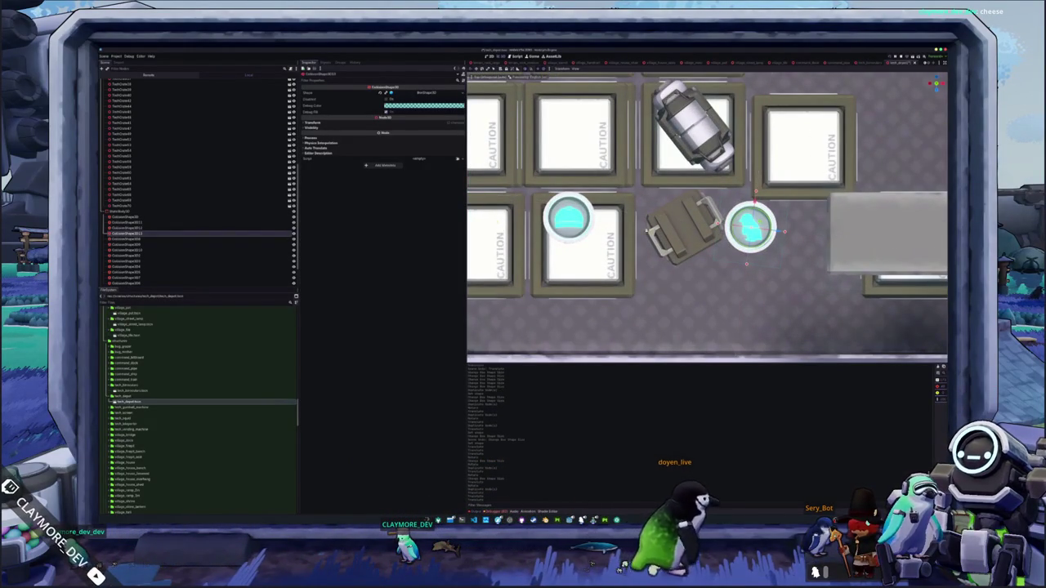
click(683, 229)
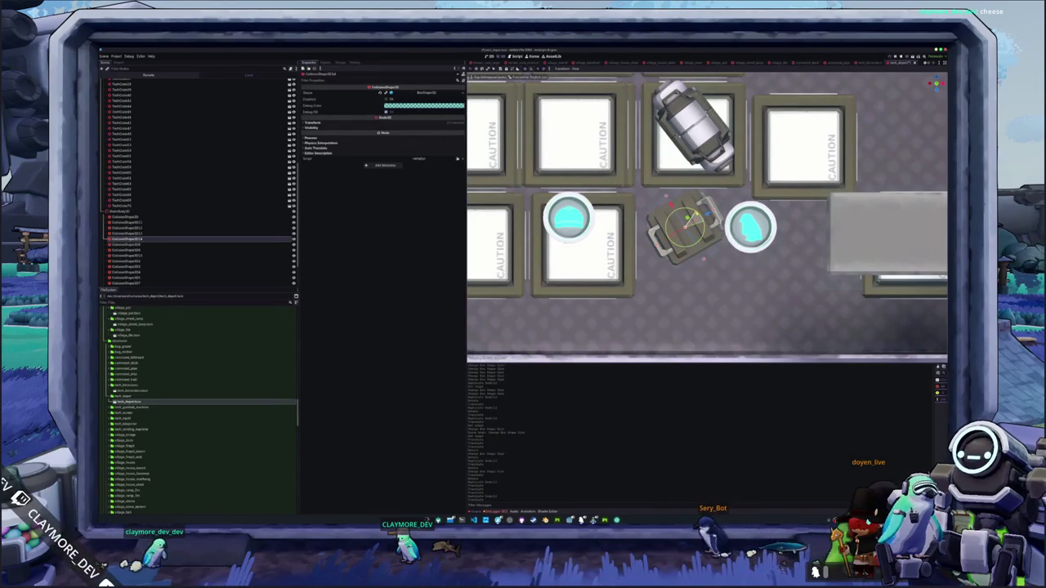
scroll(722, 207, down, 3)
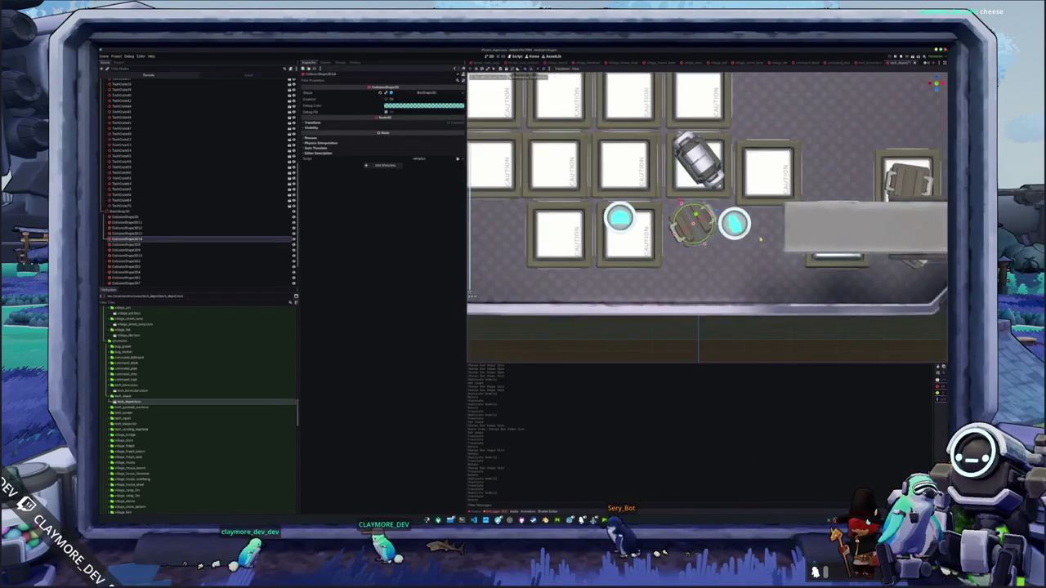
key(g)
key(Escape)
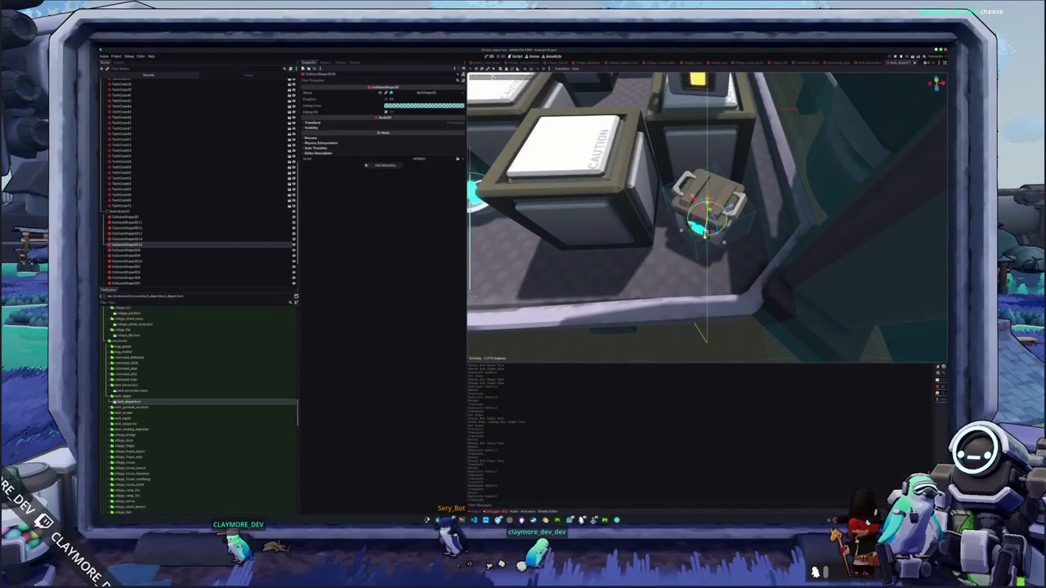
scroll(707, 216, down, 5)
Orbit out to review the whole crate room, then run the game with F5 to test collisions
key(KP_7)
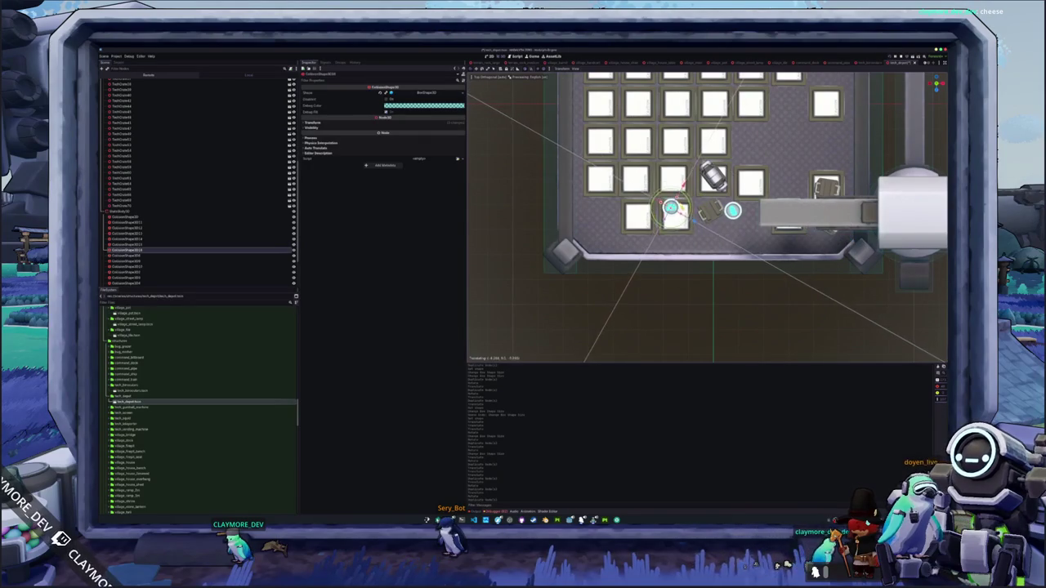
mouse_move(707, 217)
mouse_down()
mouse_move(703, 205)
mouse_move(703, 233)
mouse_move(716, 172)
mouse_up()
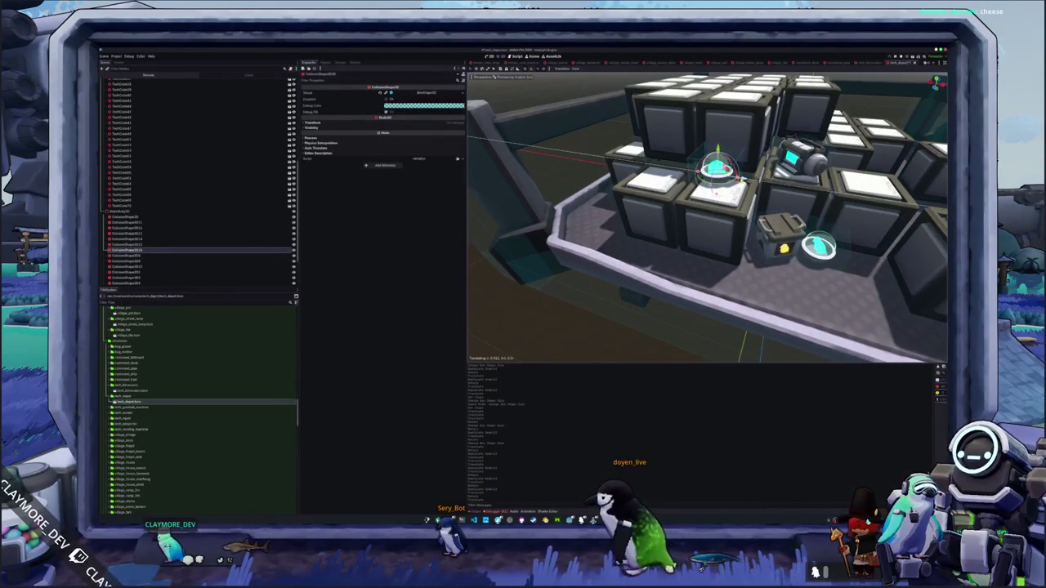
scroll(707, 217, down, 5)
mouse_move(707, 217)
mouse_down()
mouse_move(654, 245)
mouse_move(629, 278)
mouse_move(641, 273)
mouse_up()
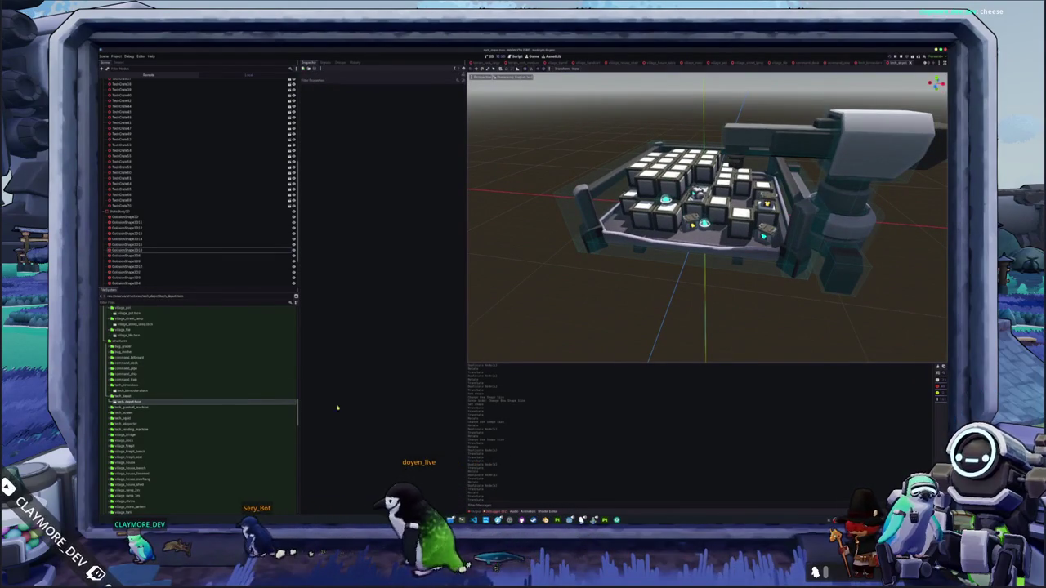
key(F5)
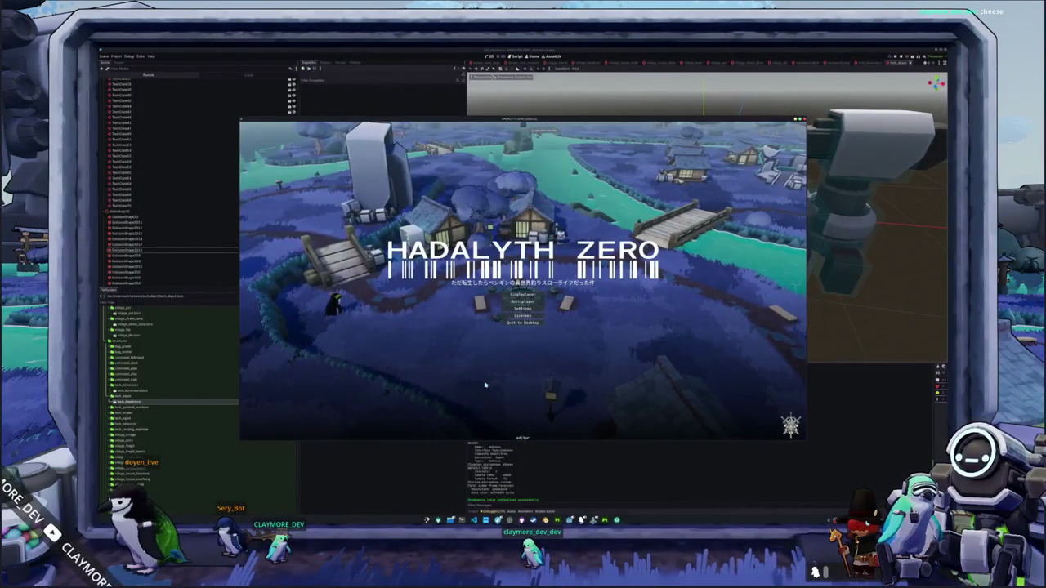
click(518, 295)
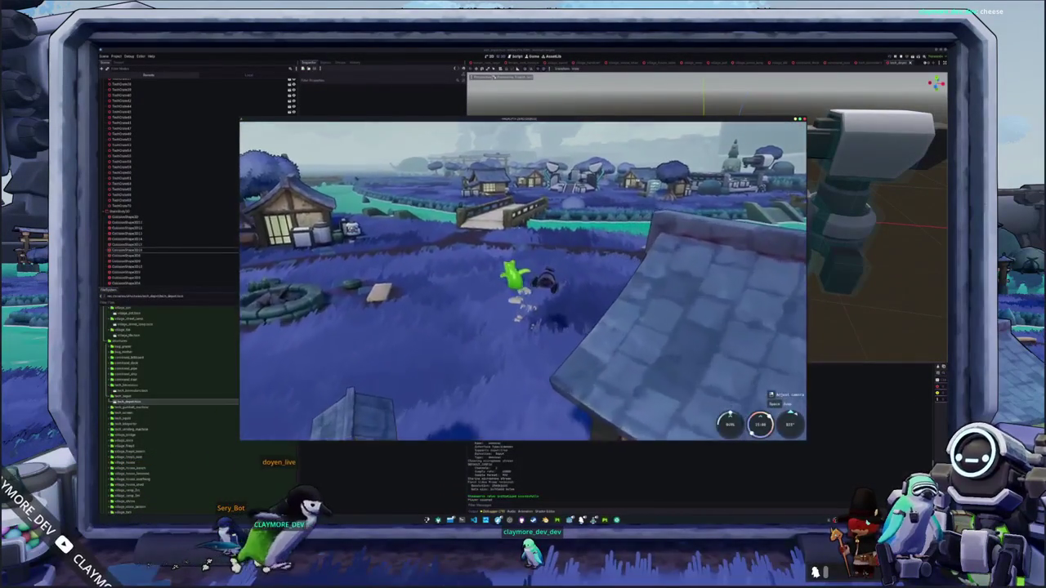
key(w)
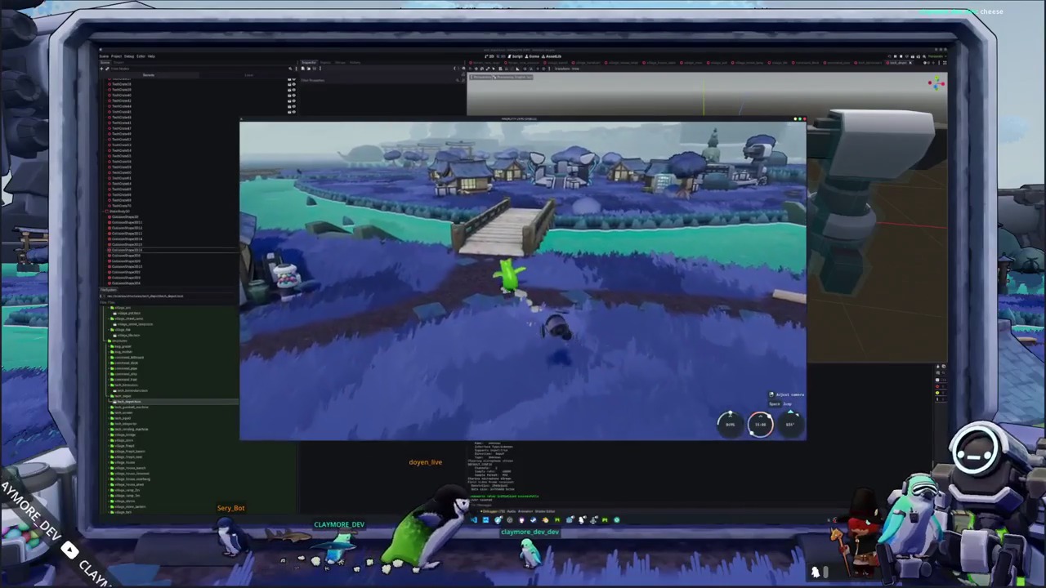
key(w)
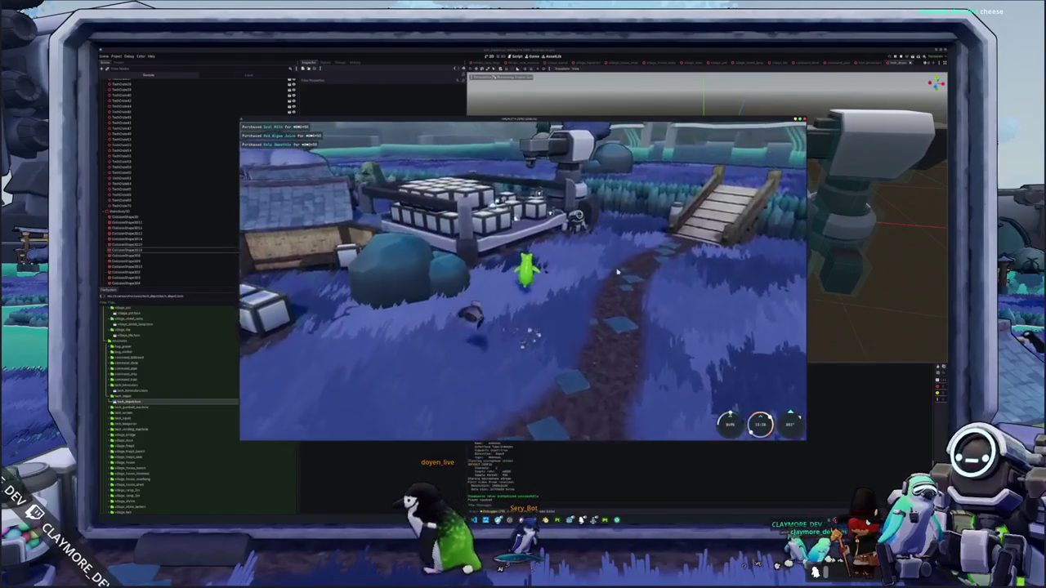
key(Tab)
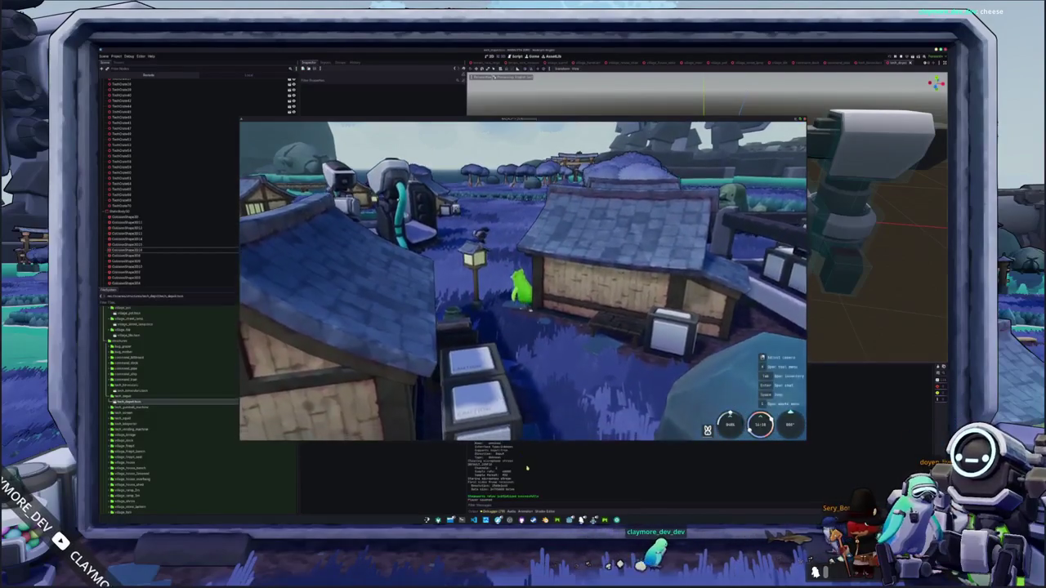
key(F5)
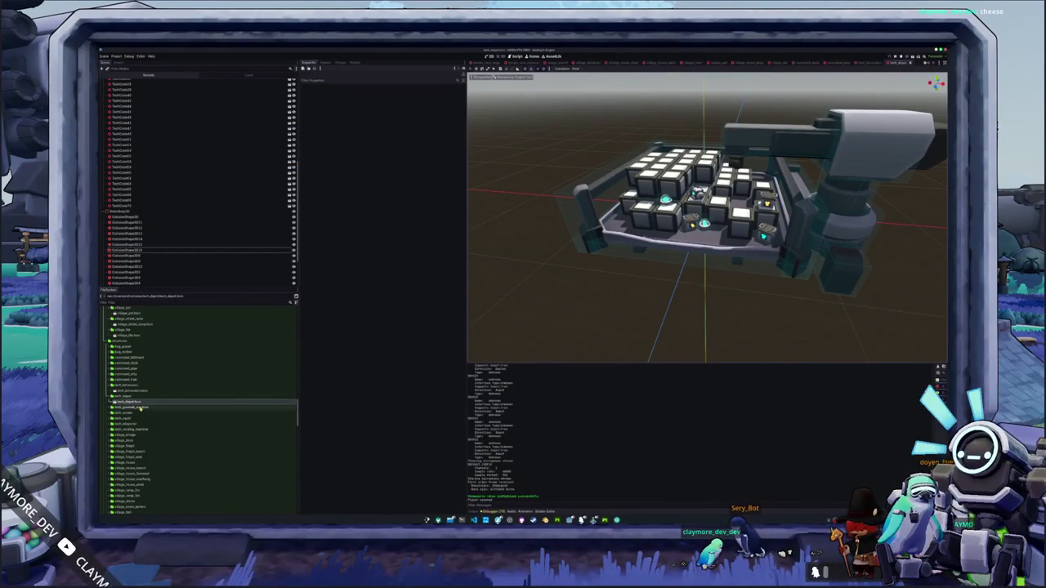
Open tech_gumball_machine and inspect its CollisionShape3D fit around the whole machine
double_click(139, 413)
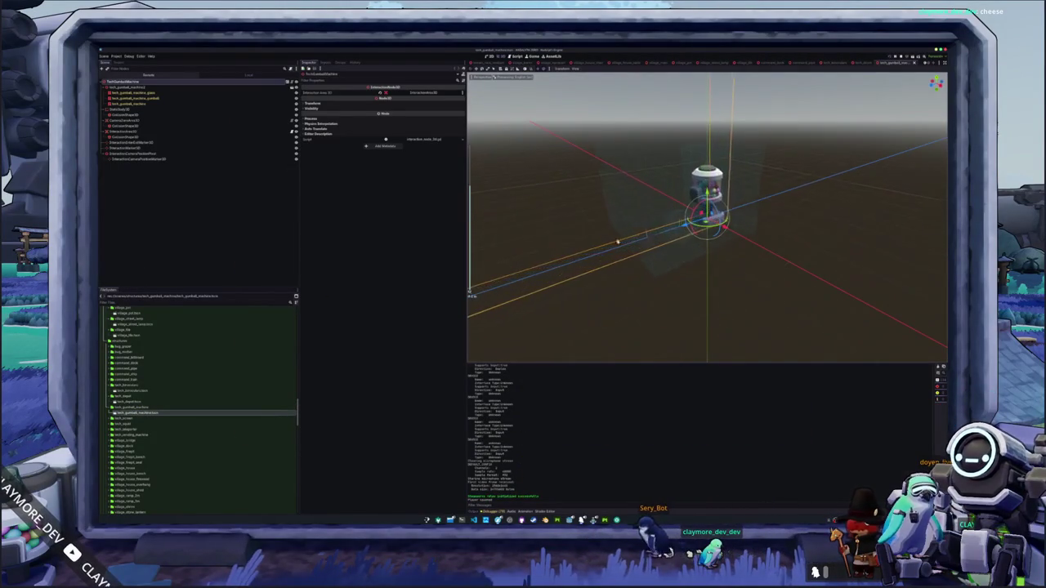
click(703, 147)
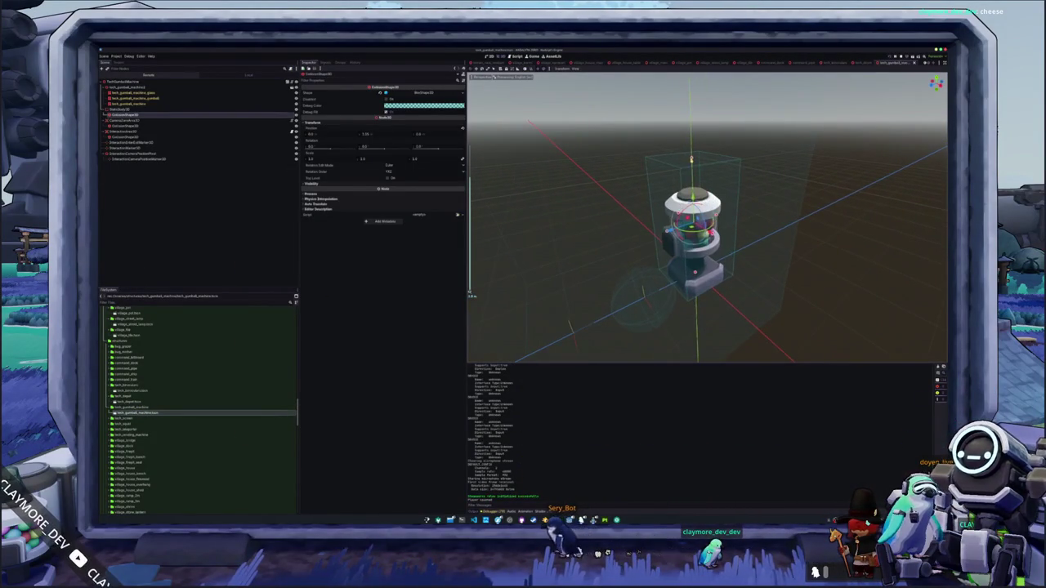
drag(596, 245, 559, 265)
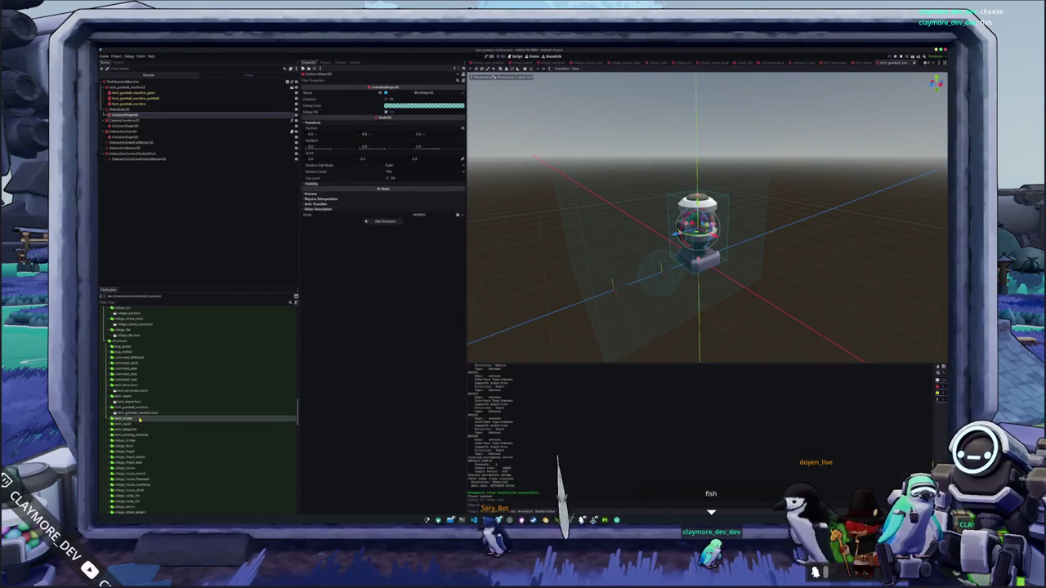
Open the tech_screen scene and select its CollisionShape3D, viewing it from back and front
double_click(131, 424)
mouse_move(542, 279)
mouse_down()
mouse_move(610, 259)
mouse_move(535, 273)
mouse_move(568, 263)
mouse_up()
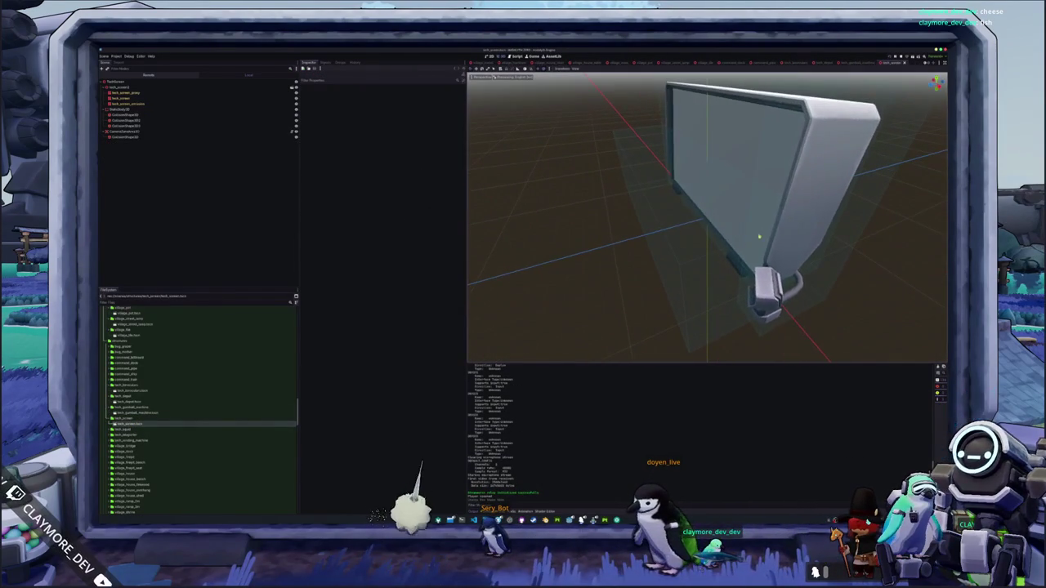
click(694, 229)
drag(765, 237, 750, 236)
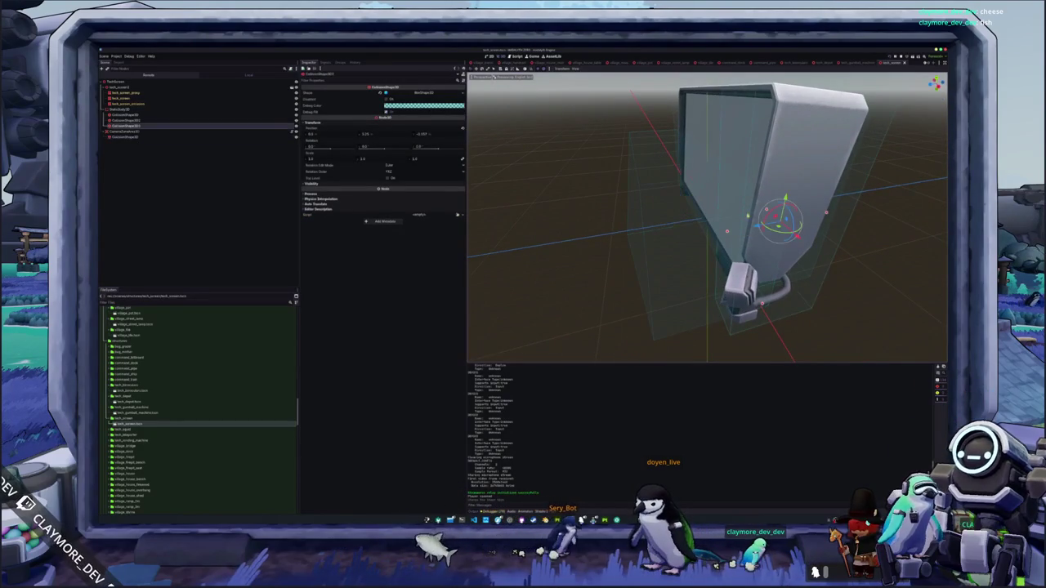
Select one of the screen's collision shapes and orbit to view the screen's base from low and rear angles
click(732, 220)
click(780, 213)
mouse_move(746, 257)
mouse_down()
mouse_move(738, 284)
mouse_move(783, 303)
mouse_move(735, 279)
mouse_move(750, 173)
mouse_up()
click(738, 284)
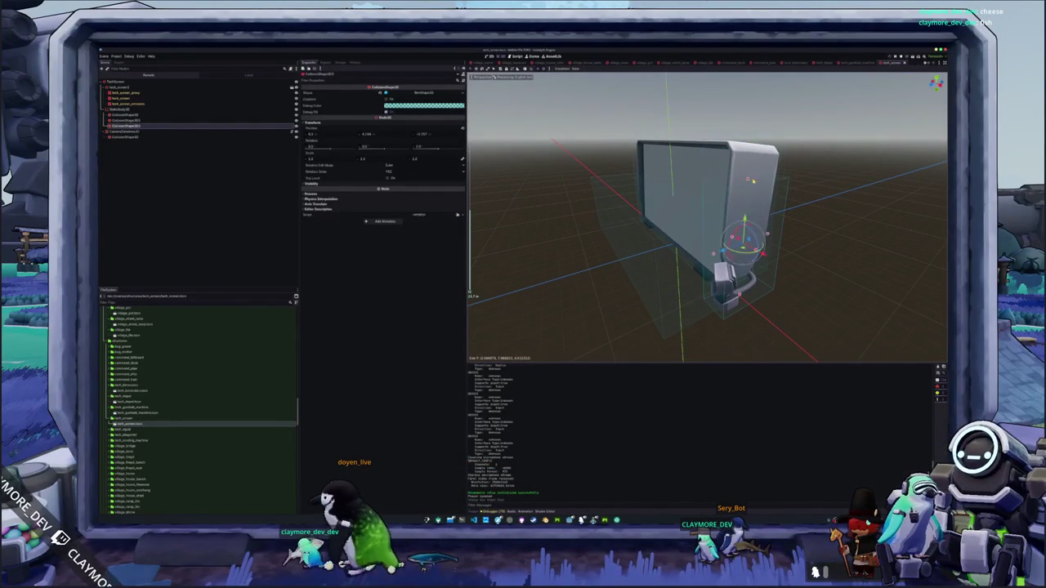
drag(719, 278, 699, 248)
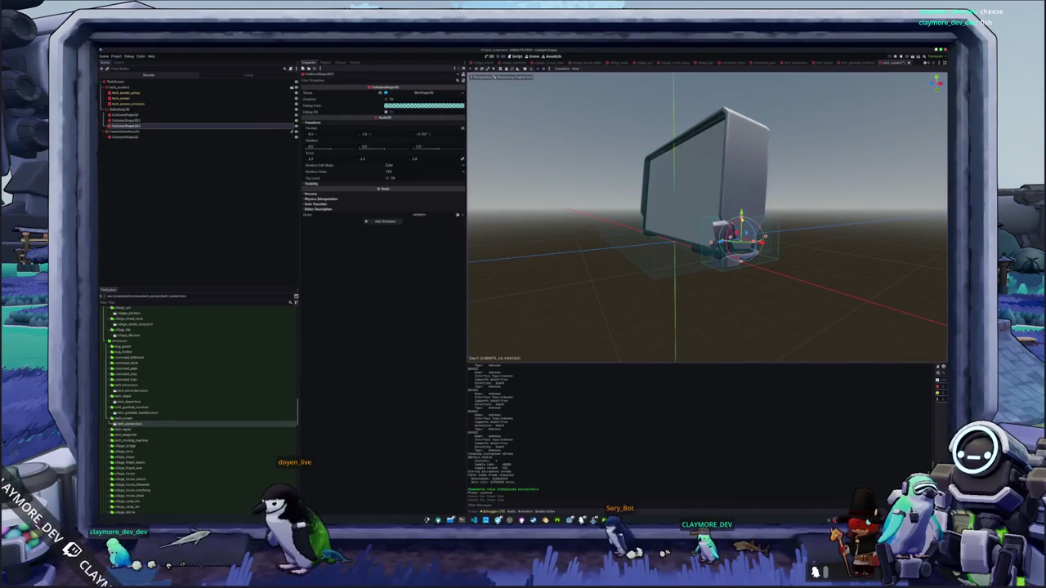
mouse_move(700, 248)
mouse_down()
mouse_move(647, 222)
mouse_move(523, 304)
mouse_move(495, 76)
mouse_move(556, 291)
mouse_move(570, 290)
mouse_move(555, 288)
mouse_up()
scroll(555, 288, up, 3)
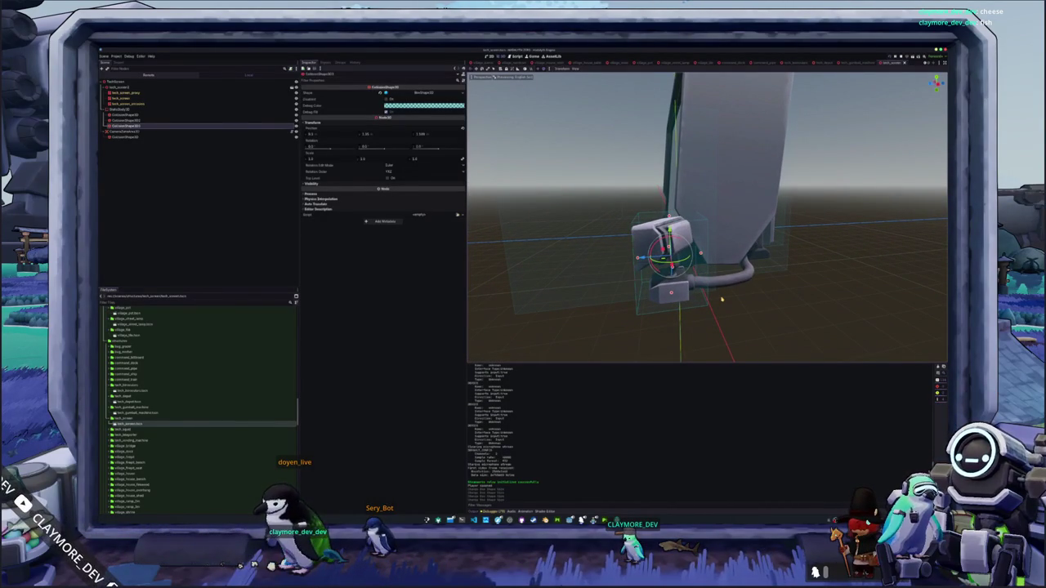
scroll(718, 316, up, 3)
scroll(699, 275, down, 2)
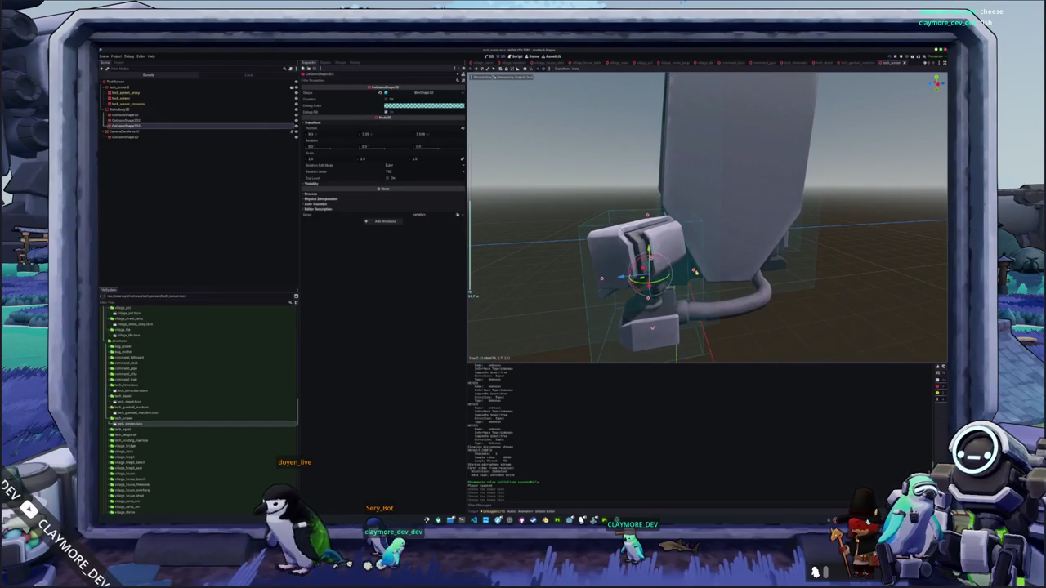
scroll(707, 217, down, 3)
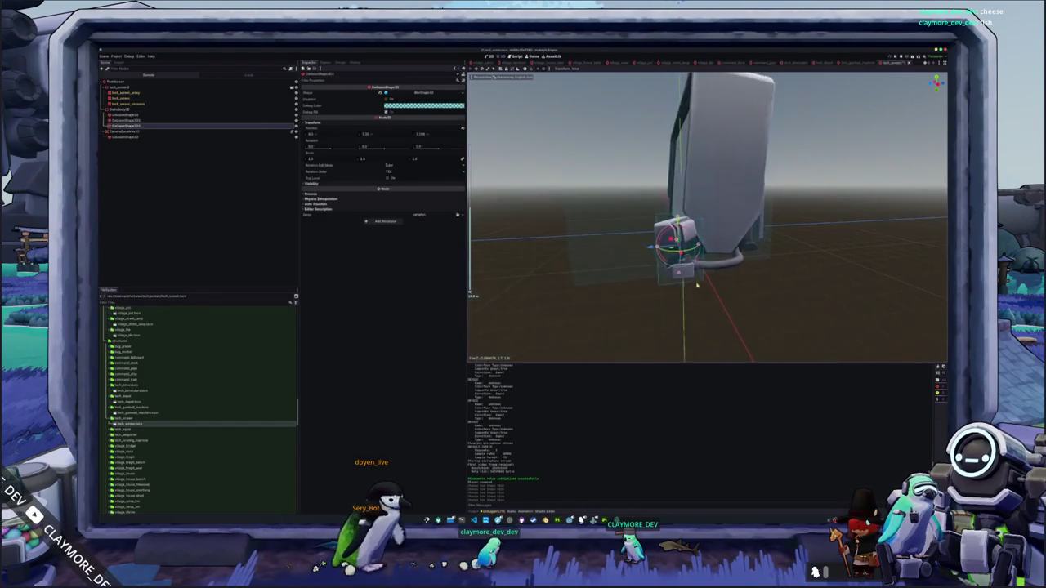
Duplicate the collision shape with Ctrl+D and move the fourth box down over the bracket and pipe
key(ctrl+d)
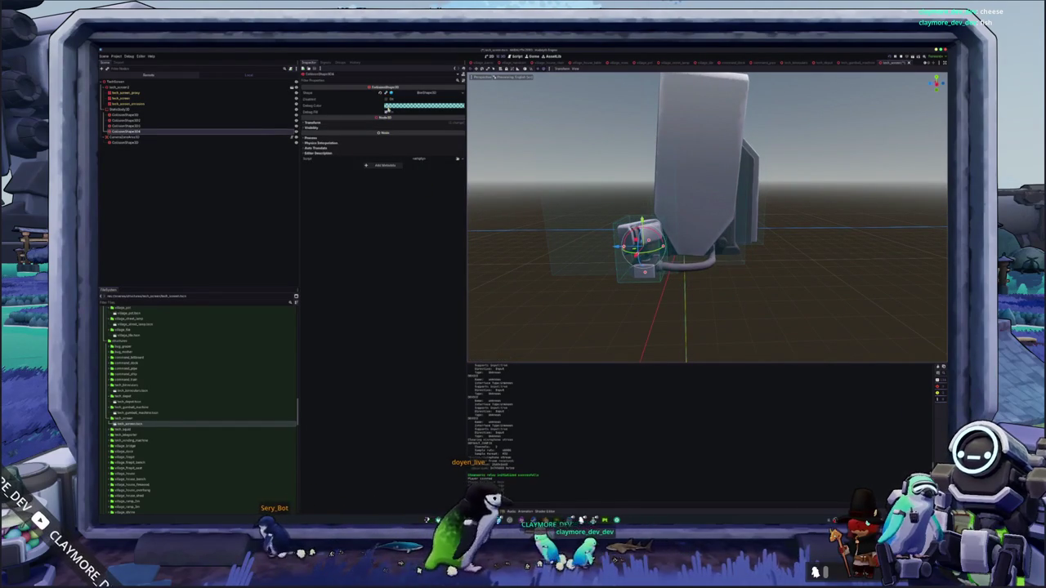
scroll(707, 217, up, 2)
mouse_move(619, 250)
mouse_down()
mouse_move(621, 278)
mouse_move(589, 282)
mouse_move(678, 286)
mouse_move(678, 305)
mouse_up()
scroll(618, 289, up, 2)
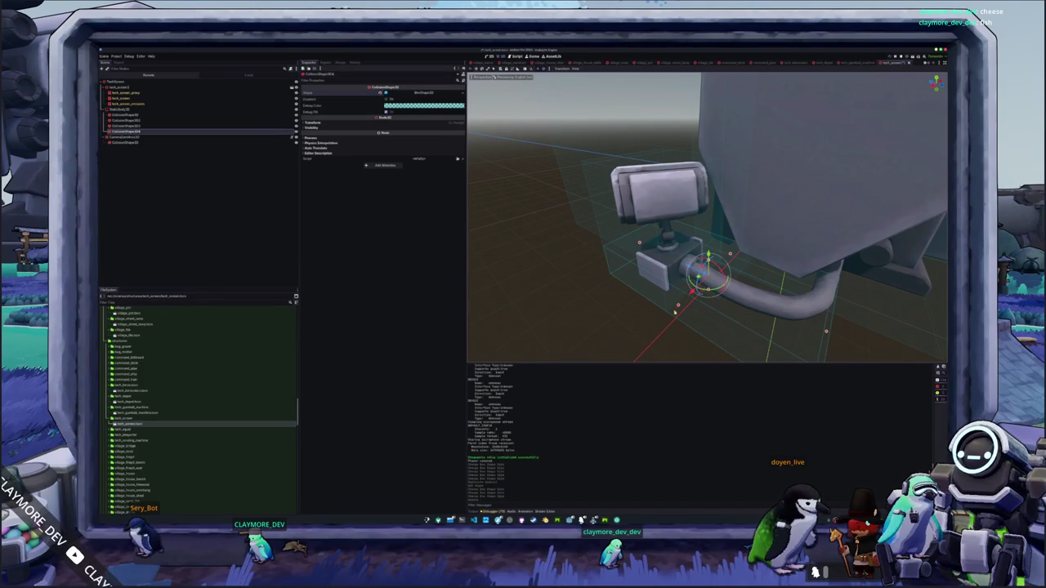
mouse_move(678, 303)
mouse_down()
mouse_move(736, 300)
mouse_move(658, 290)
mouse_move(618, 305)
mouse_move(670, 305)
mouse_up()
click(634, 302)
scroll(245, 384, down, 2)
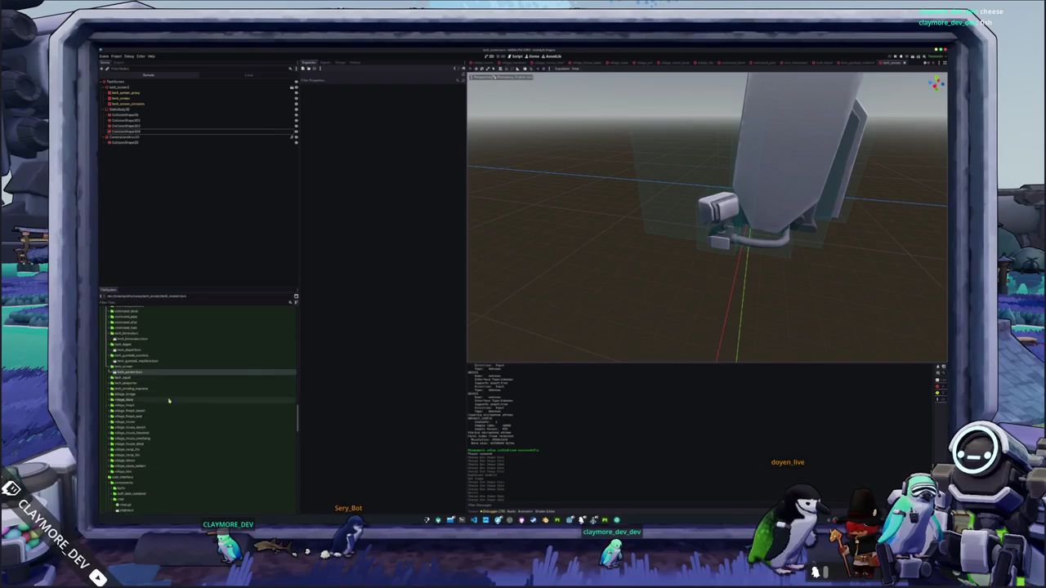
Look over the robot scene, then open the tech_teleporter scene and select a collision shape
double_click(188, 381)
mouse_move(541, 299)
mouse_down()
mouse_move(479, 285)
mouse_move(520, 289)
mouse_move(493, 302)
mouse_move(577, 295)
mouse_up()
double_click(288, 388)
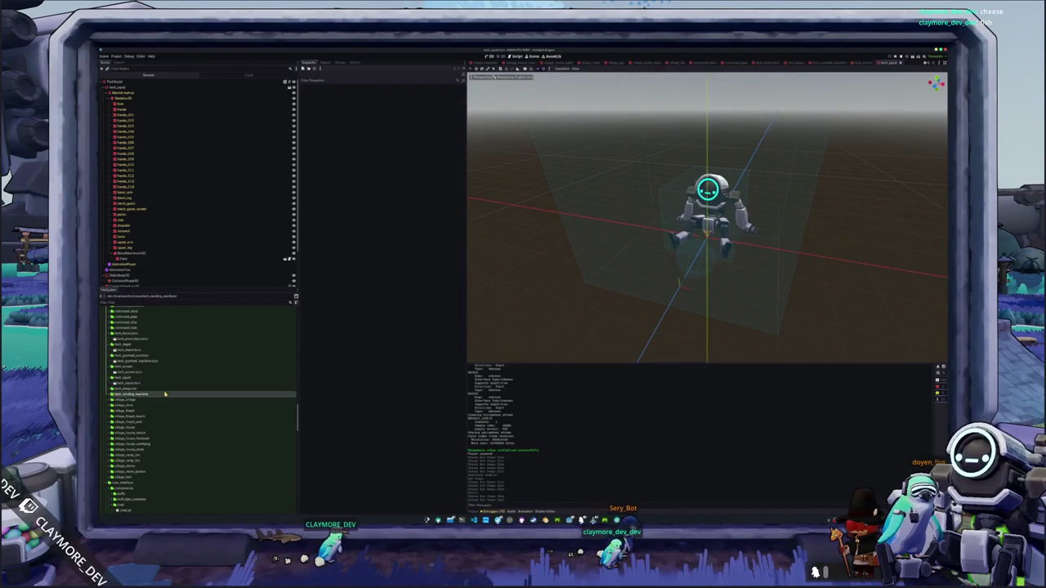
double_click(289, 394)
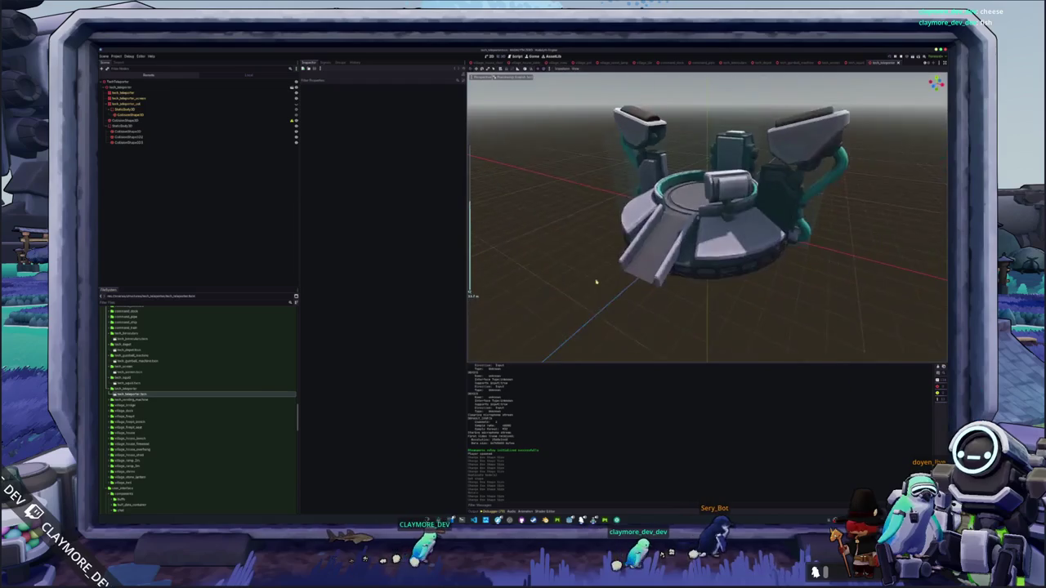
click(628, 168)
mouse_move(628, 168)
mouse_down()
mouse_move(588, 163)
mouse_move(493, 114)
mouse_up()
click(623, 165)
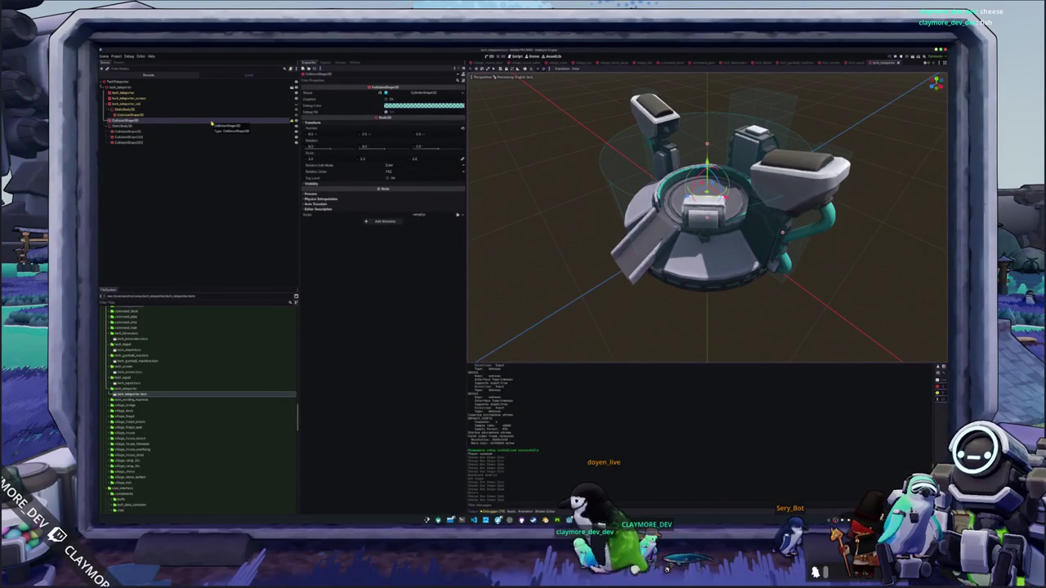
Select the towers' and upper camera part's collision shapes and circle the view around the teleporter
click(158, 132)
click(156, 137)
click(154, 143)
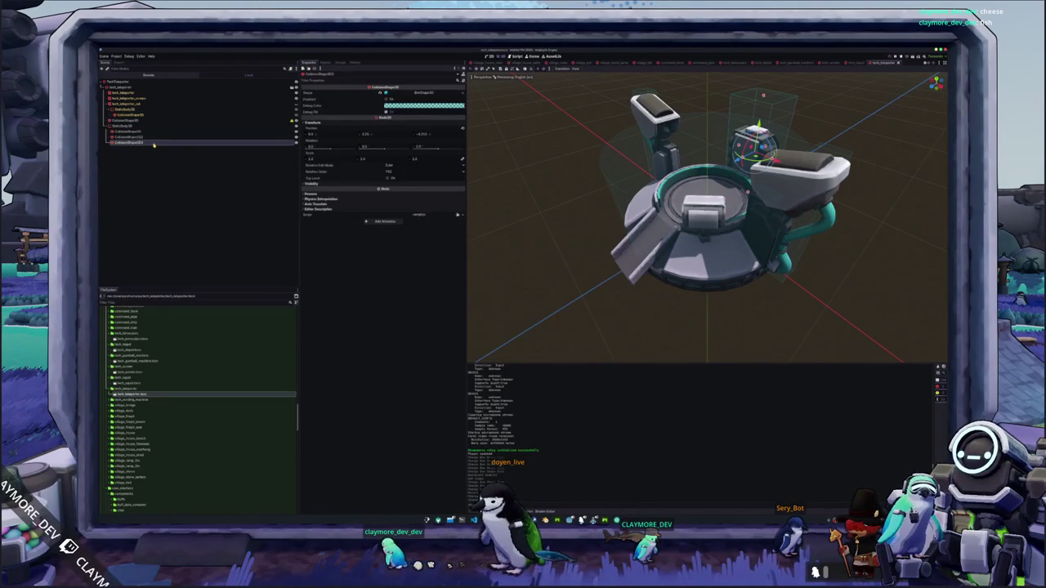
key(KP_4)
key(KP_4)
key(KP_4)
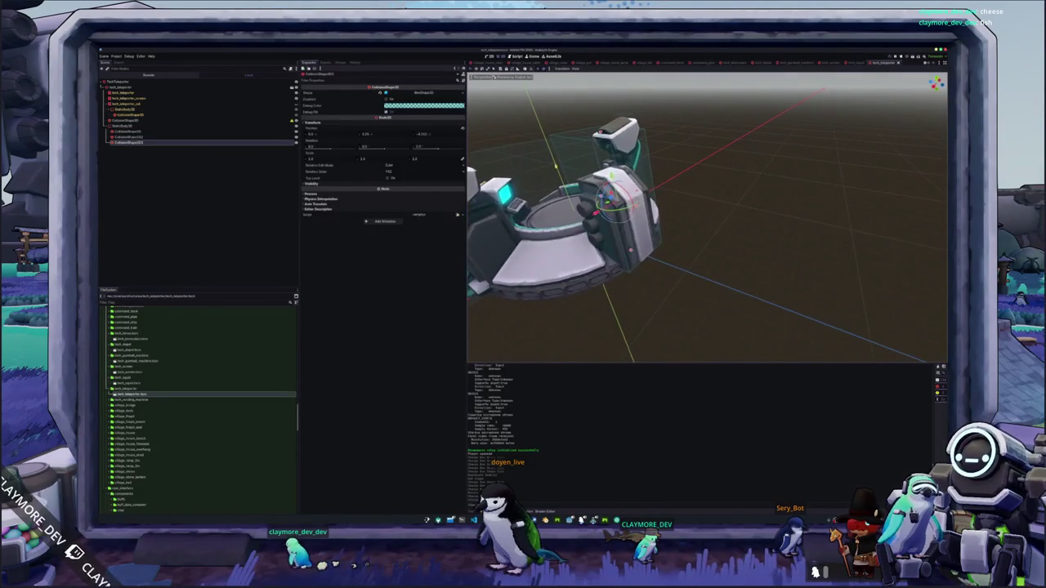
key(KP_4)
key(KP_4)
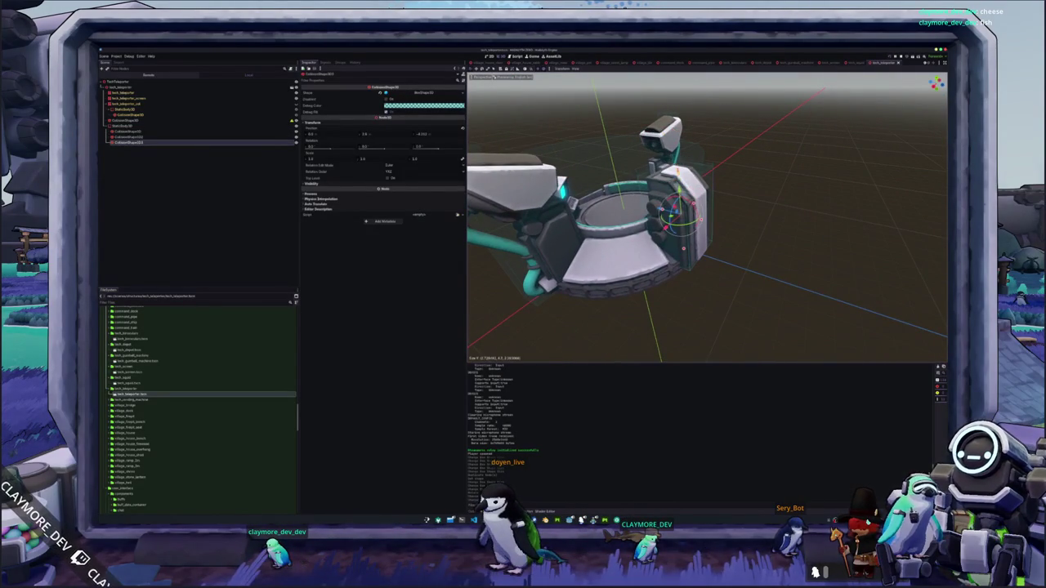
key(KP_4)
key(KP_4)
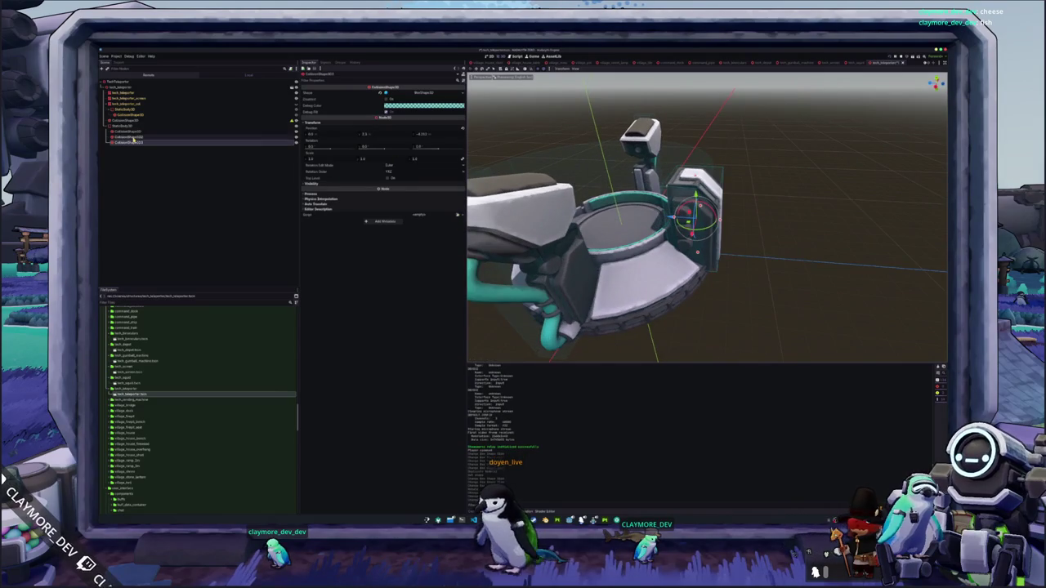
click(134, 141)
key(KP_4)
key(KP_4)
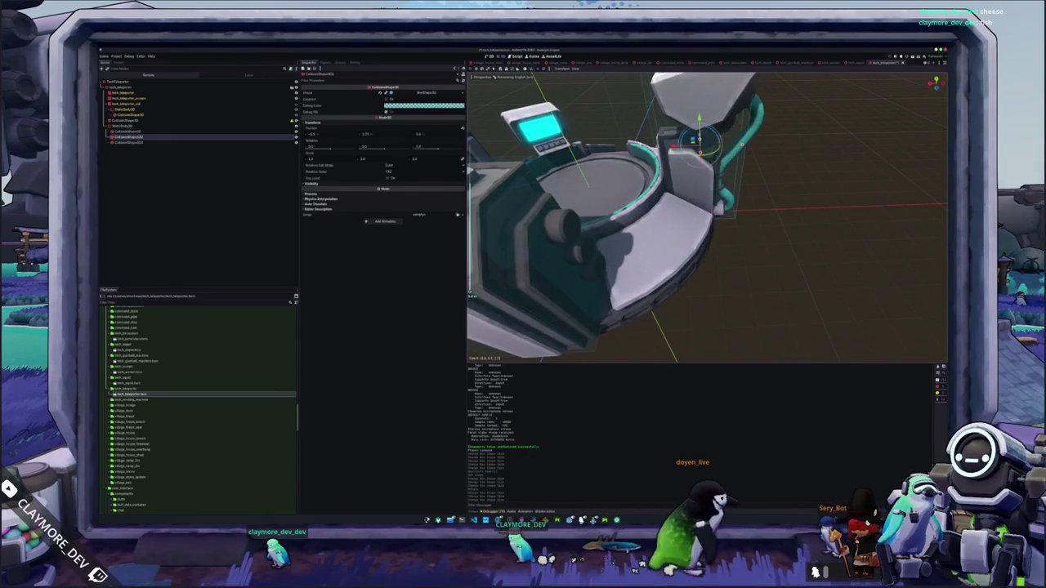
key(KP_4)
key(KP_4)
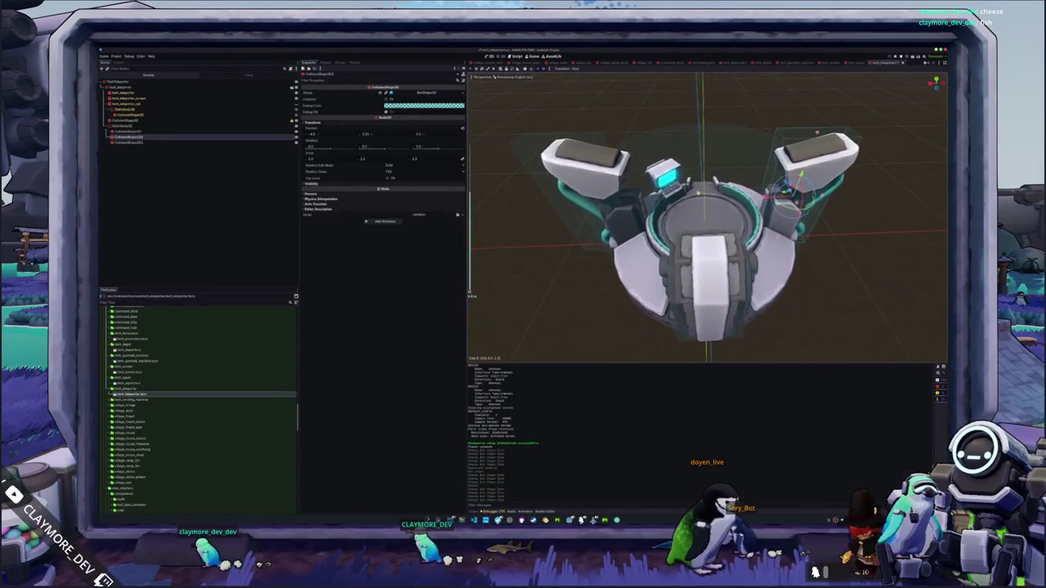
key(KP_4)
key(KP_4)
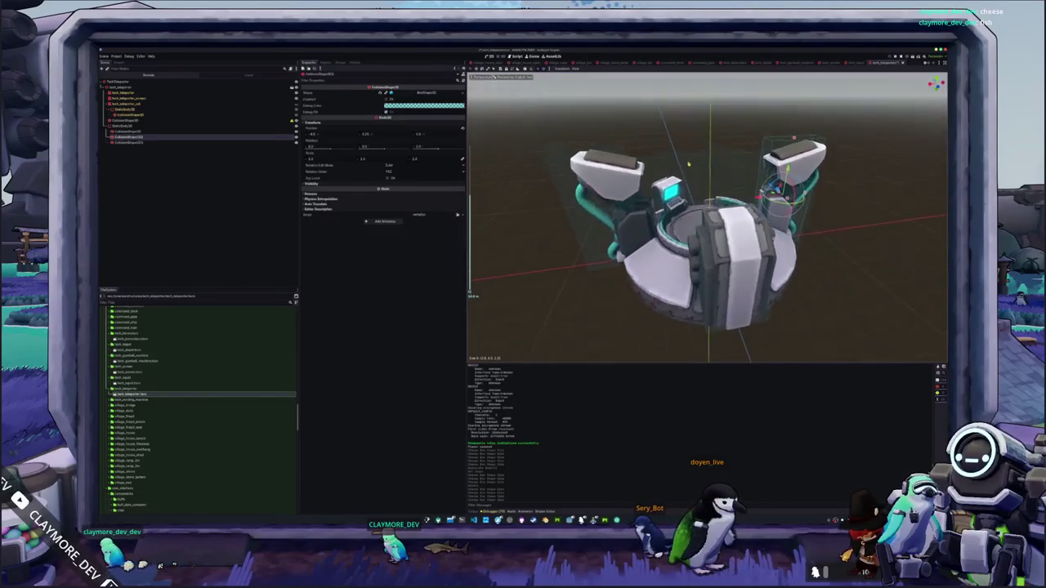
key(KP_8)
key(KP_8)
key(KP_2)
key(KP_4)
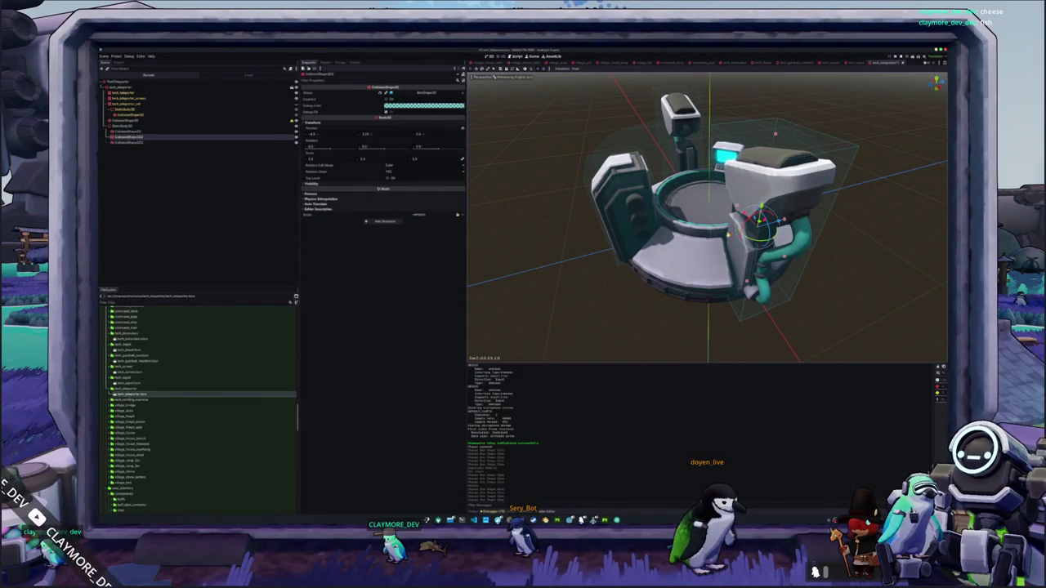
key(KP_4)
key(KP_4)
key(KP_4)
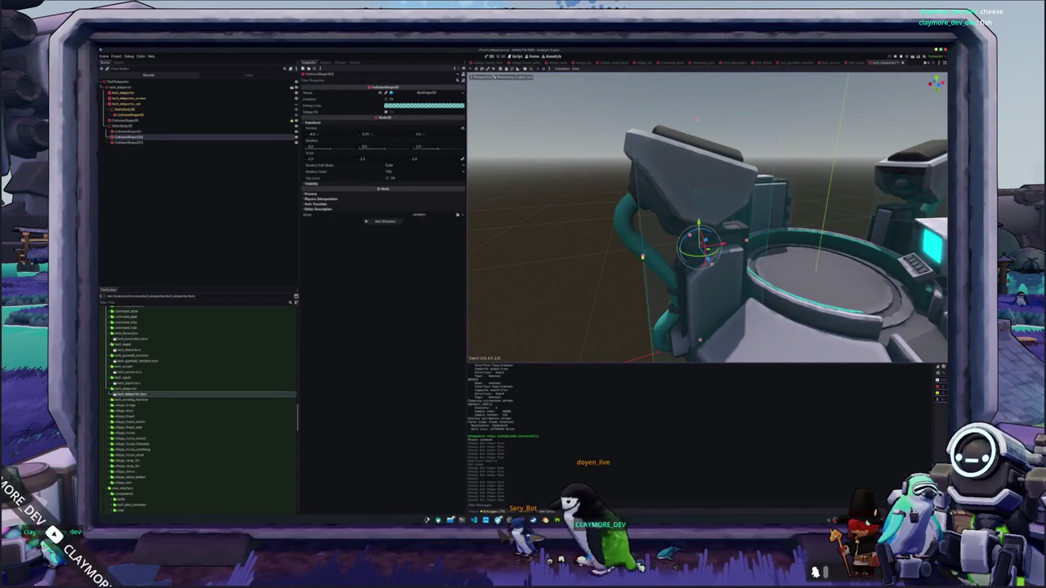
scroll(633, 263, down, 3)
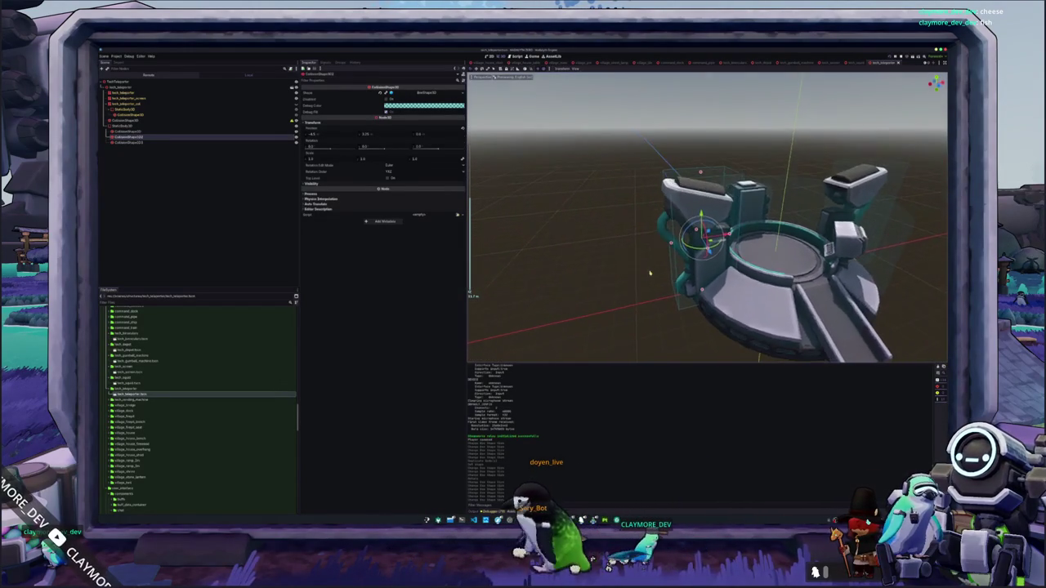
key(KP_8)
key(KP_8)
key(KP_4)
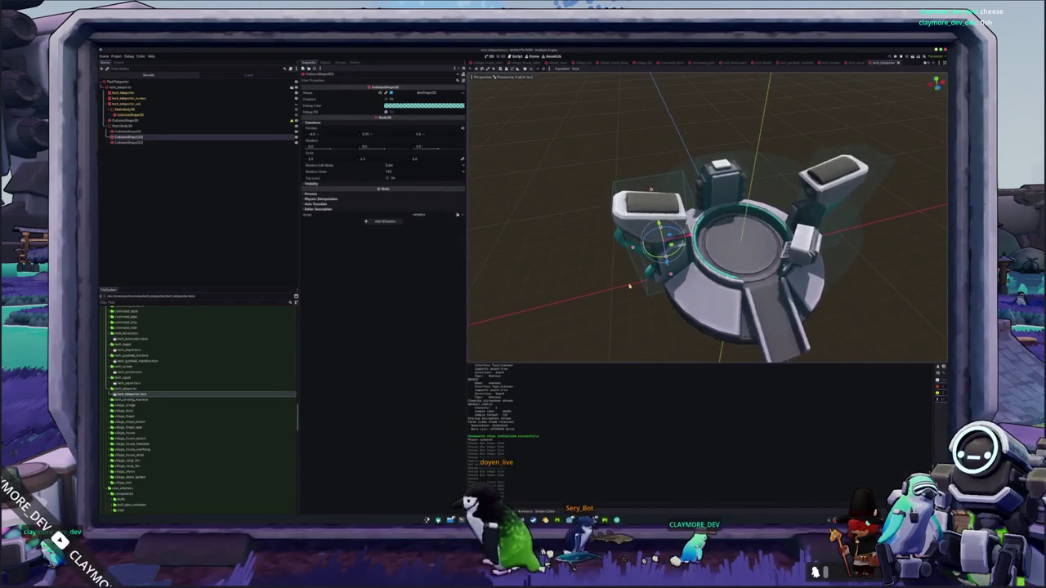
key(KP_4)
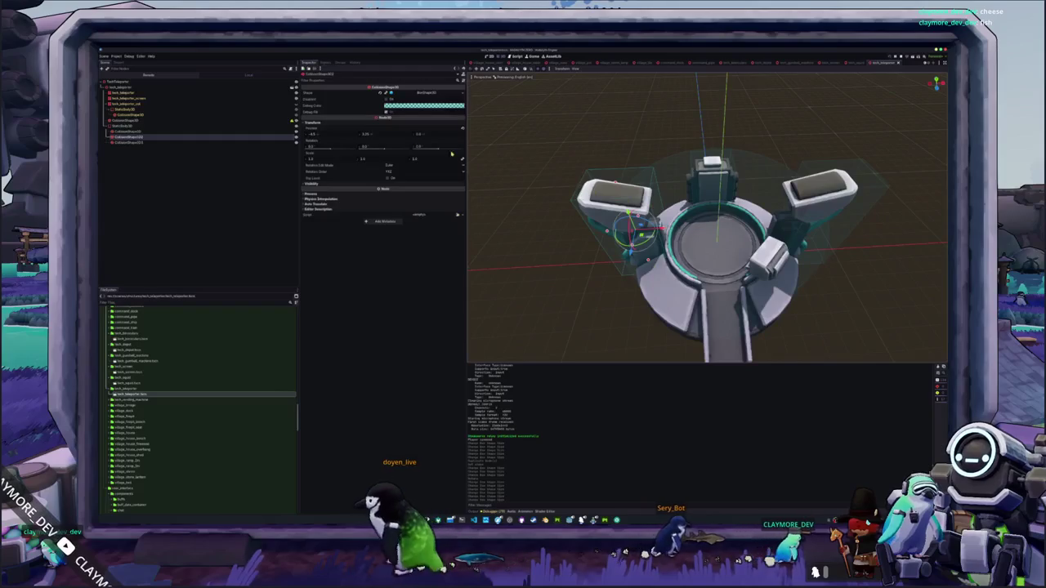
Paste the copied Position value onto the right pod's collision box, then undo it and deselect
click(164, 131)
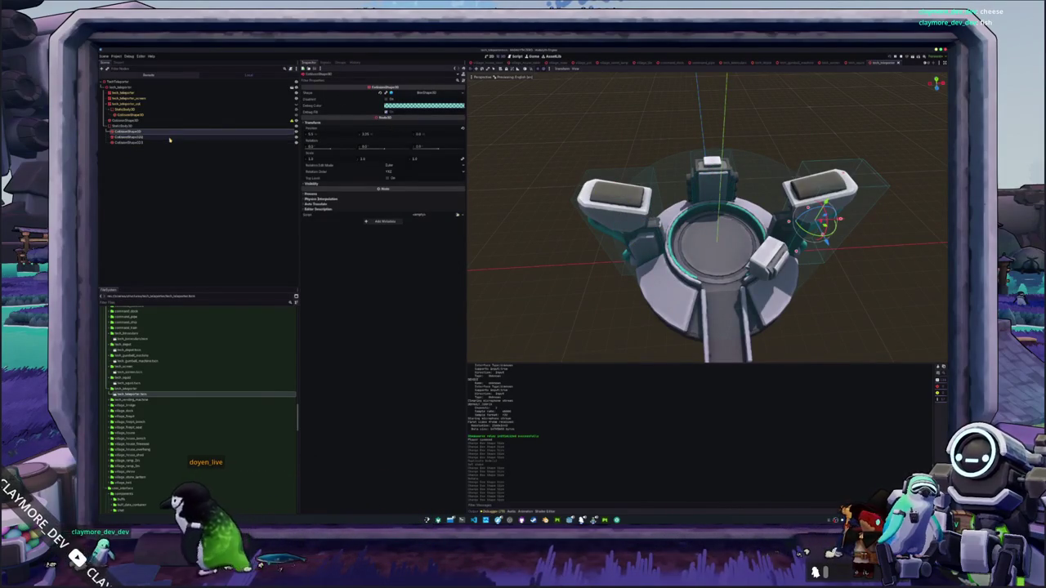
click(163, 137)
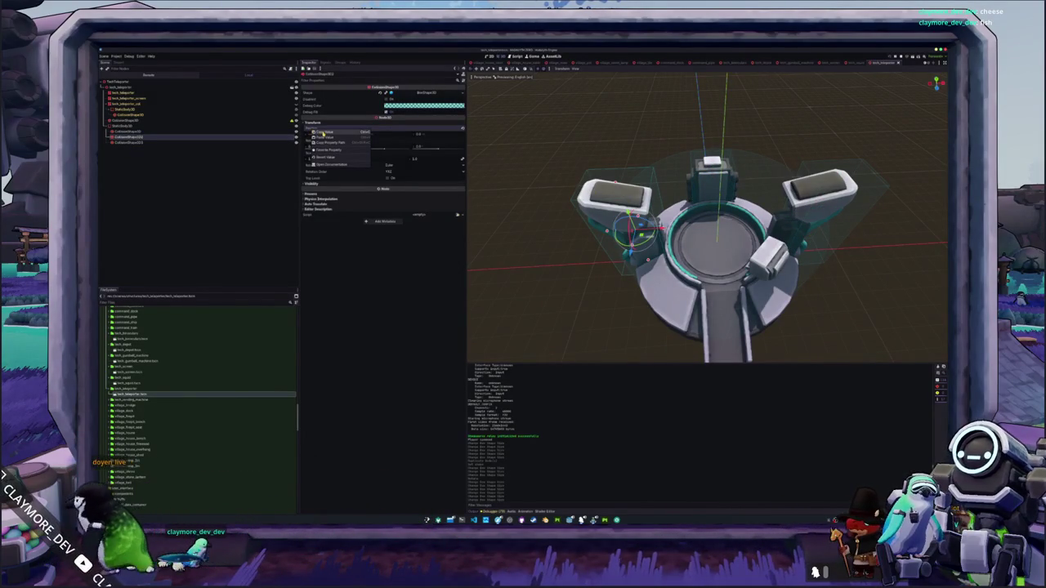
click(251, 131)
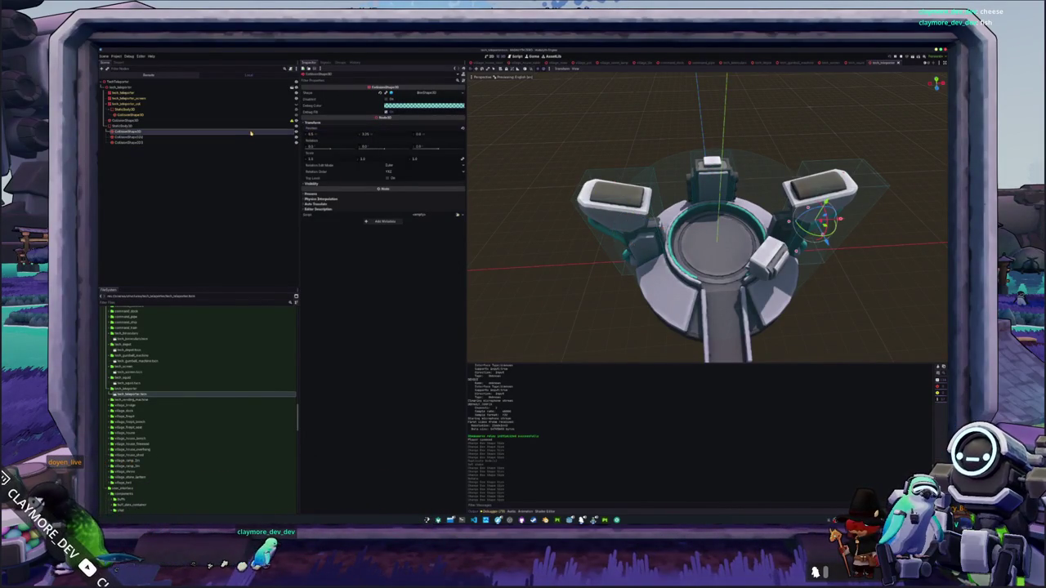
right_click(323, 129)
click(332, 137)
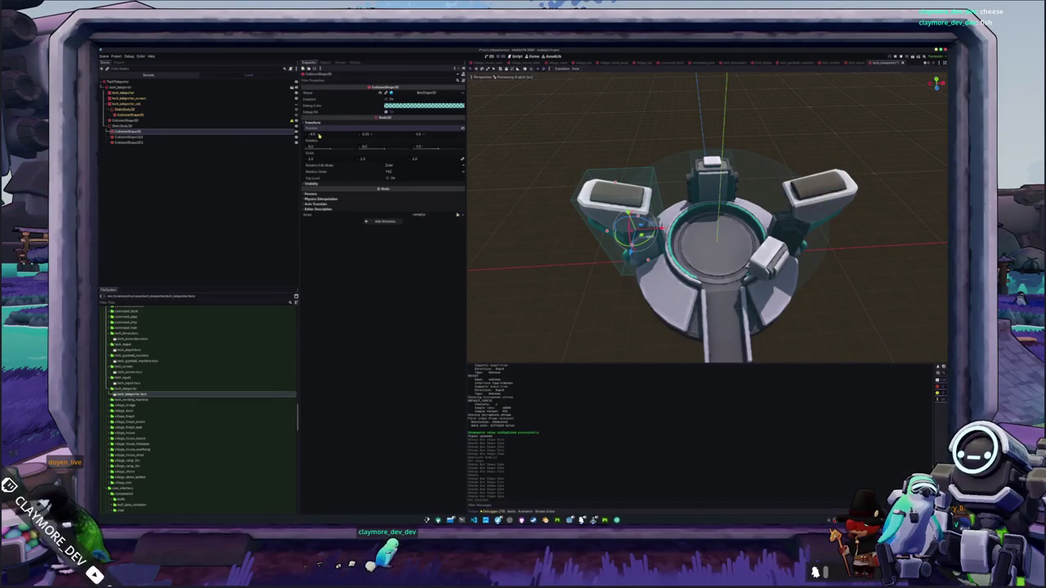
key(ctrl+z)
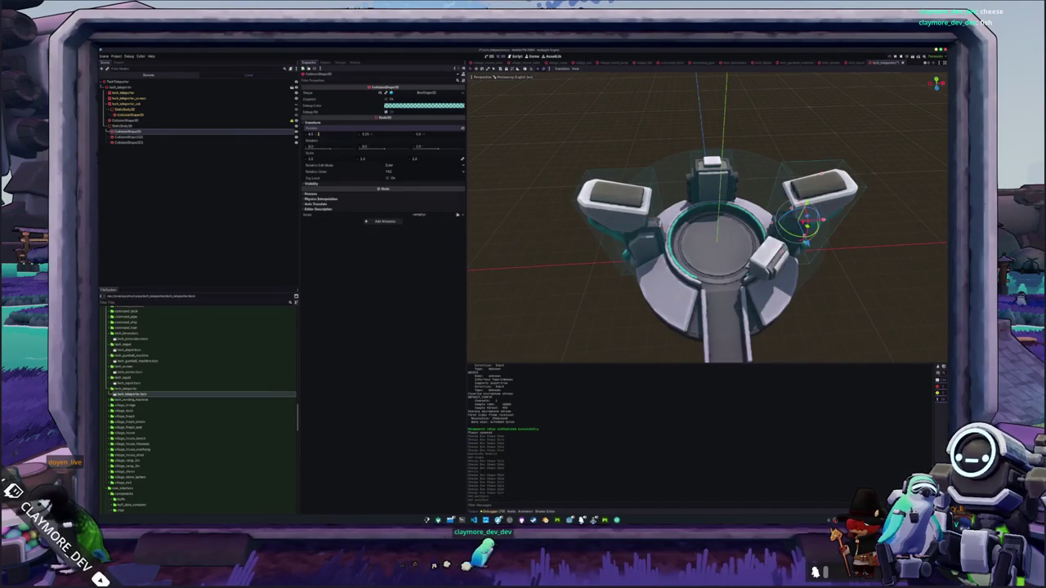
click(561, 306)
mouse_move(570, 310)
mouse_down()
mouse_move(563, 275)
mouse_move(579, 256)
mouse_up()
scroll(579, 257, up, 3)
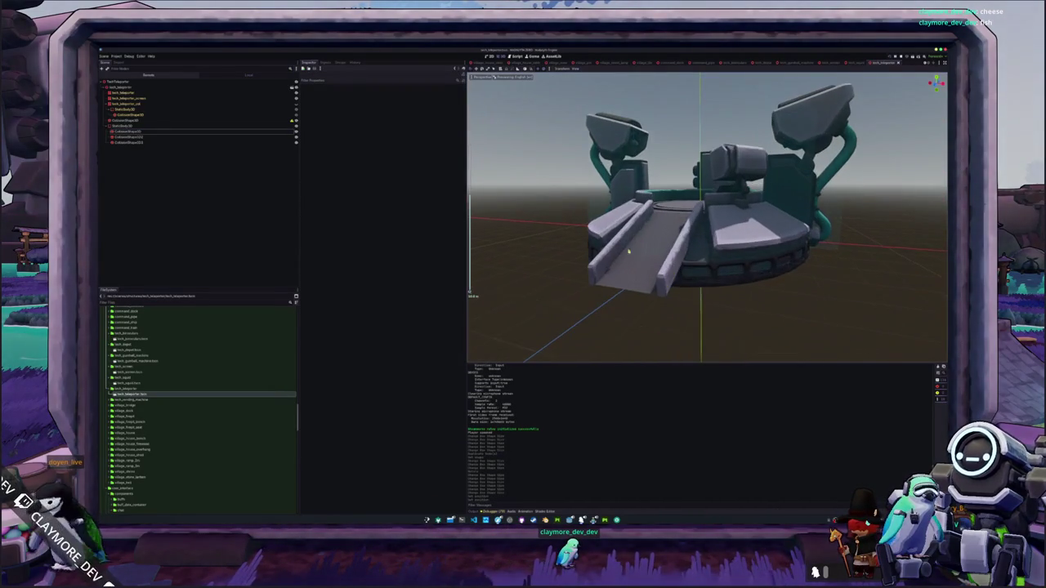
Select a CollisionShape3D node and orbit to a side view of the teleporter
click(135, 115)
mouse_move(634, 261)
mouse_down()
mouse_move(602, 262)
mouse_move(609, 229)
mouse_move(591, 273)
mouse_up()
scroll(592, 273, up, 2)
In Blender, use File > Open to load the teleporter .blend from the models folder
key(alt+Tab)
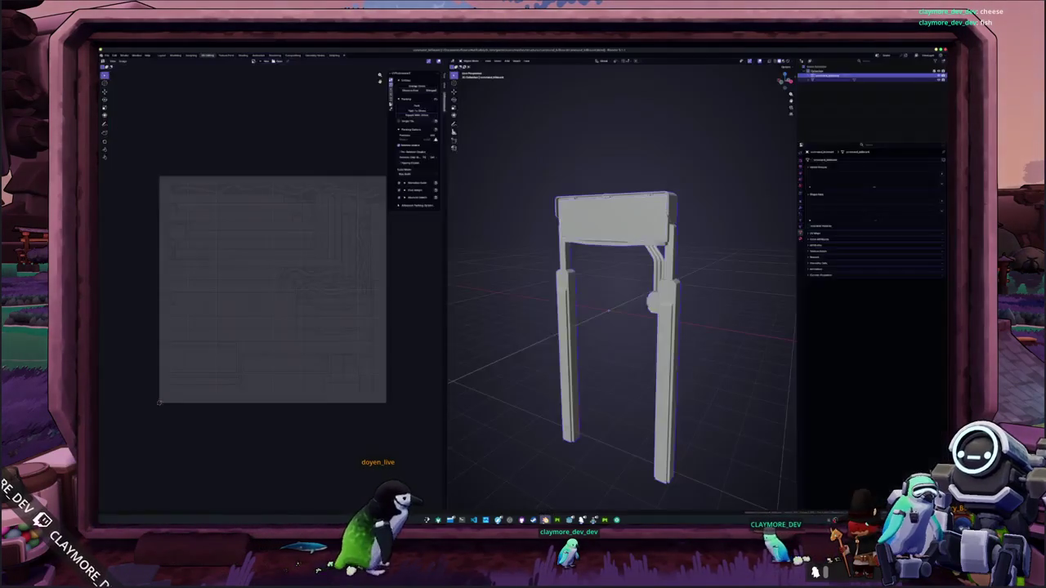
click(106, 55)
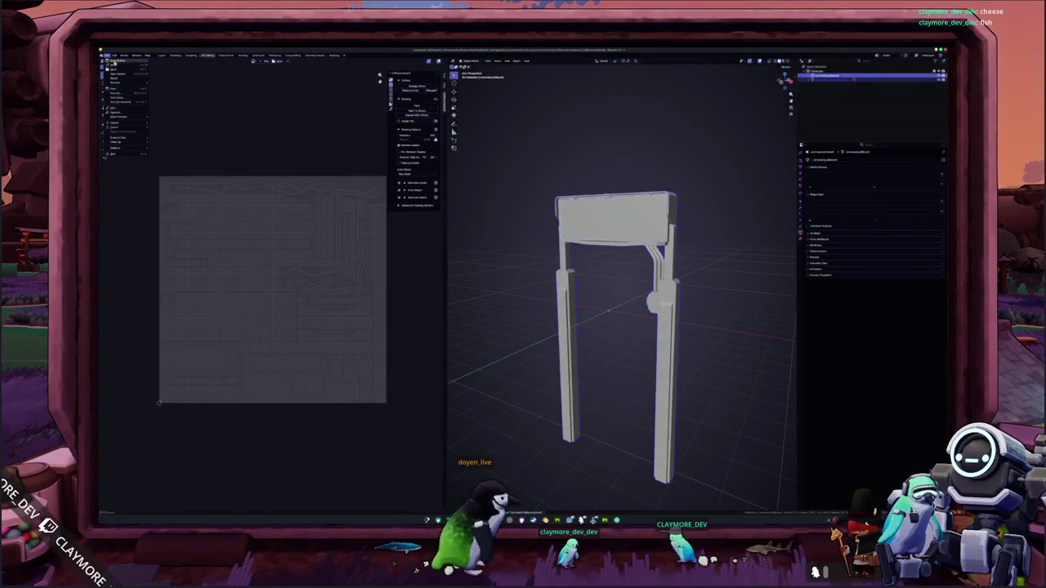
click(115, 66)
click(384, 64)
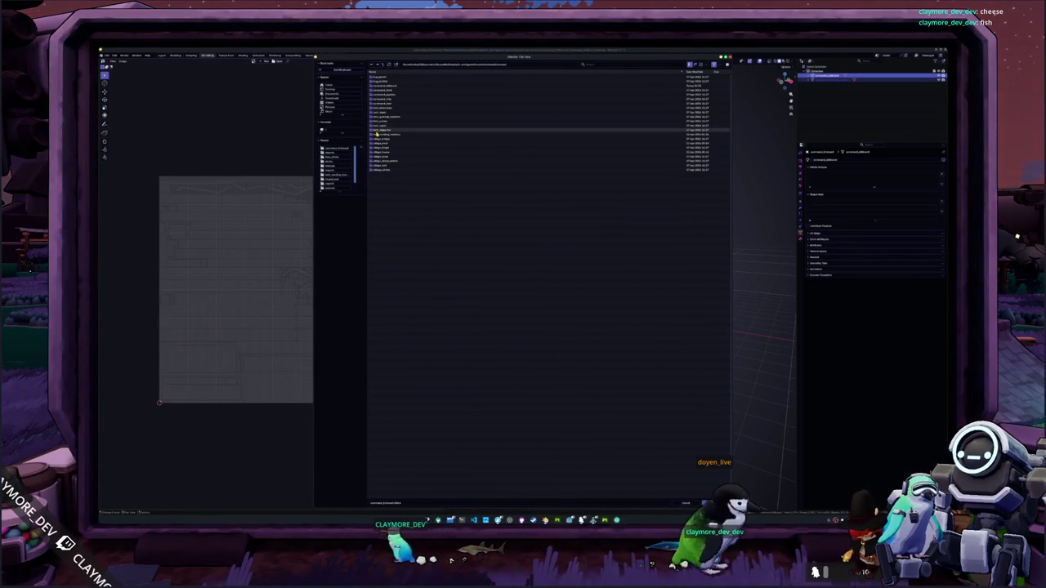
double_click(378, 131)
double_click(380, 96)
scroll(609, 211, down, 5)
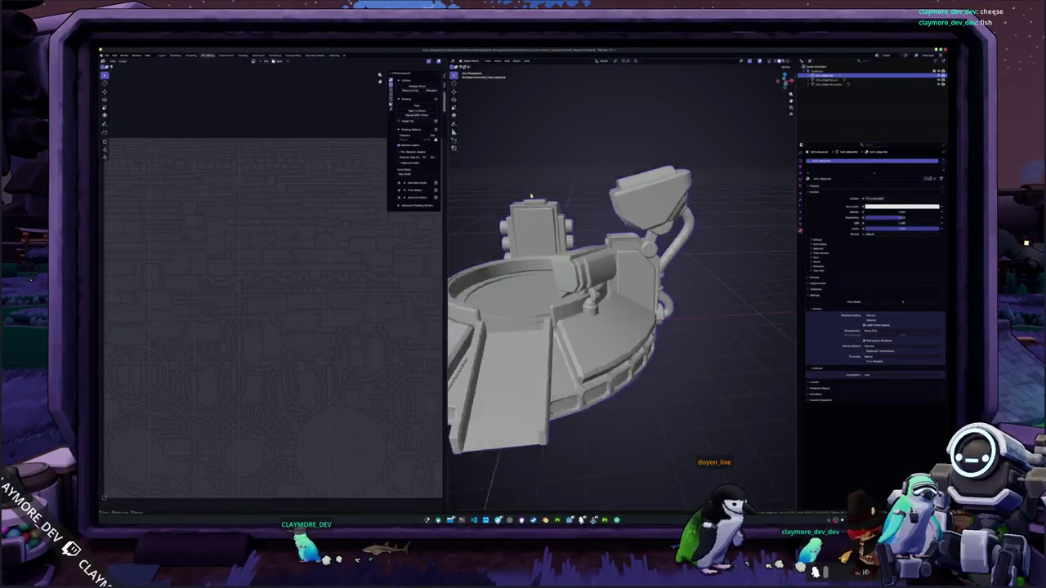
Select the ring model, enter Edit Mode and turn on X-ray to reach hidden faces
click(836, 81)
mouse_move(703, 204)
mouse_down()
mouse_move(709, 160)
mouse_move(703, 184)
mouse_up()
key(Tab)
drag(307, 419, 313, 418)
key(alt+z)
drag(646, 468, 667, 497)
key(alt+z)
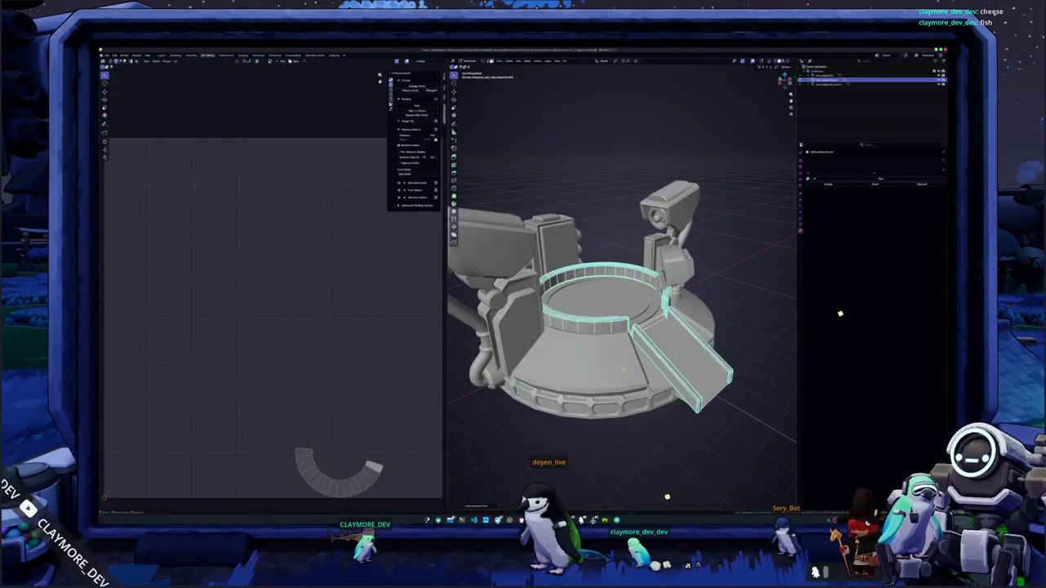
key(alt+z)
Select the base's top ring faces and extrude them upward
mouse_move(830, 284)
mouse_down()
mouse_move(822, 257)
mouse_move(841, 227)
mouse_move(810, 230)
mouse_up()
key(ctrl+KP_Add)
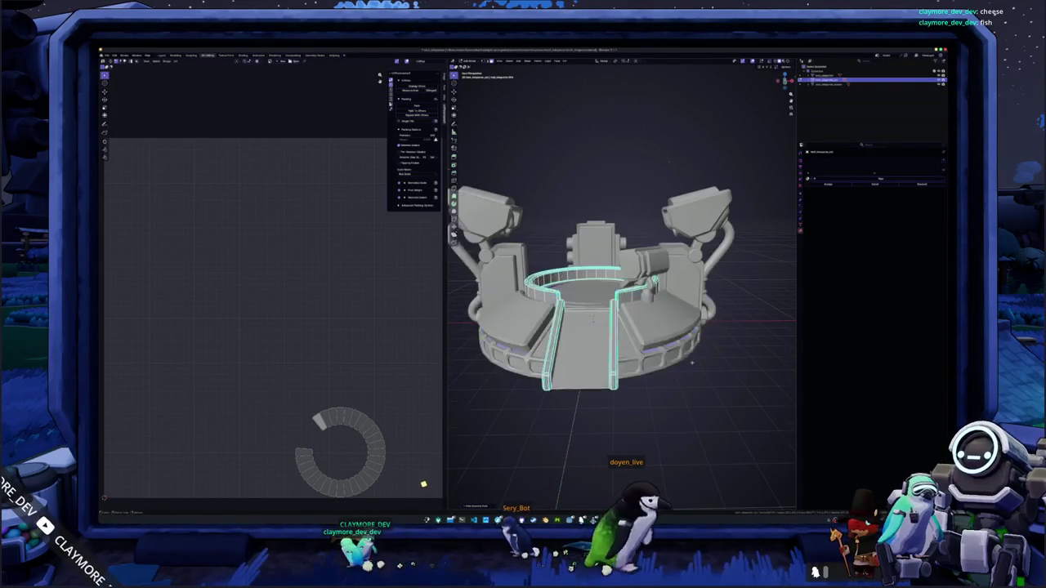
scroll(621, 327, up, 5)
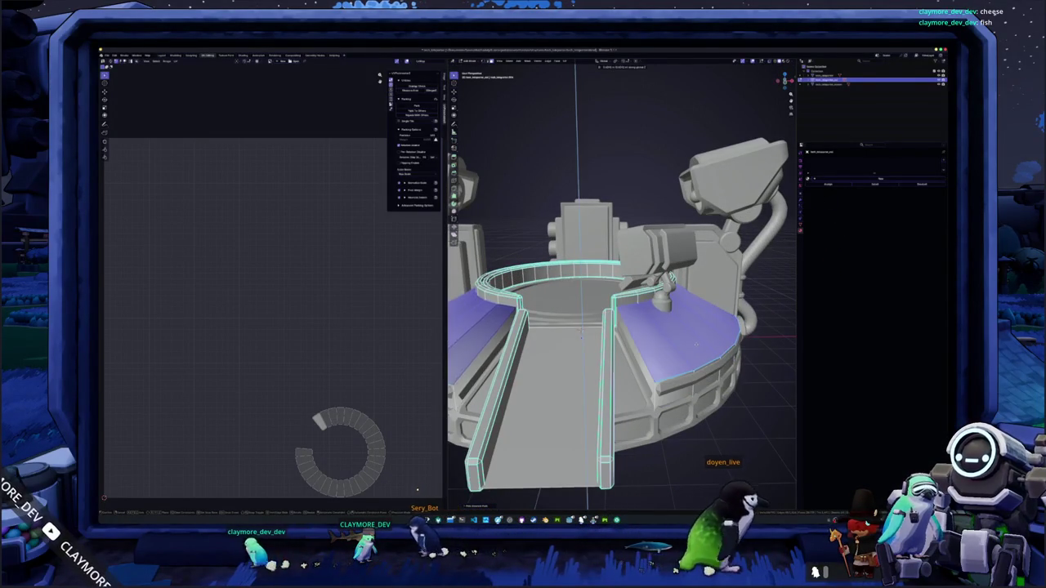
key(e)
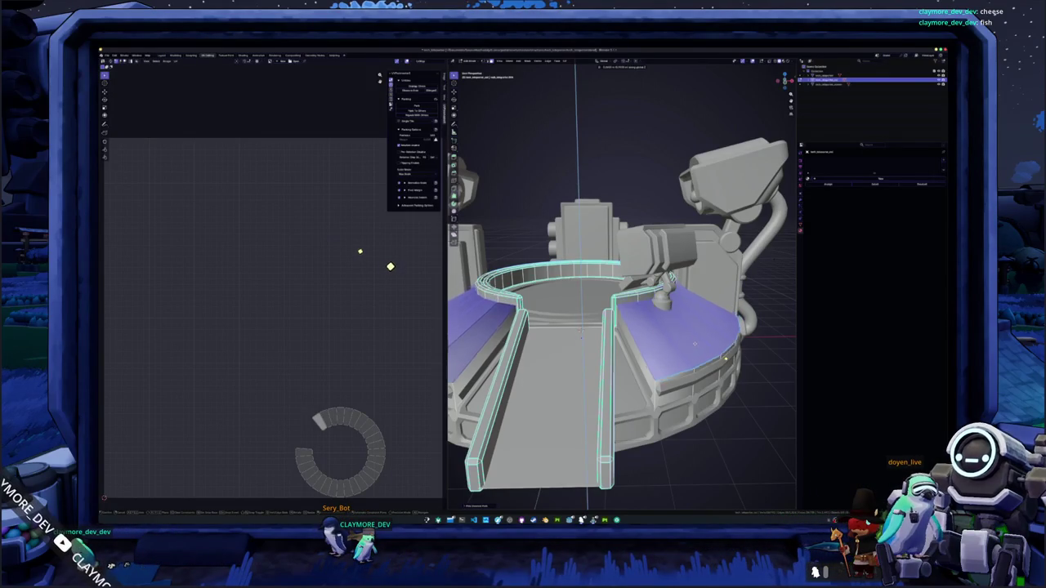
click(766, 270)
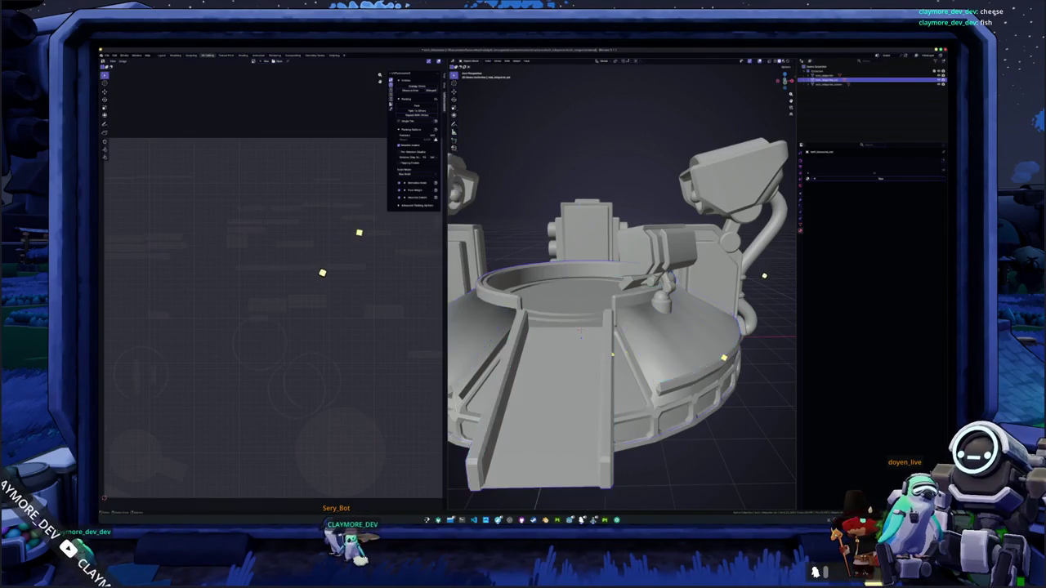
Lift the lid straight up along Z and hide it, then select the base object
mouse_move(719, 356)
mouse_down()
mouse_move(747, 310)
mouse_move(724, 422)
mouse_up()
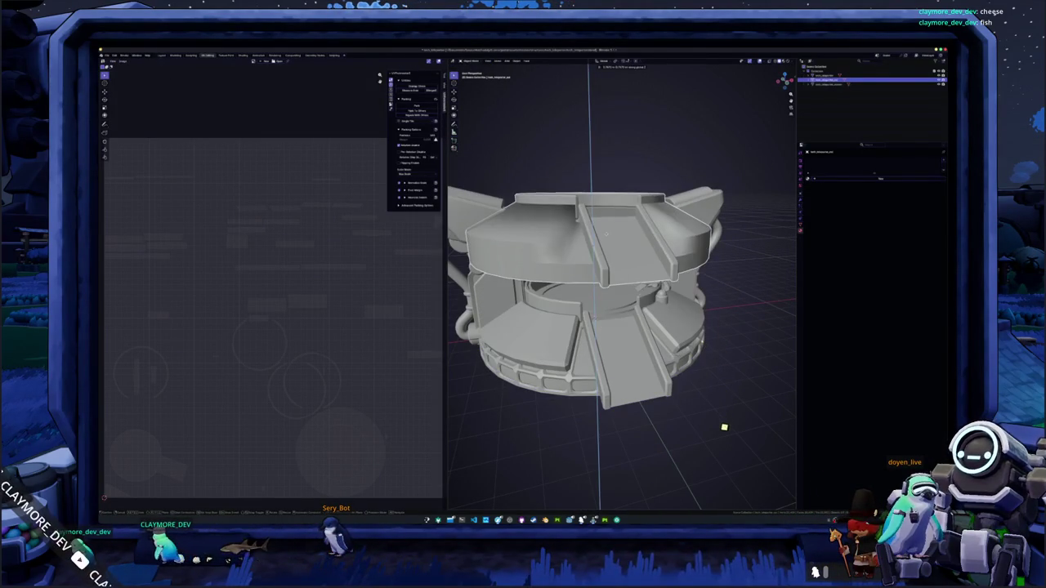
key(g)
key(z)
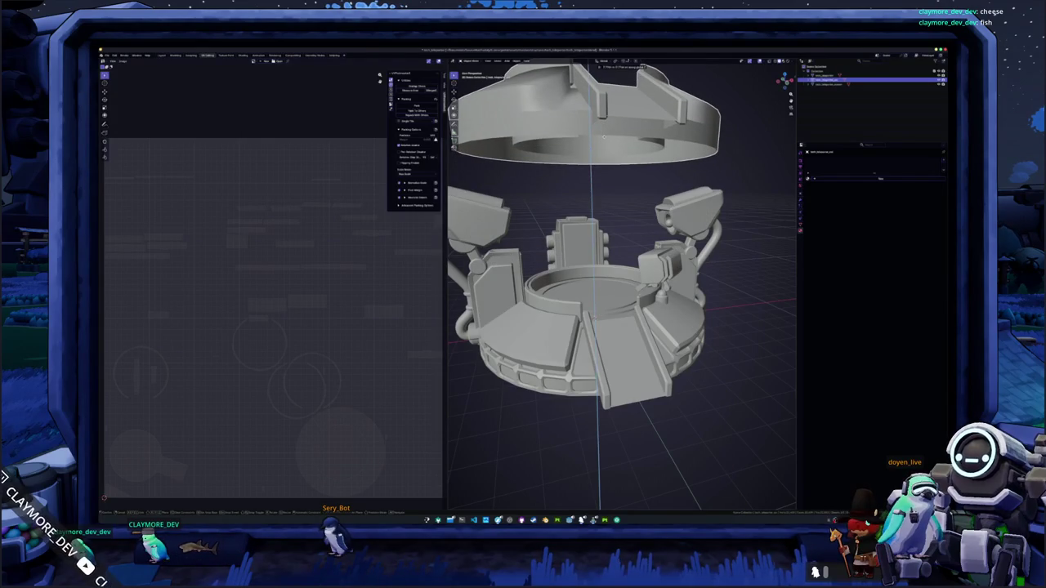
key(h)
click(604, 305)
key(Tab)
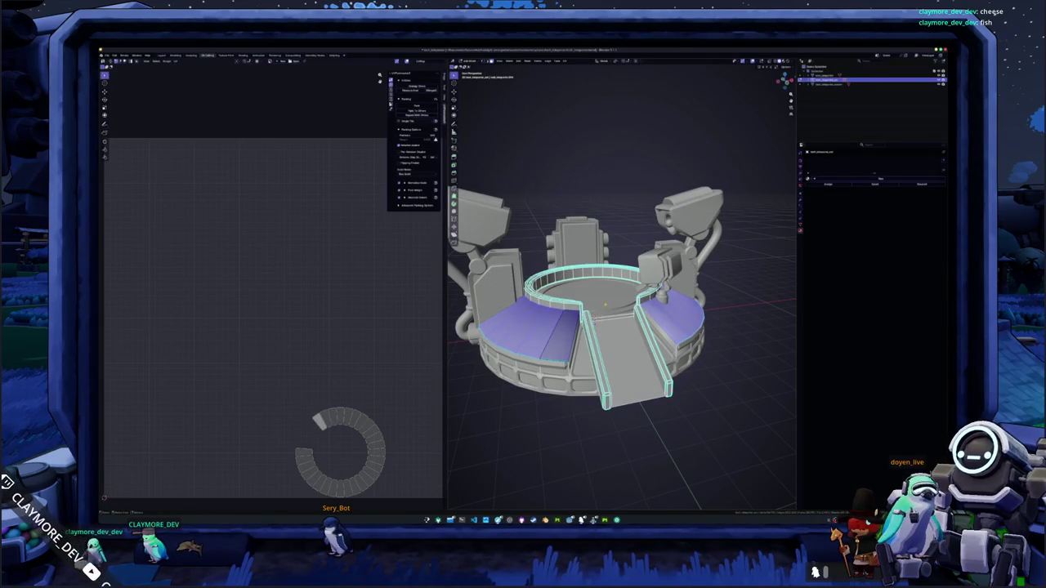
scroll(609, 327, up, 3)
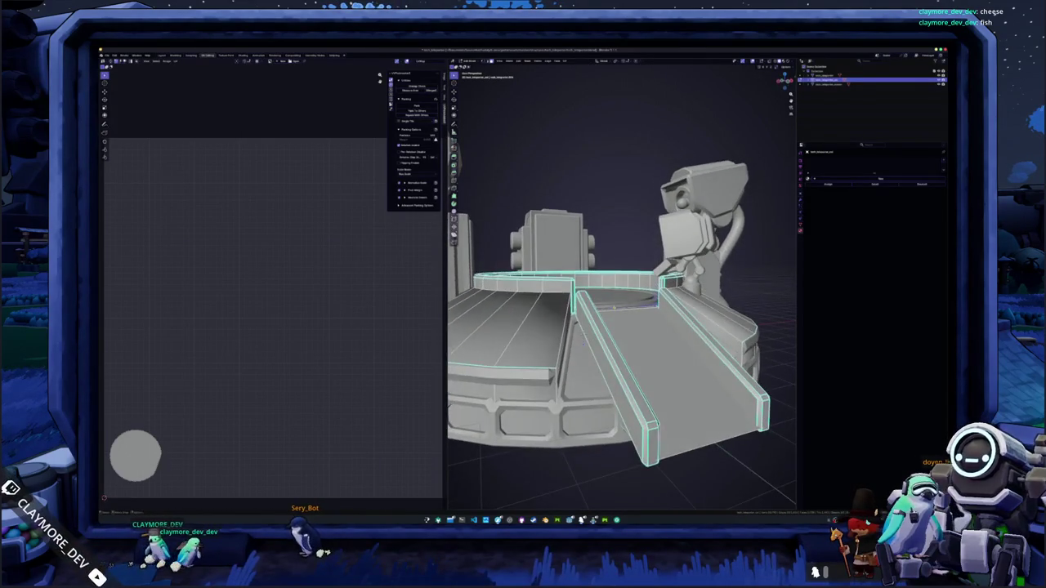
key(Tab)
key(Tab)
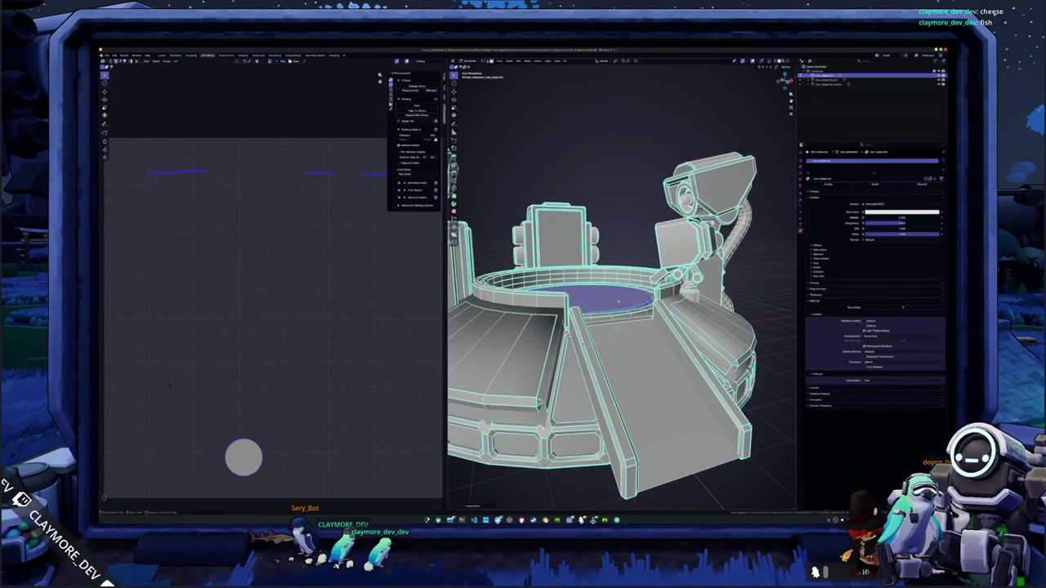
Select the whole rim ring with Ctrl+L, then exit Edit Mode and frame the full model
drag(538, 427, 525, 452)
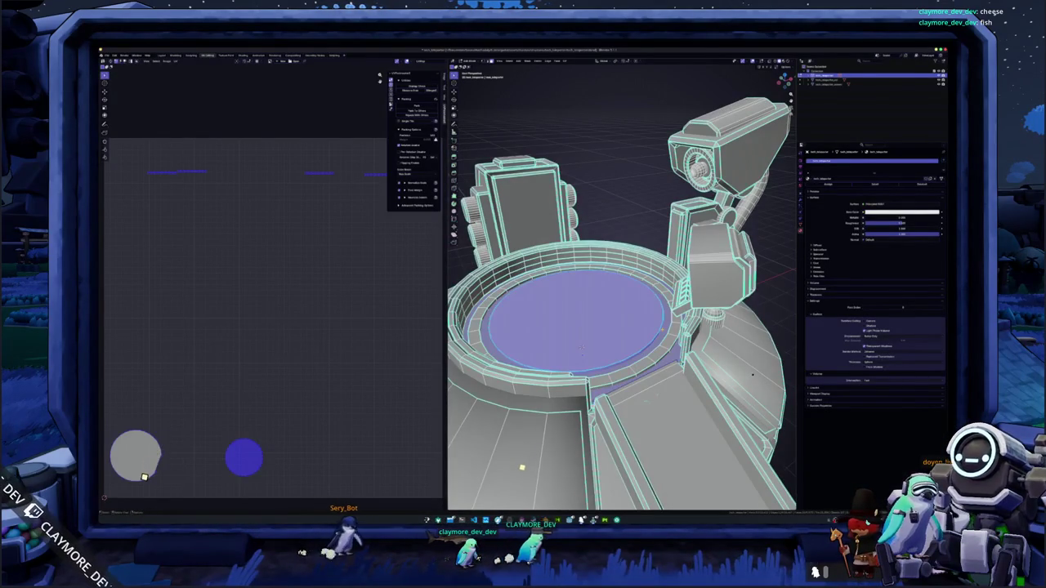
click(669, 341)
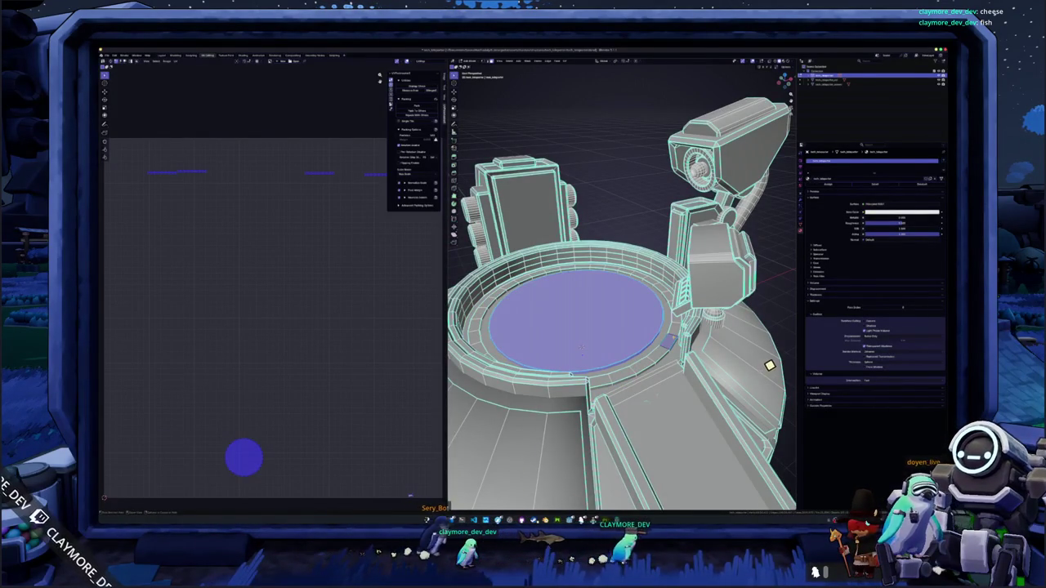
key(ctrl+l)
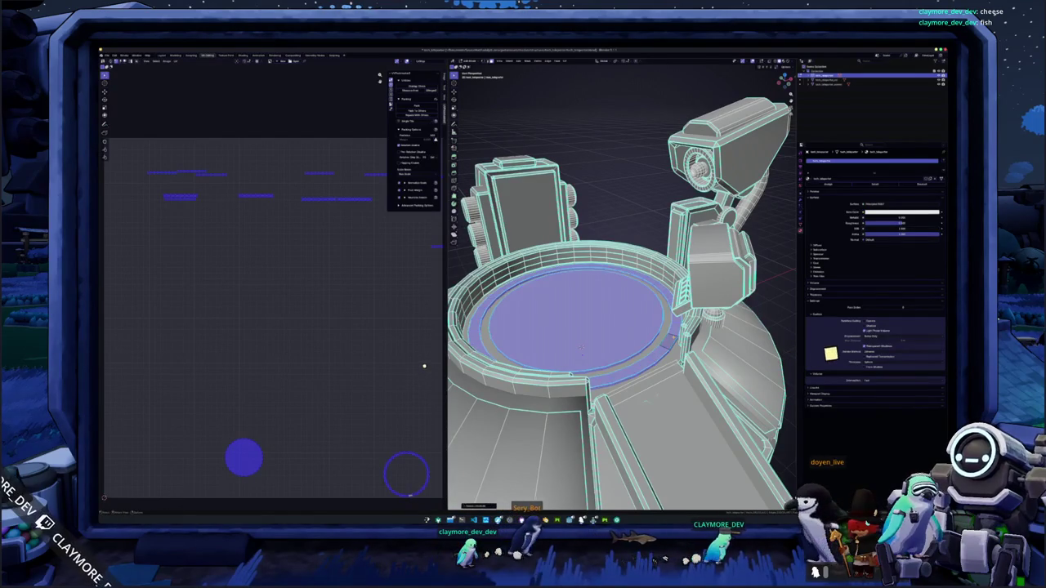
key(shift+grave)
key(w)
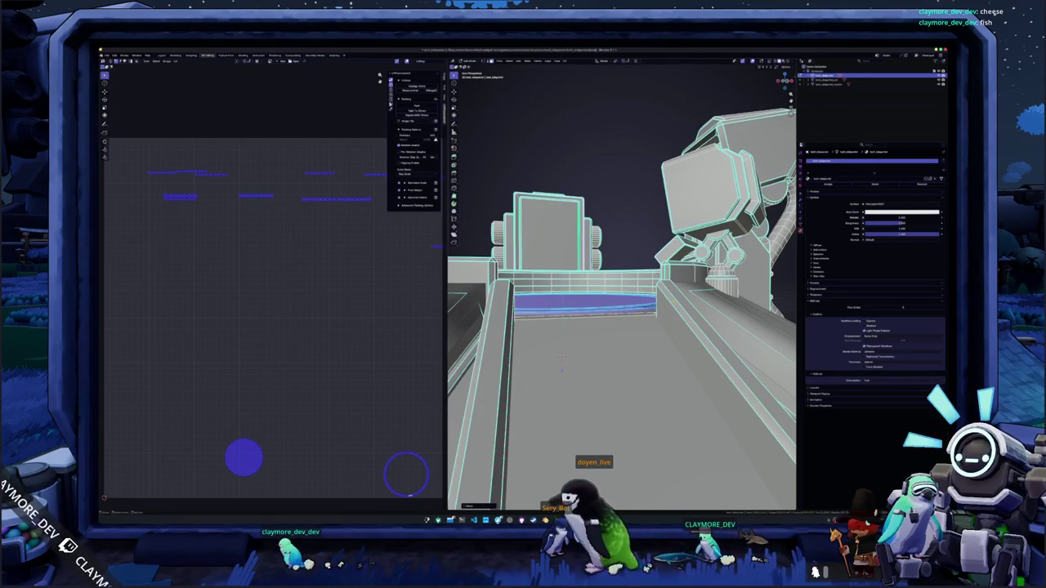
key(Tab)
key(Home)
key(Home)
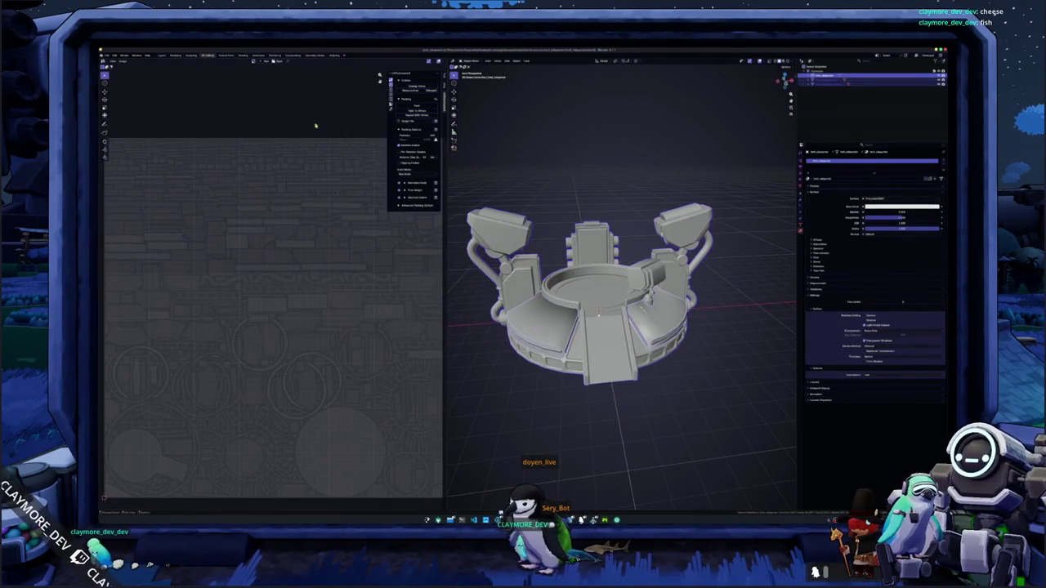
Export the teleporter as glTF over the existing file with the Images option set, then return to Godot
click(107, 55)
mouse_move(123, 124)
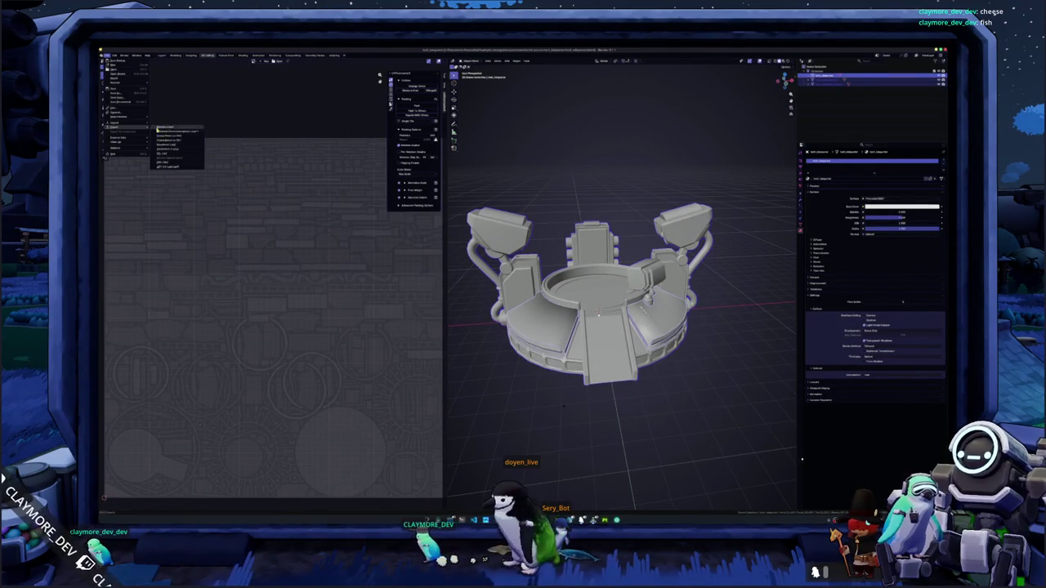
click(176, 163)
click(392, 94)
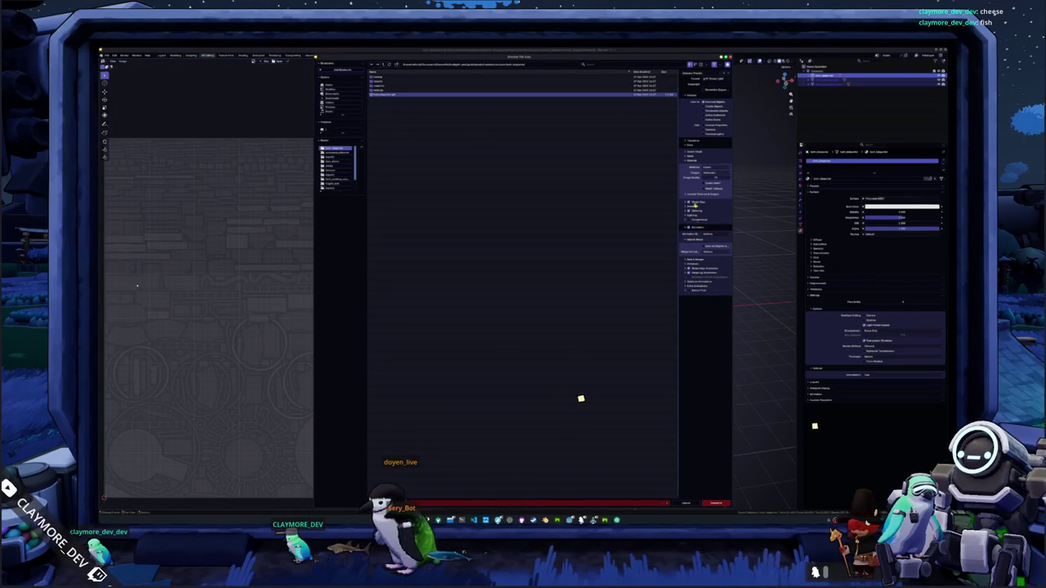
click(705, 193)
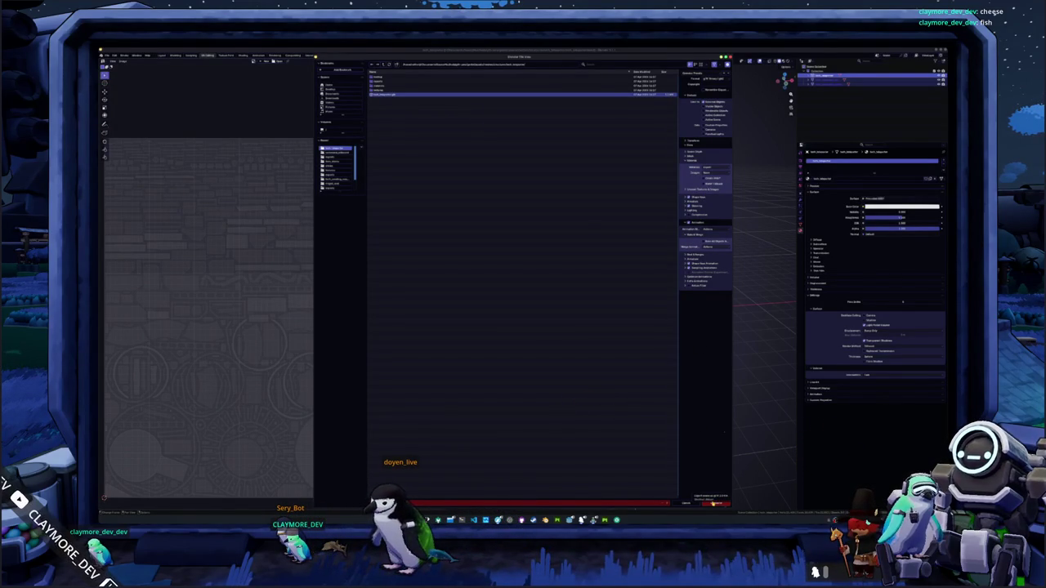
click(714, 503)
key(alt+Tab)
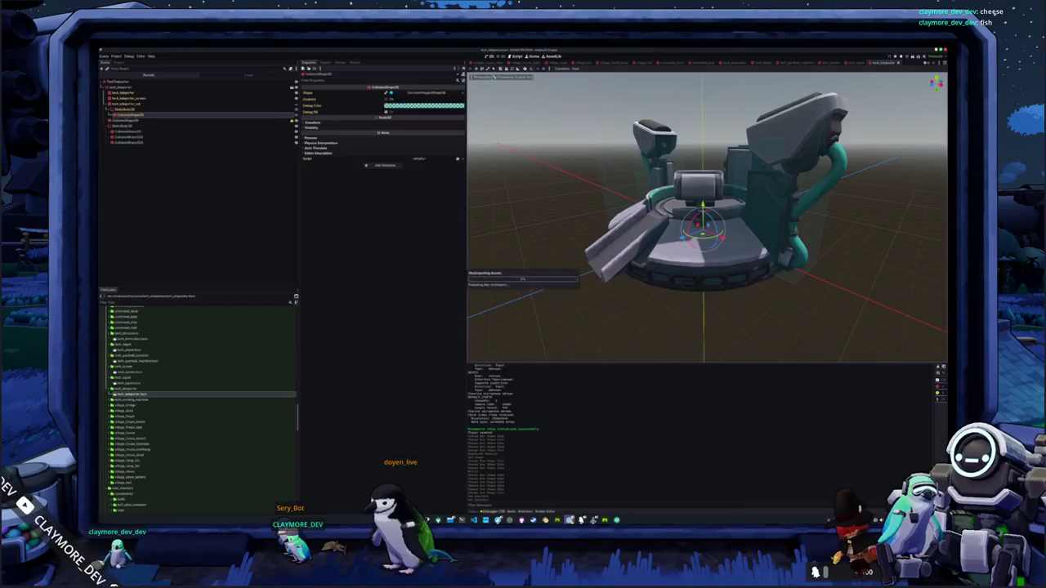
Inspect the reimported teleporter, then open the vending machine scene and check its mesh nodes
mouse_move(604, 321)
mouse_down()
mouse_move(623, 283)
mouse_move(615, 291)
mouse_move(652, 307)
mouse_move(625, 294)
mouse_up()
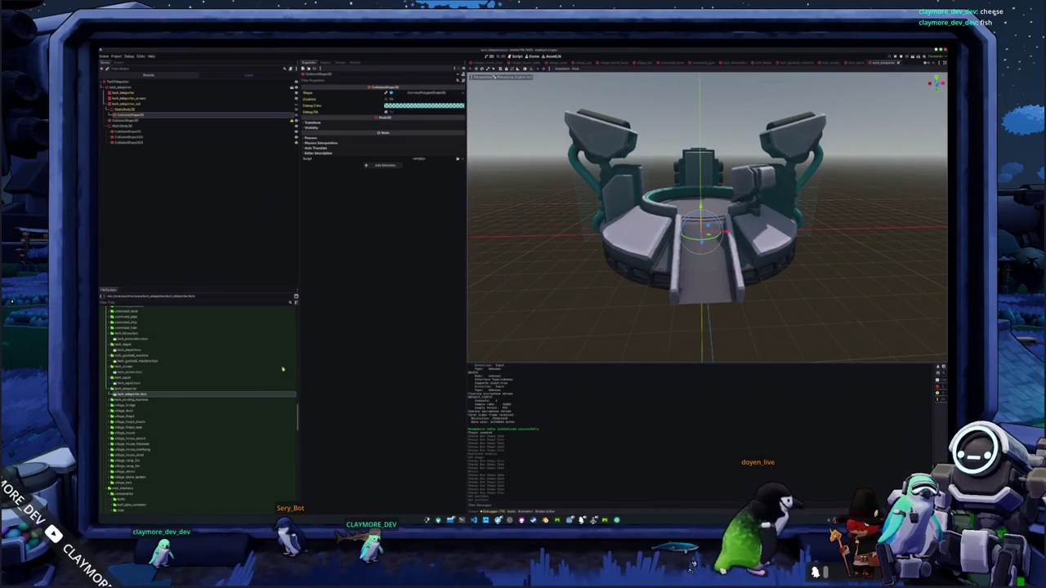
double_click(135, 406)
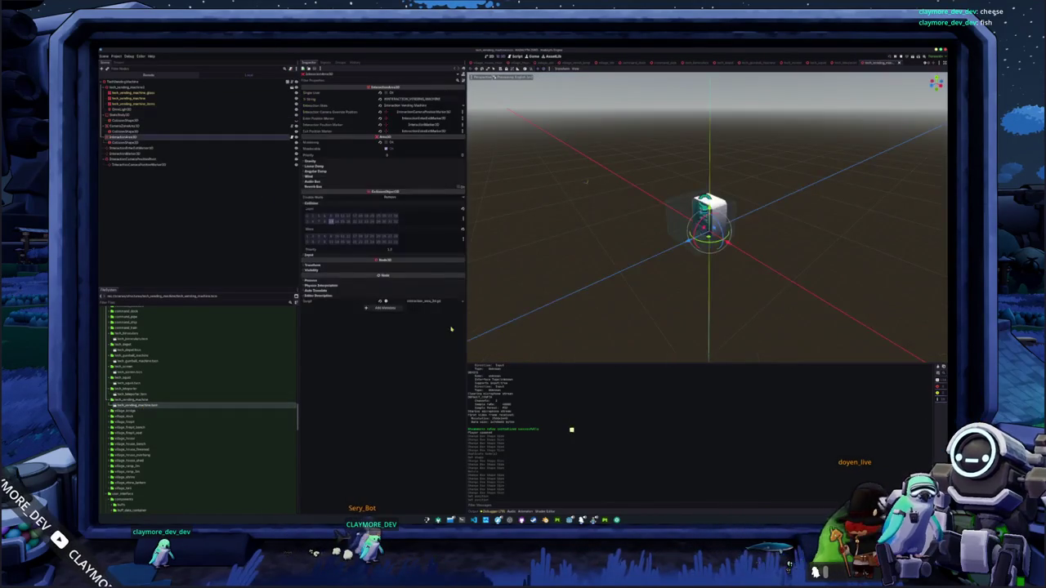
scroll(548, 265, up, 5)
drag(565, 253, 563, 260)
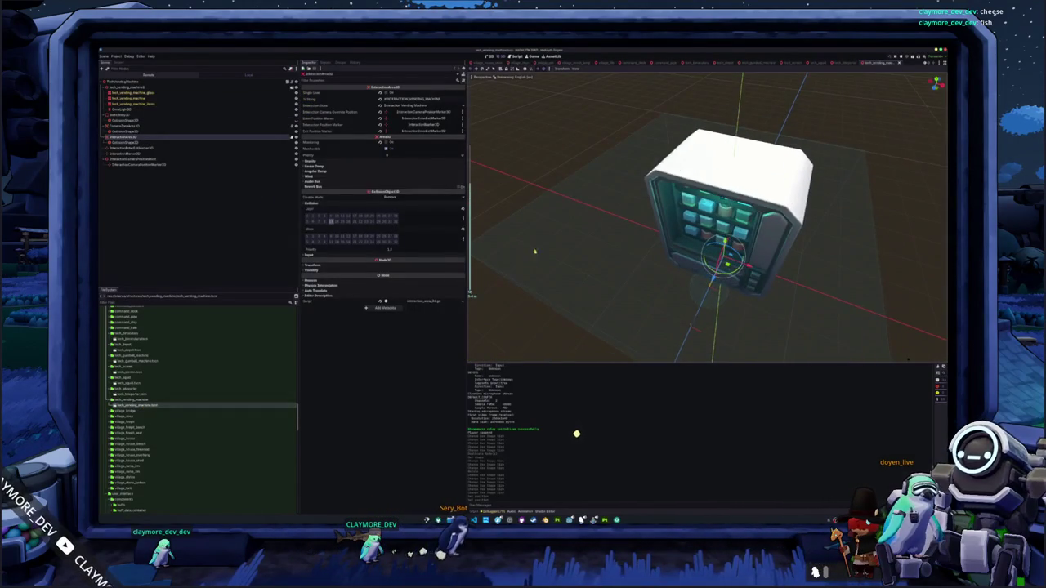
click(129, 120)
scroll(588, 229, down, 2)
mouse_move(588, 228)
mouse_down()
mouse_move(575, 214)
mouse_move(603, 214)
mouse_move(658, 273)
mouse_up()
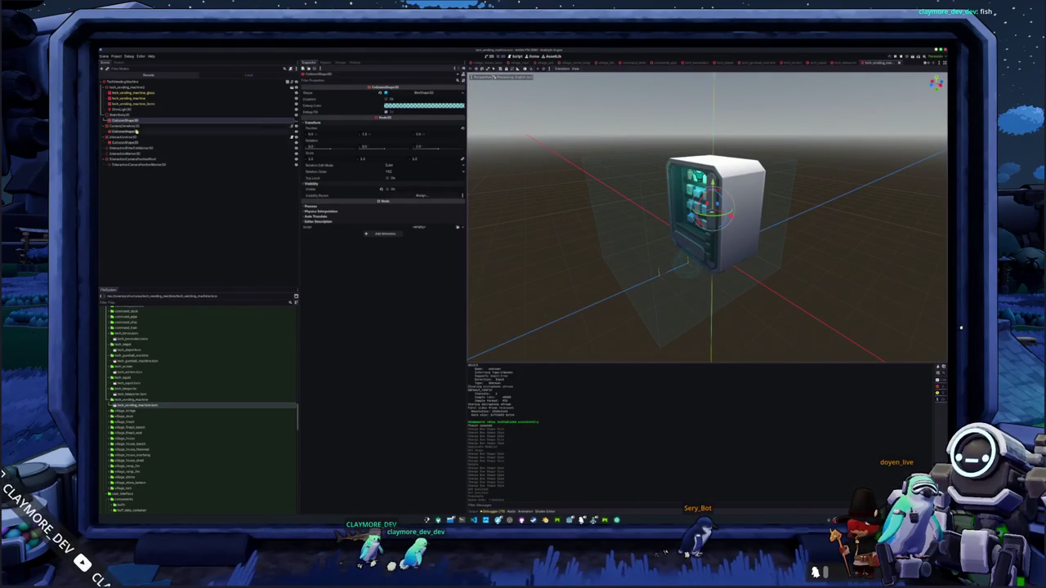
Check the vending machine's StaticBody3D collision boxes, then open the village_bridge scene
click(147, 115)
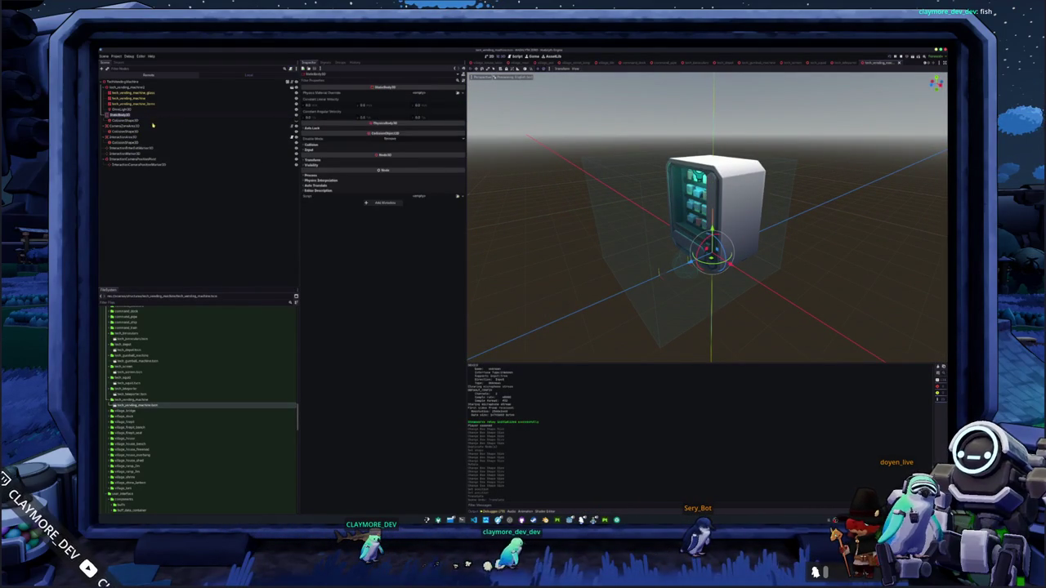
click(155, 120)
click(148, 131)
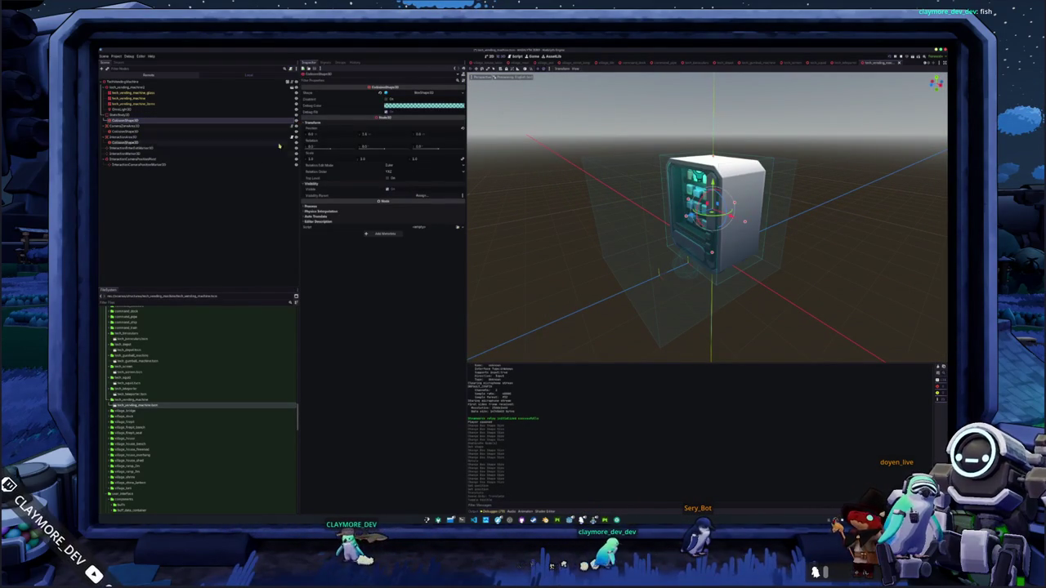
mouse_move(572, 237)
mouse_down()
mouse_move(627, 227)
mouse_move(570, 245)
mouse_up()
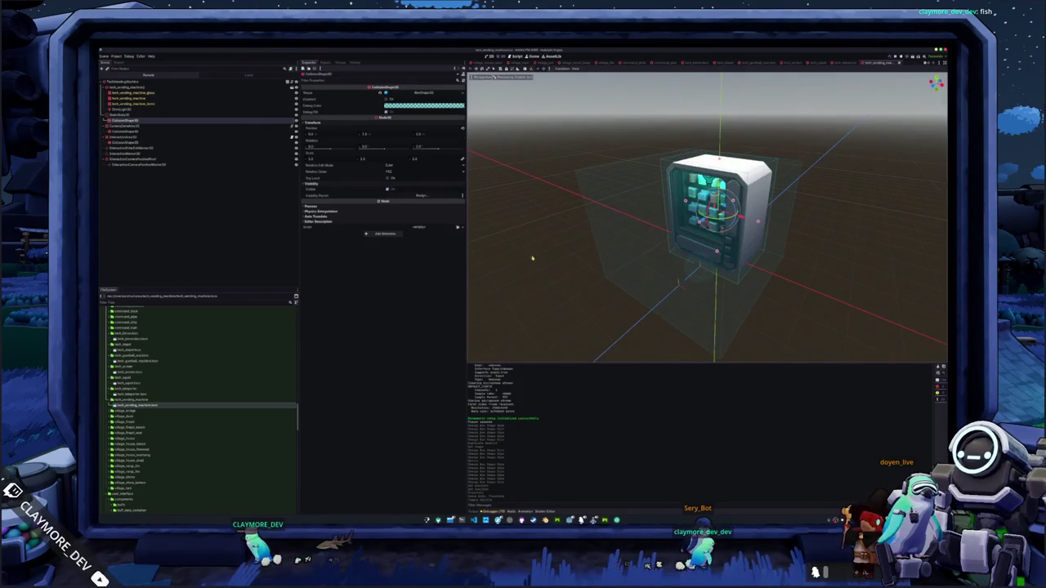
click(113, 410)
double_click(142, 417)
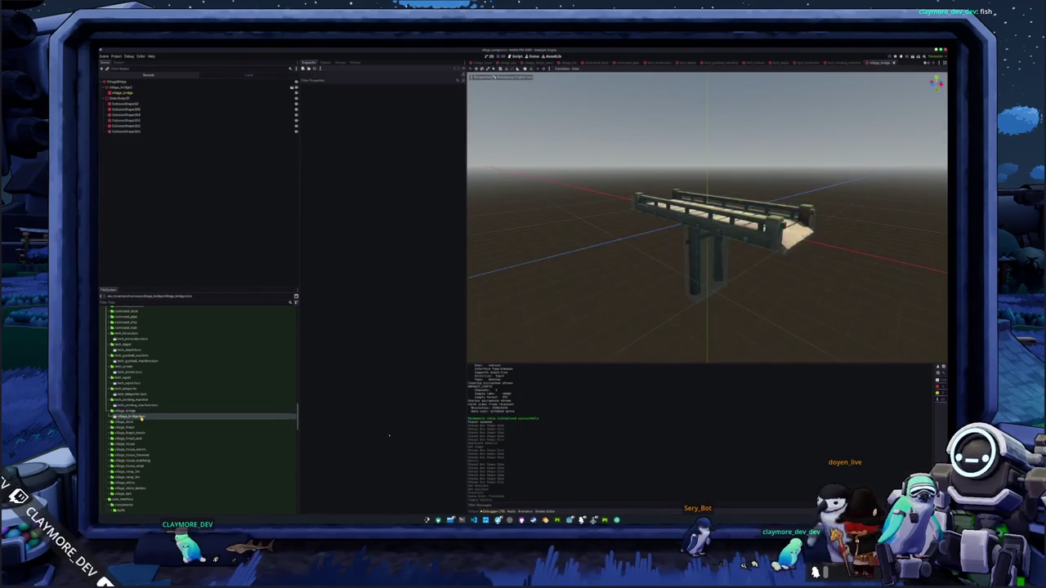
Open the village_dock and village_firepit scenes from the FileSystem
scroll(164, 392, down, 1)
double_click(134, 397)
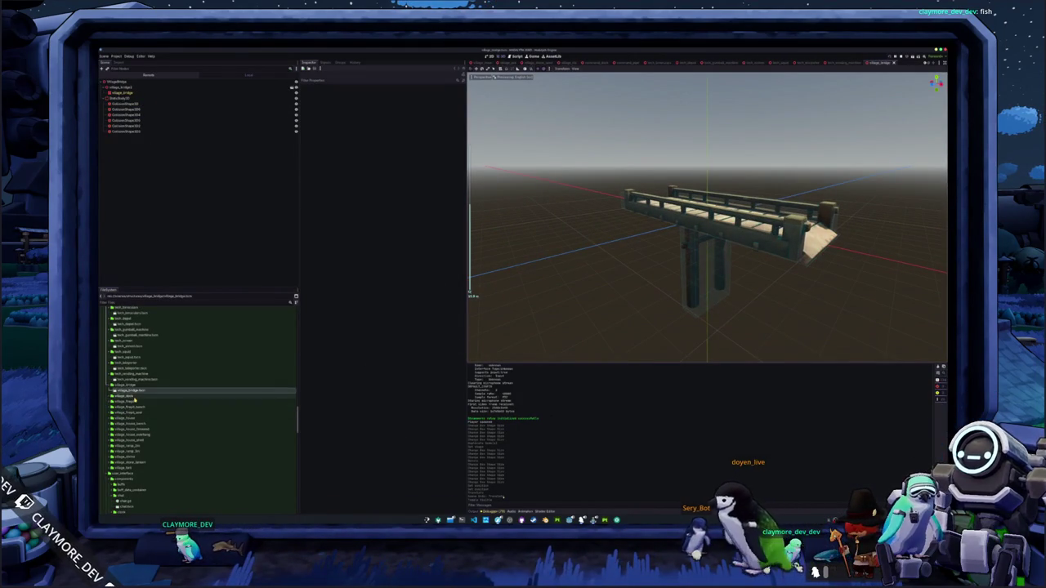
double_click(135, 401)
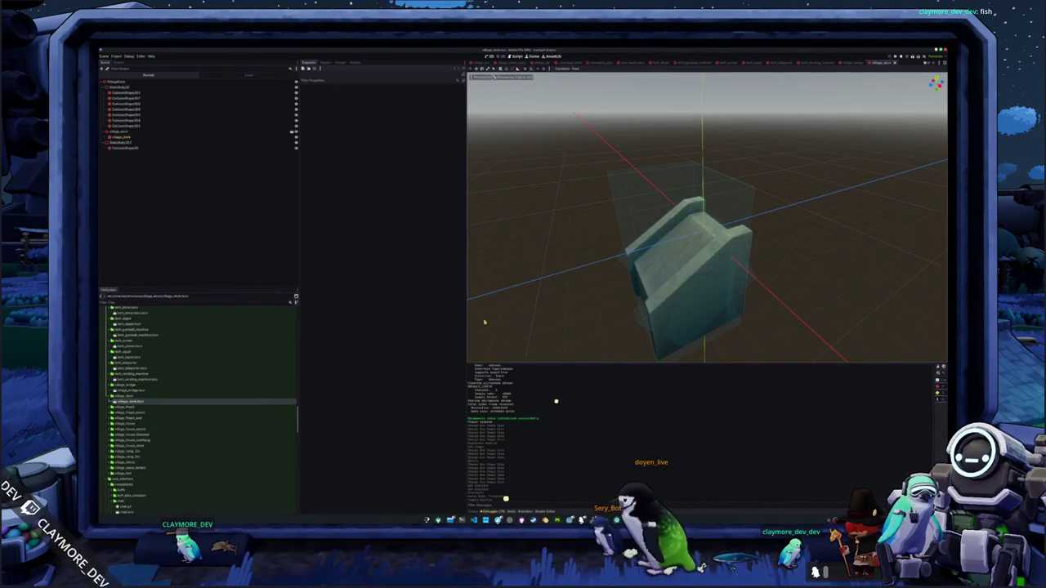
click(113, 407)
double_click(135, 413)
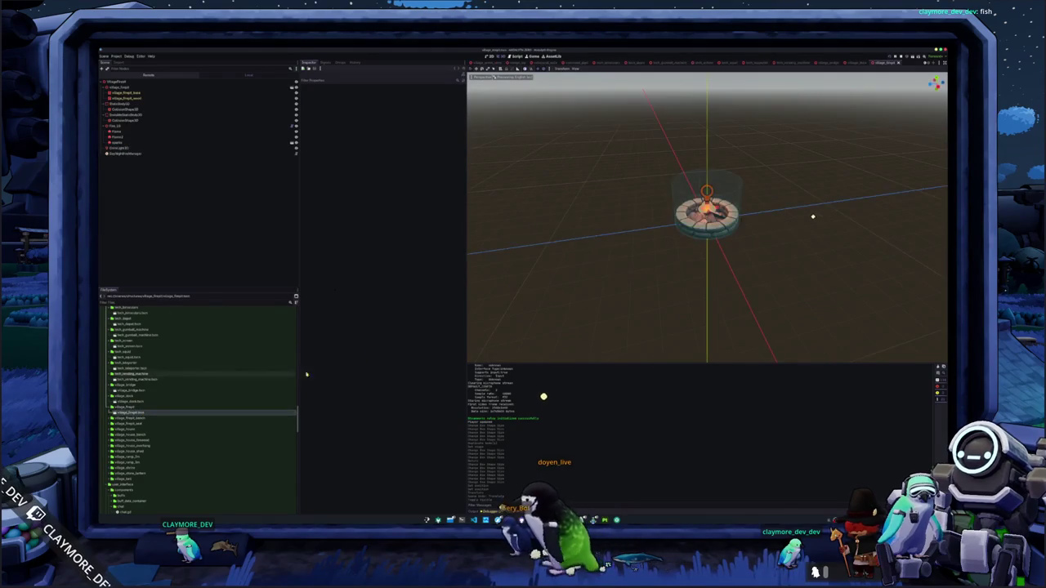
Inspect the firepit's cylinder collision shape from a steeper viewing angle
scroll(139, 426, down, 2)
double_click(141, 367)
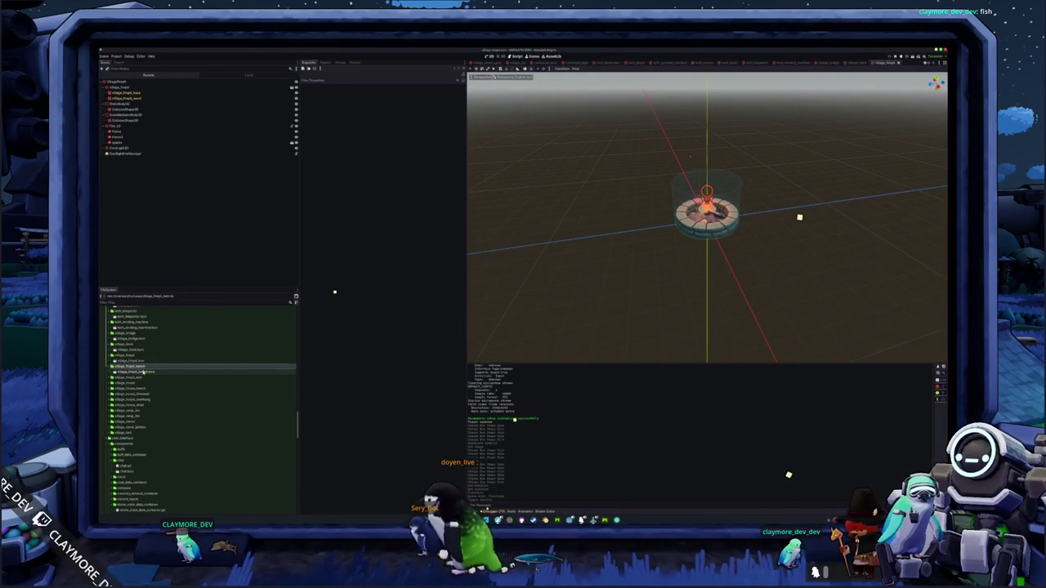
click(675, 198)
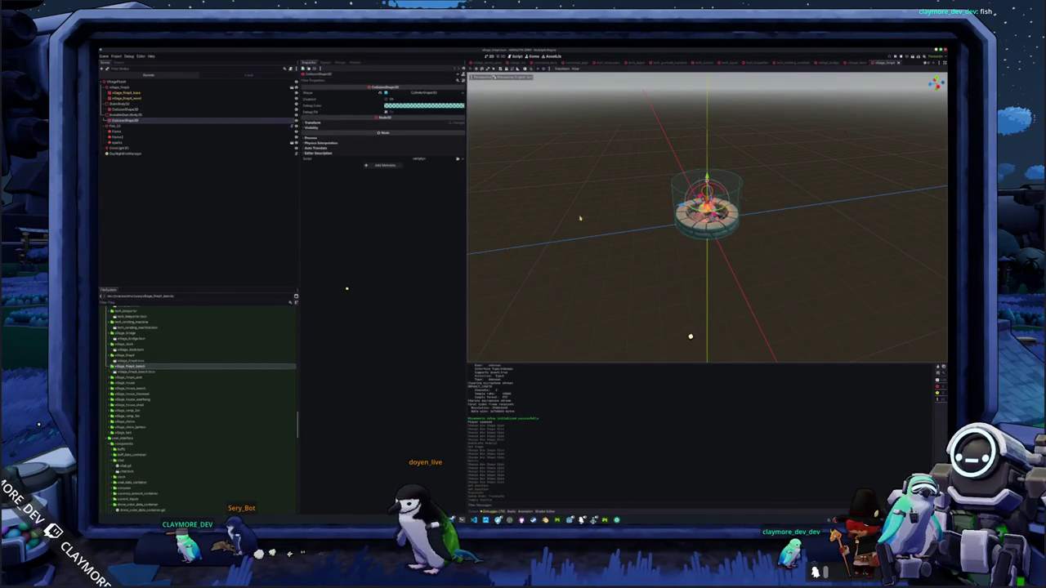
drag(522, 202, 662, 212)
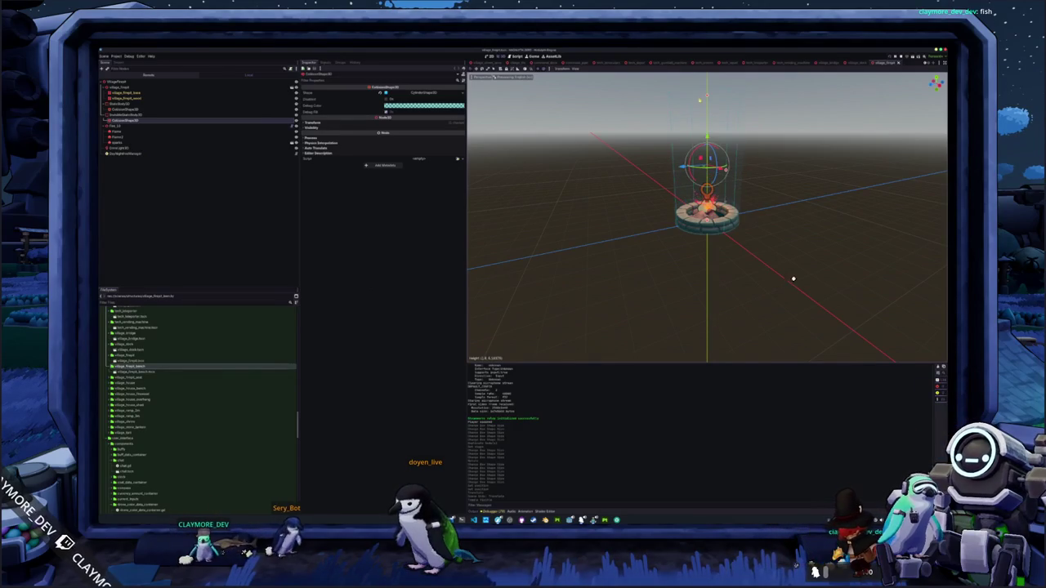
scroll(605, 220, down, 3)
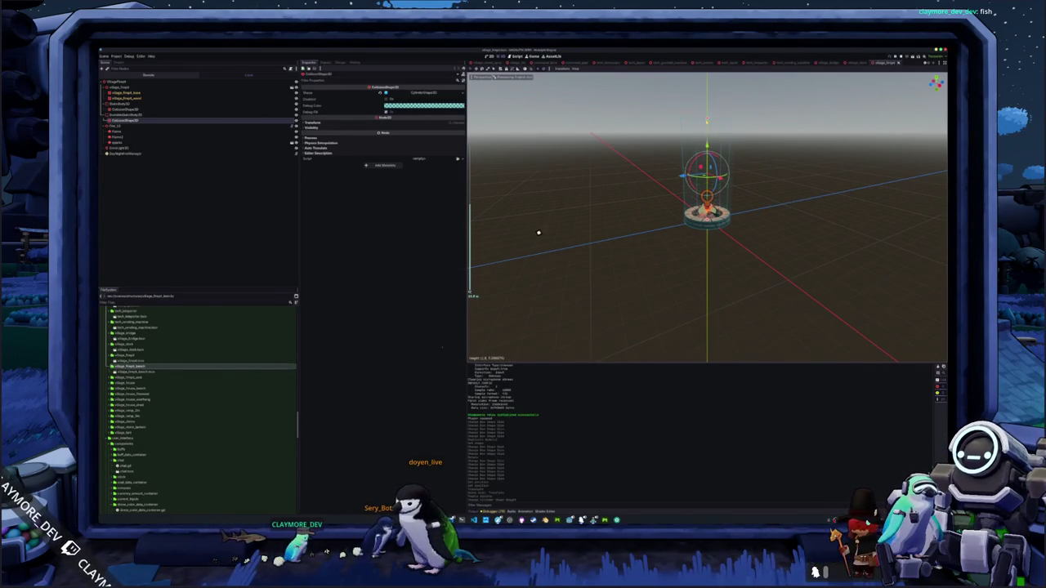
drag(558, 270, 578, 275)
scroll(575, 278, up, 2)
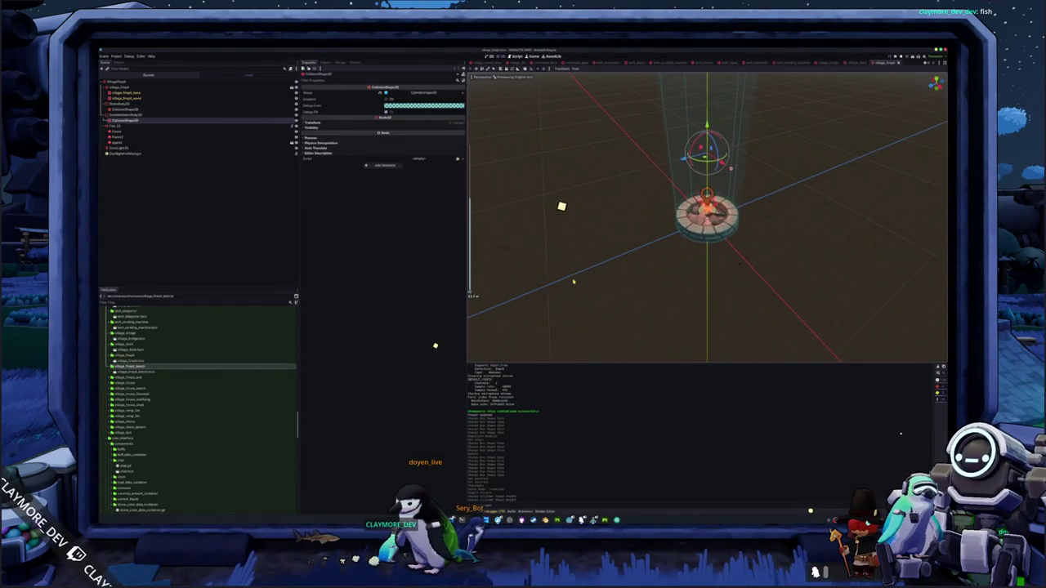
Open the next scene in the list, then the village_house scene
double_click(140, 382)
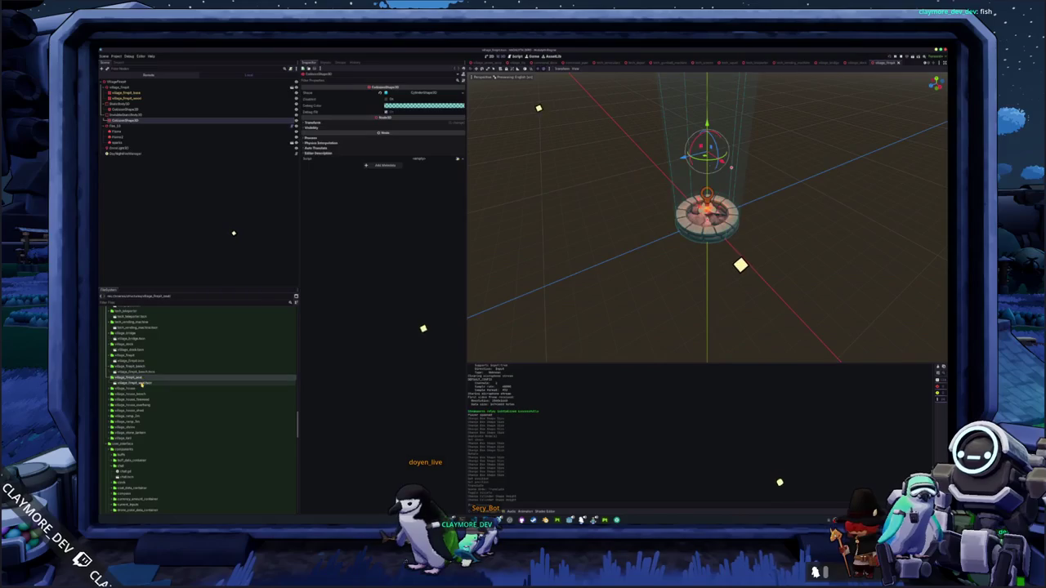
click(144, 390)
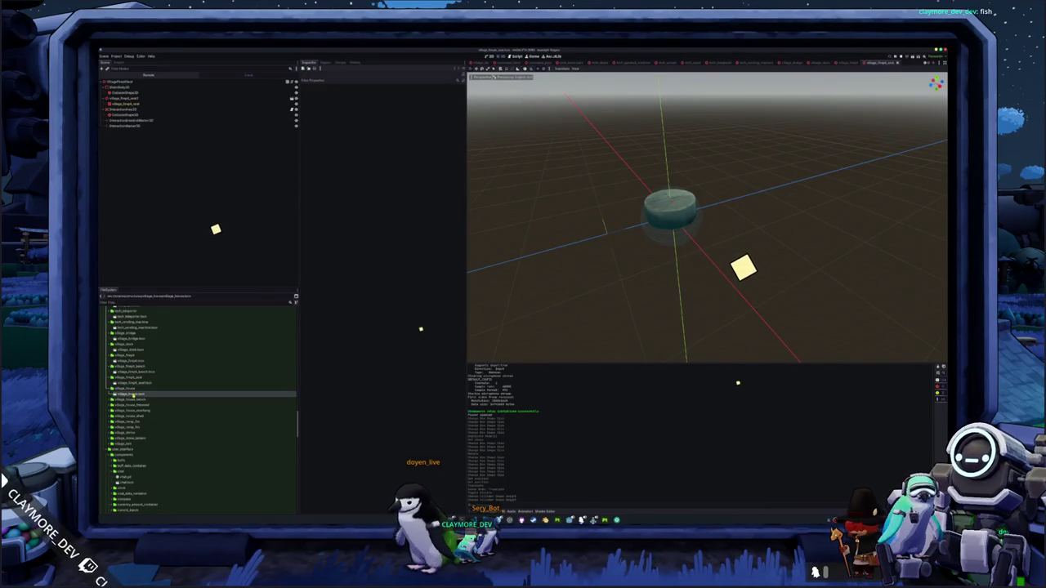
double_click(135, 394)
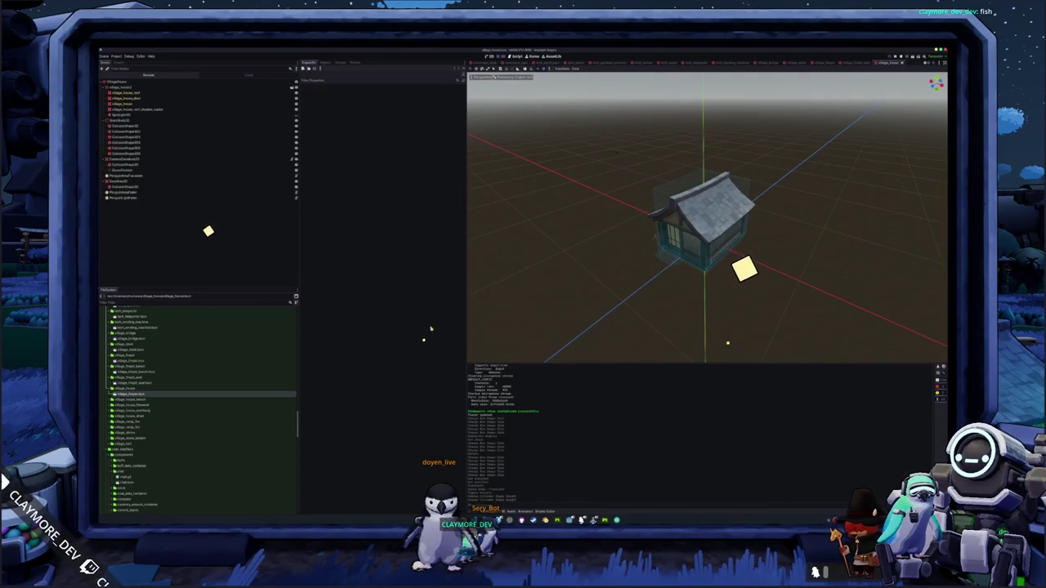
Select the house's first collision shape and view it from straight in front
click(121, 121)
click(120, 154)
scroll(528, 183, up, 3)
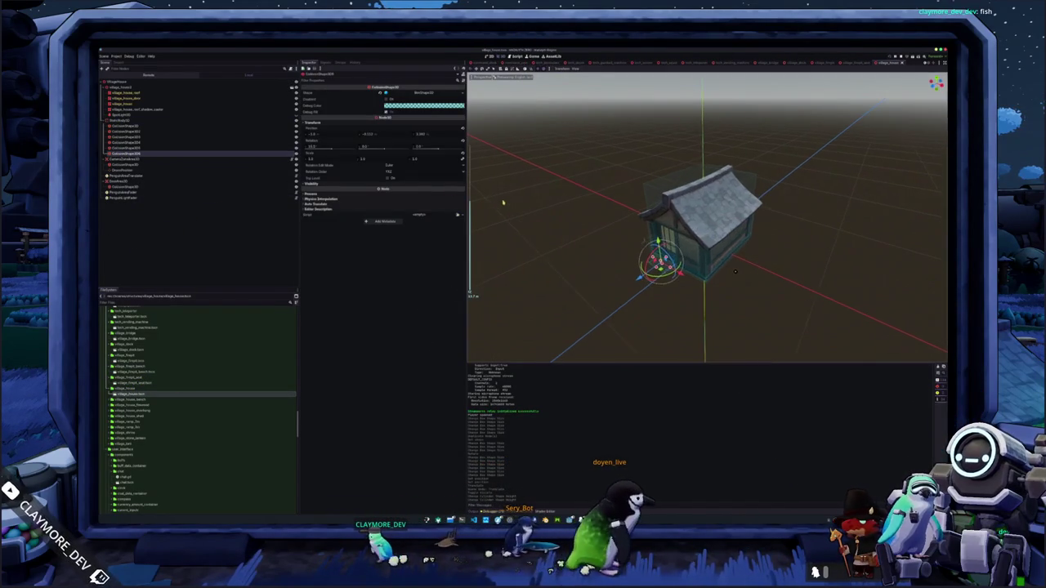
key(Up)
key(Up)
key(Up)
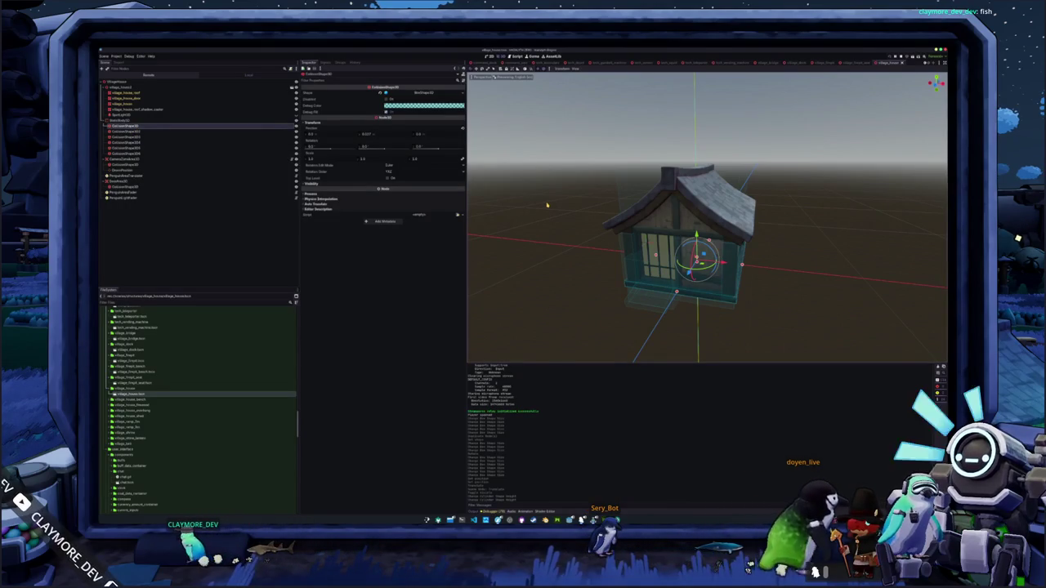
drag(547, 206, 572, 204)
key(KP_1)
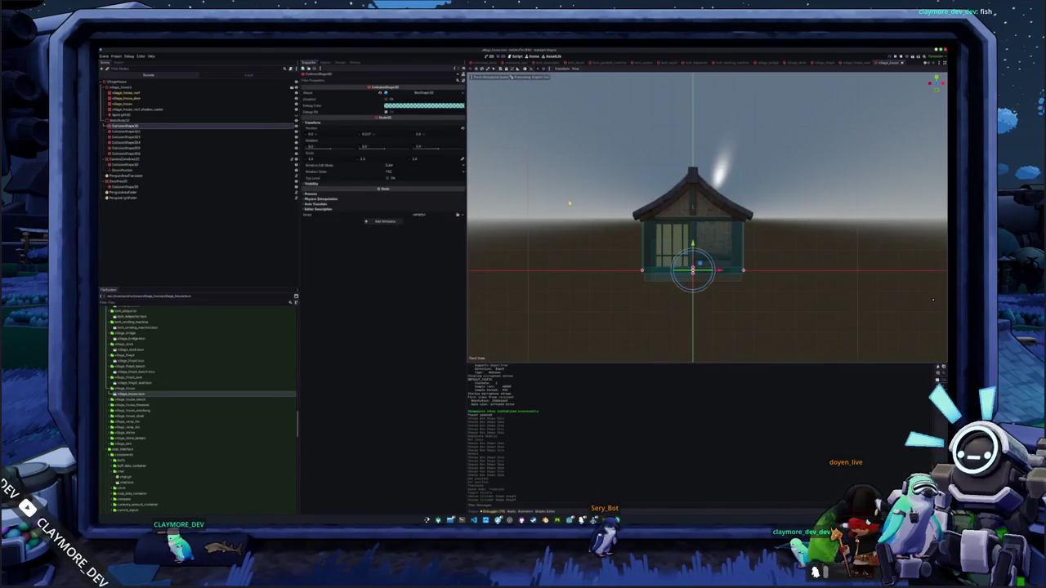
scroll(569, 205, up, 2)
Duplicate the collision shape, move the copy onto the roof and rotate it along one slope
key(ctrl+d)
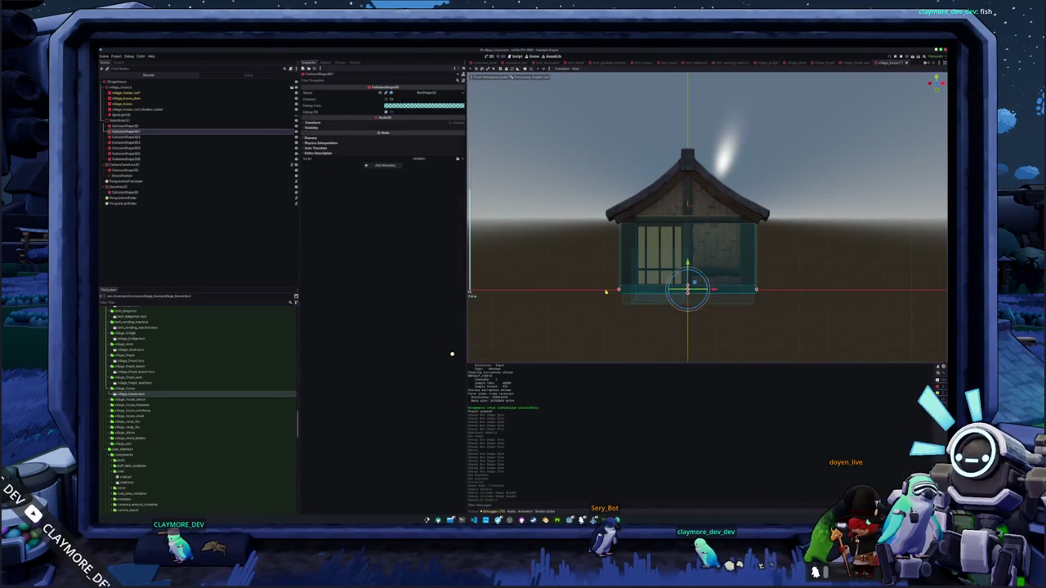
key(g)
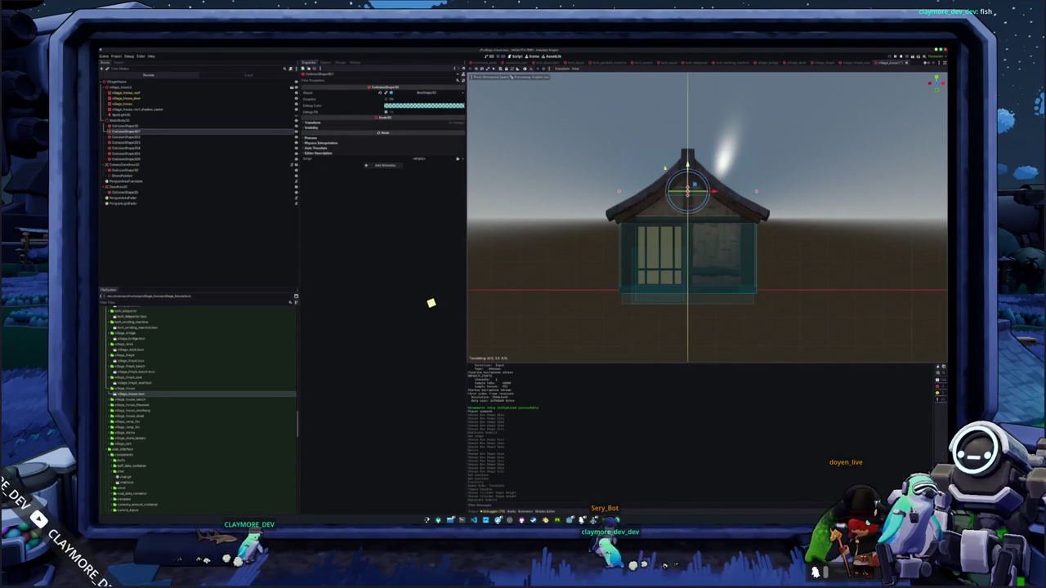
key(r)
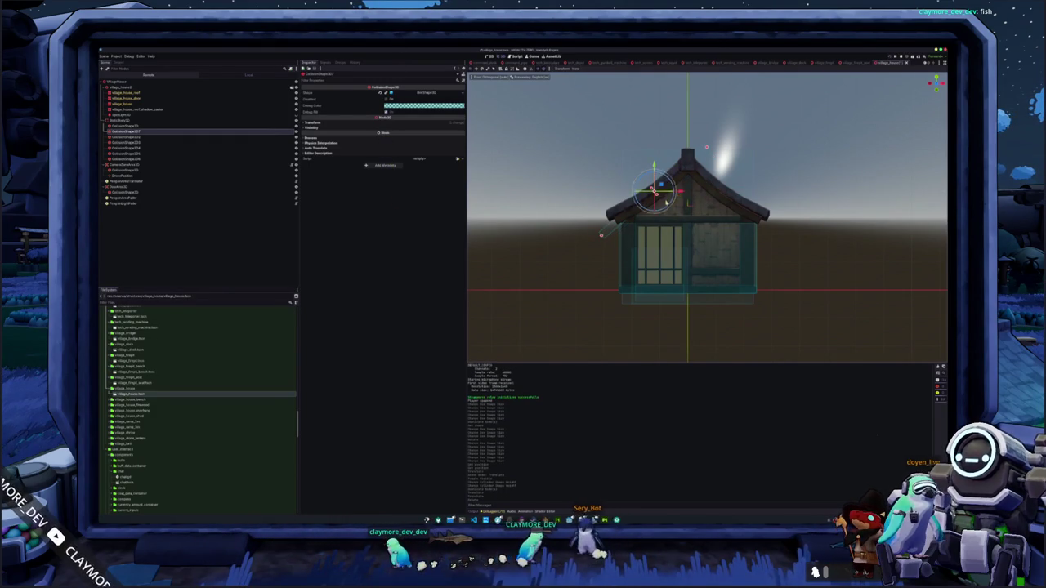
click(677, 196)
scroll(650, 189, up, 2)
key(g)
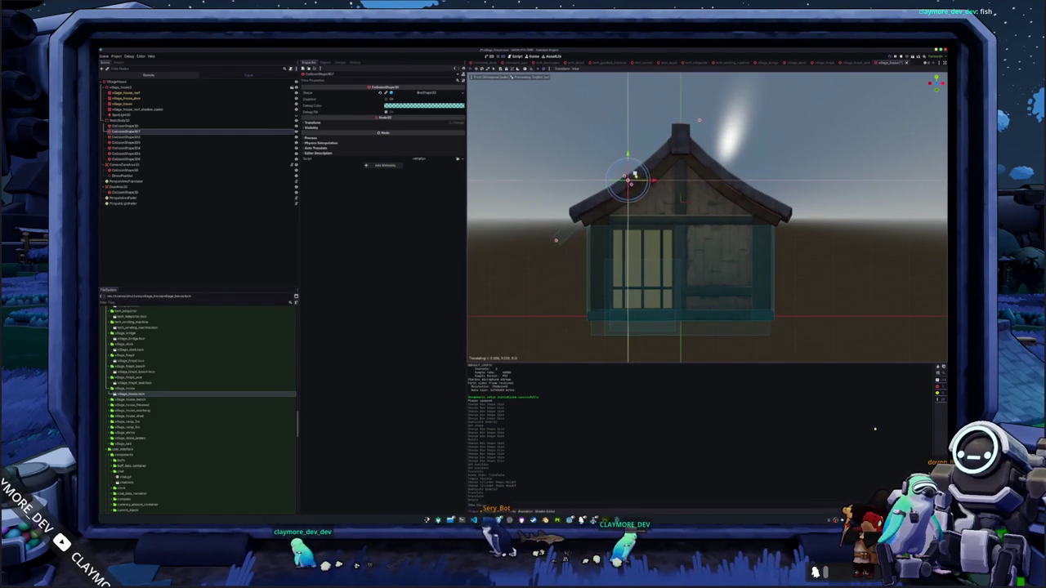
key(Return)
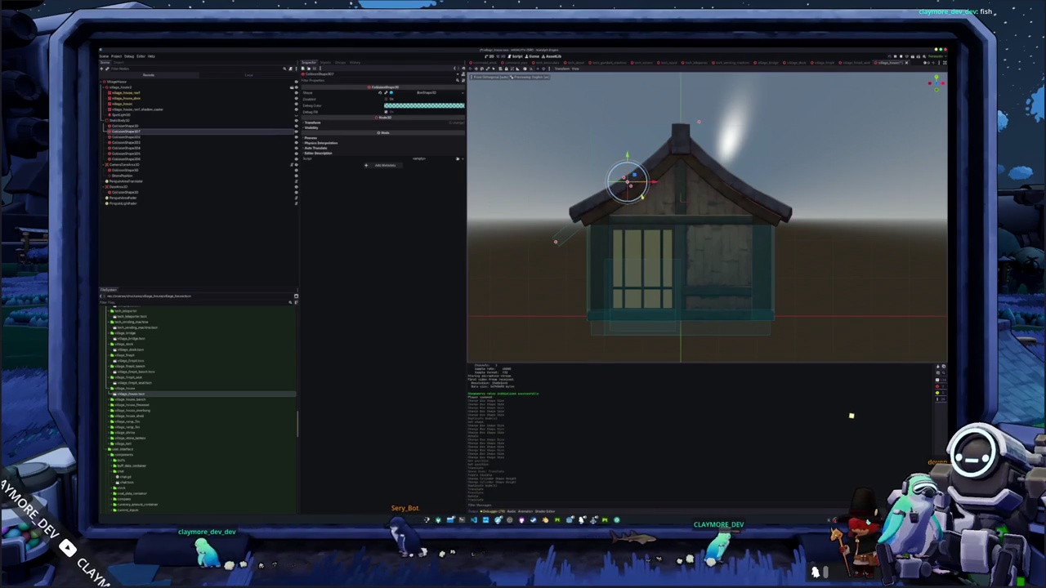
key(g)
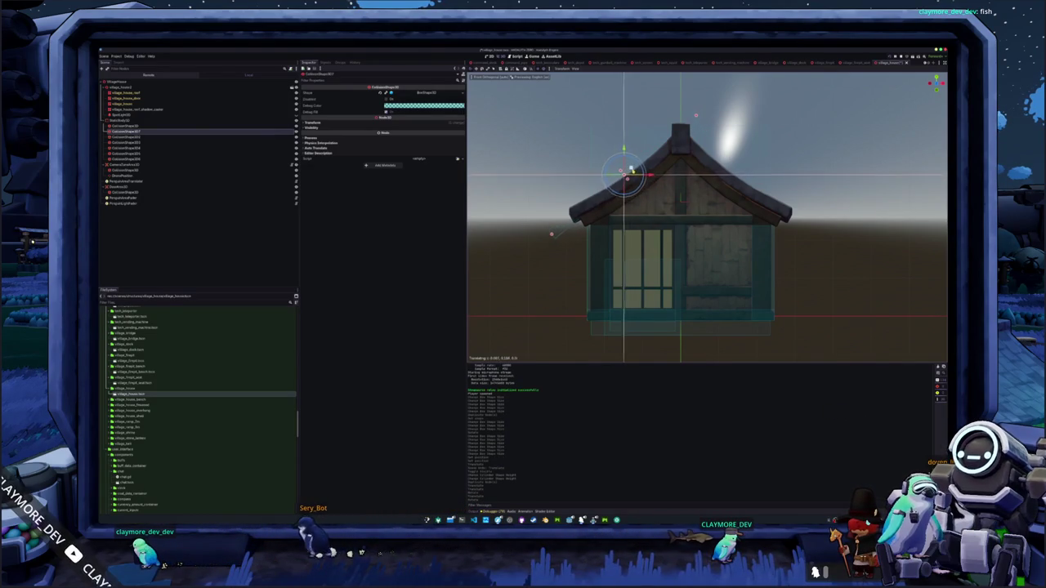
key(Return)
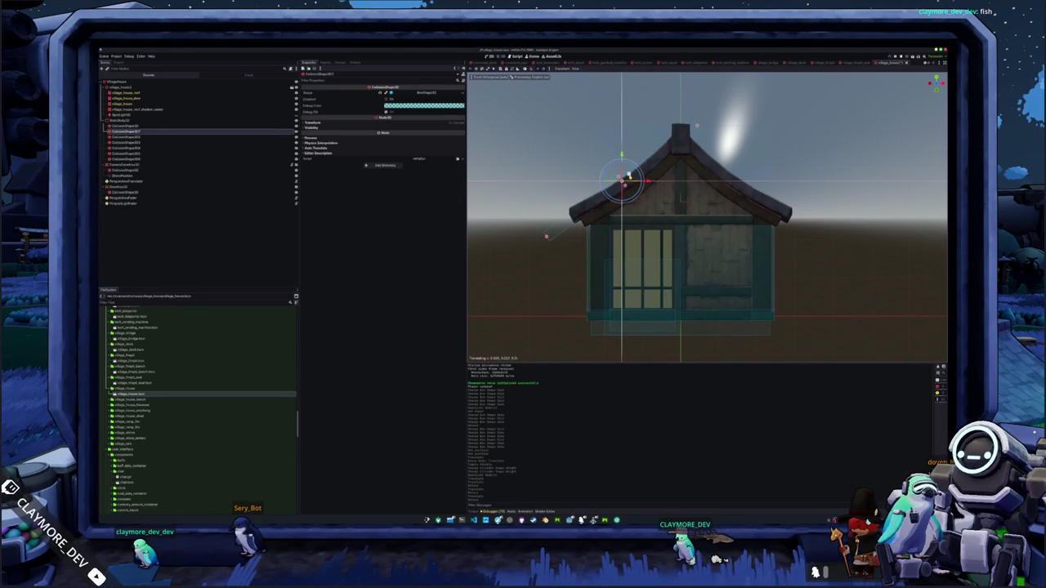
Check the roof collider's fit, then duplicate it and change the copy's Z rotation to mirror it
drag(703, 213, 451, 192)
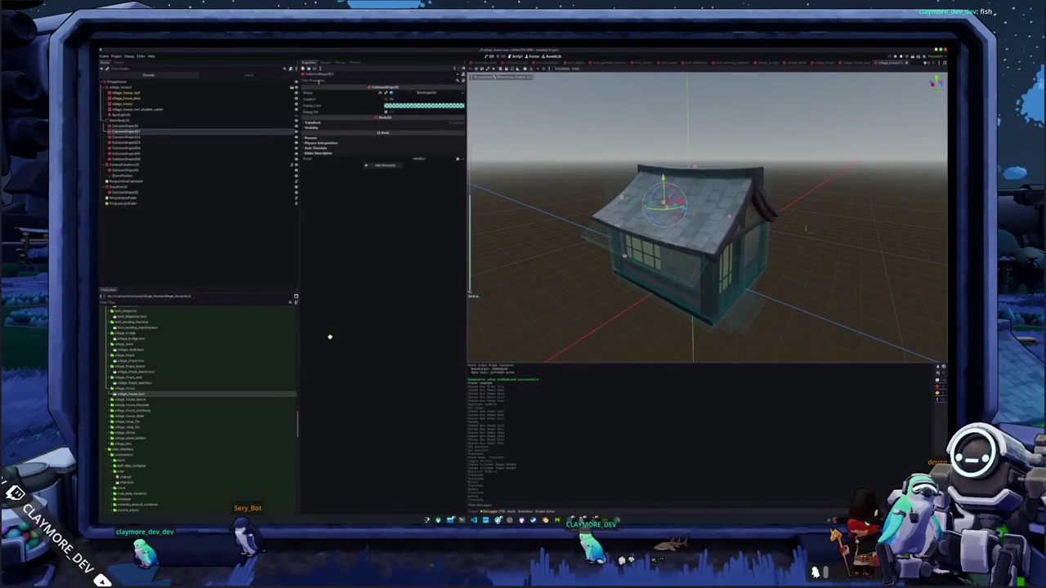
drag(605, 237, 574, 241)
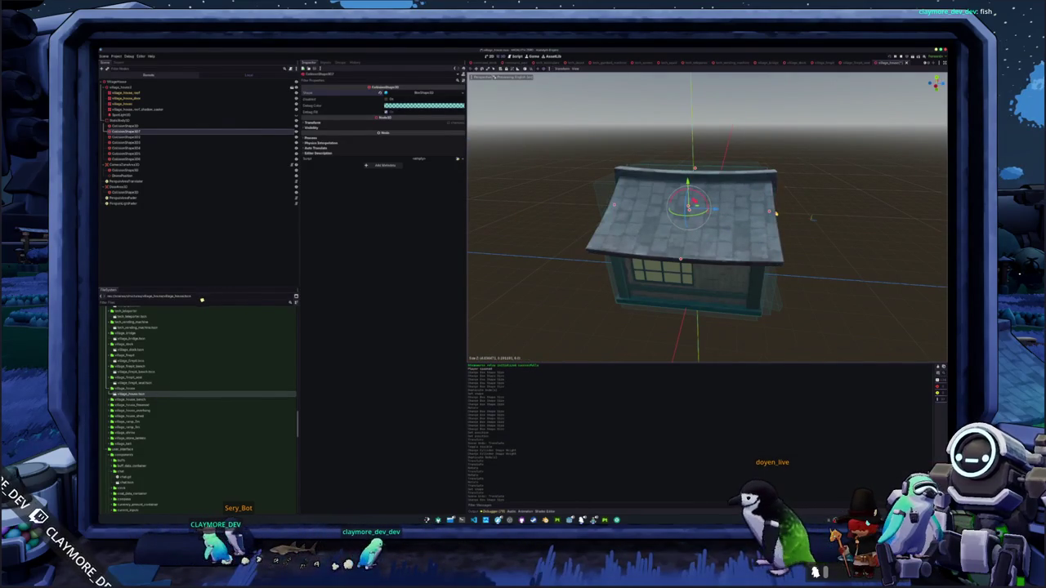
drag(811, 218, 752, 246)
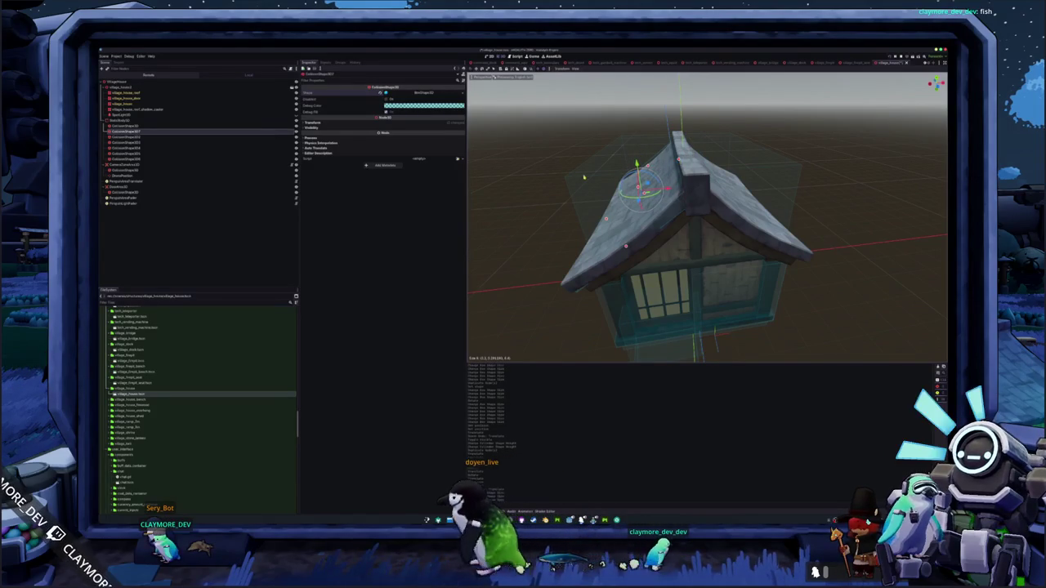
drag(654, 204, 622, 190)
key(Down)
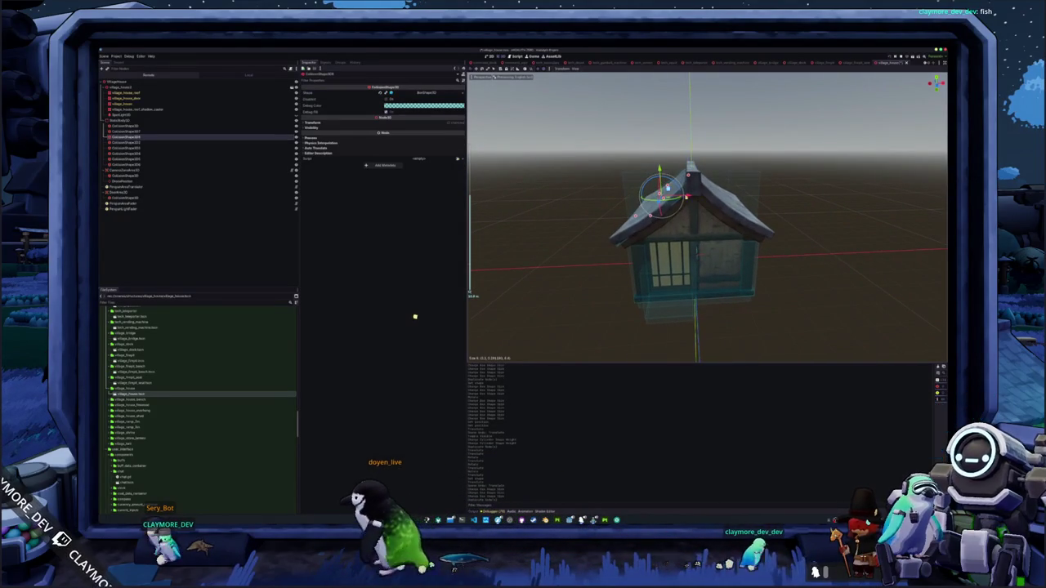
click(355, 124)
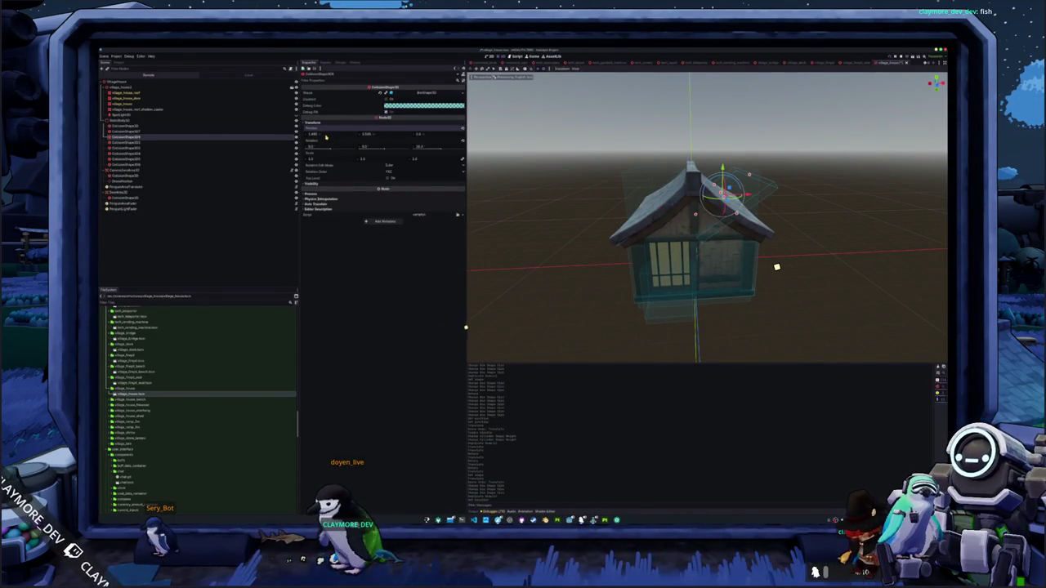
click(425, 147)
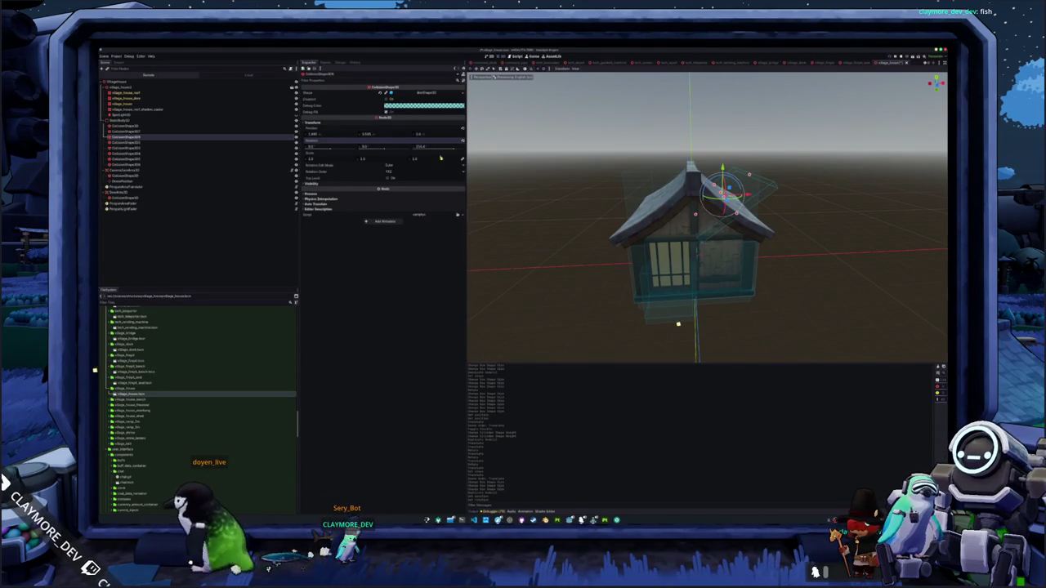
key(Return)
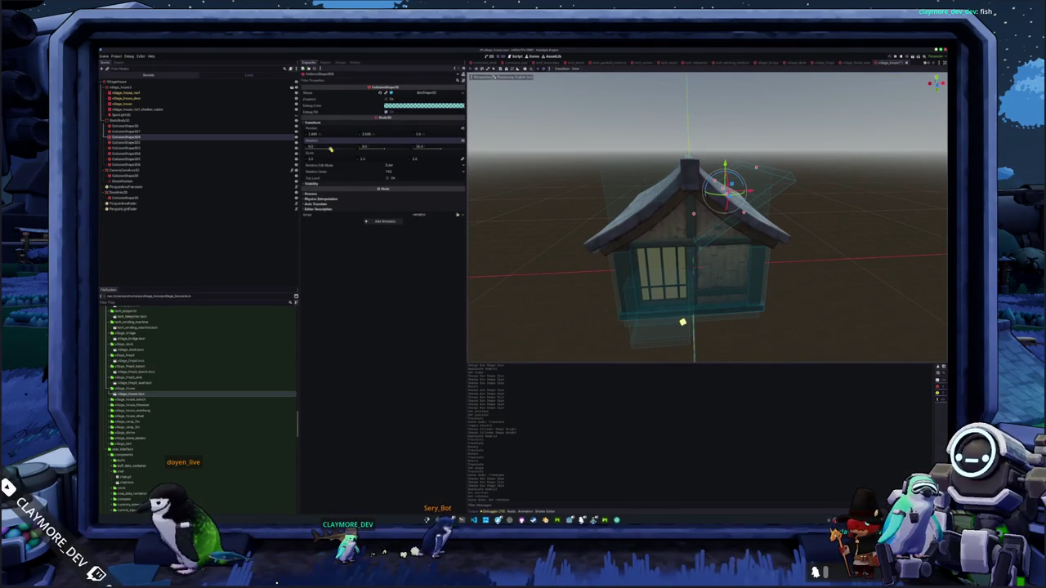
Tilt the copied collider in front view to match the opposite roof slope
drag(702, 246, 768, 245)
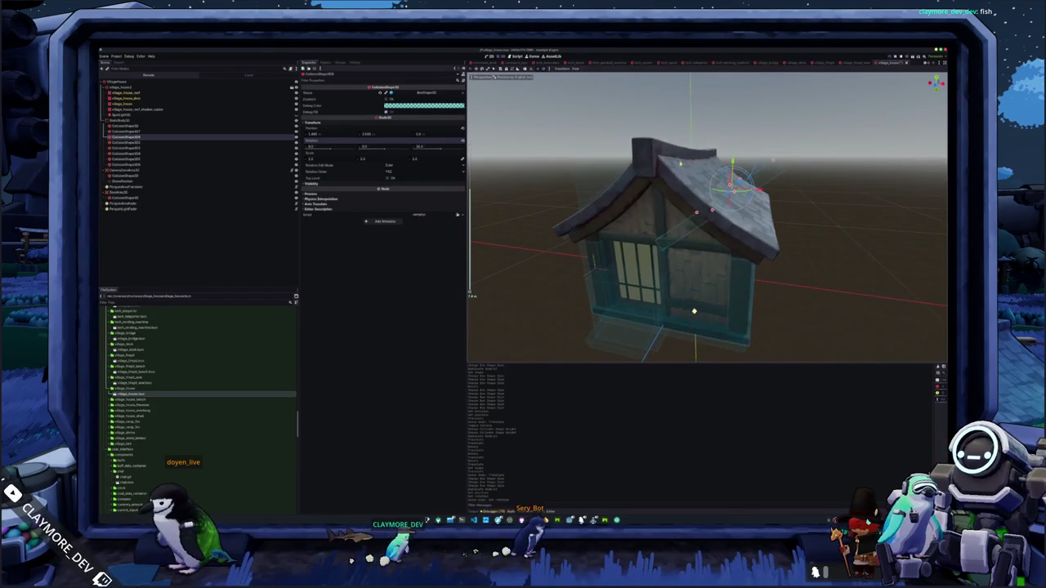
drag(697, 305, 715, 296)
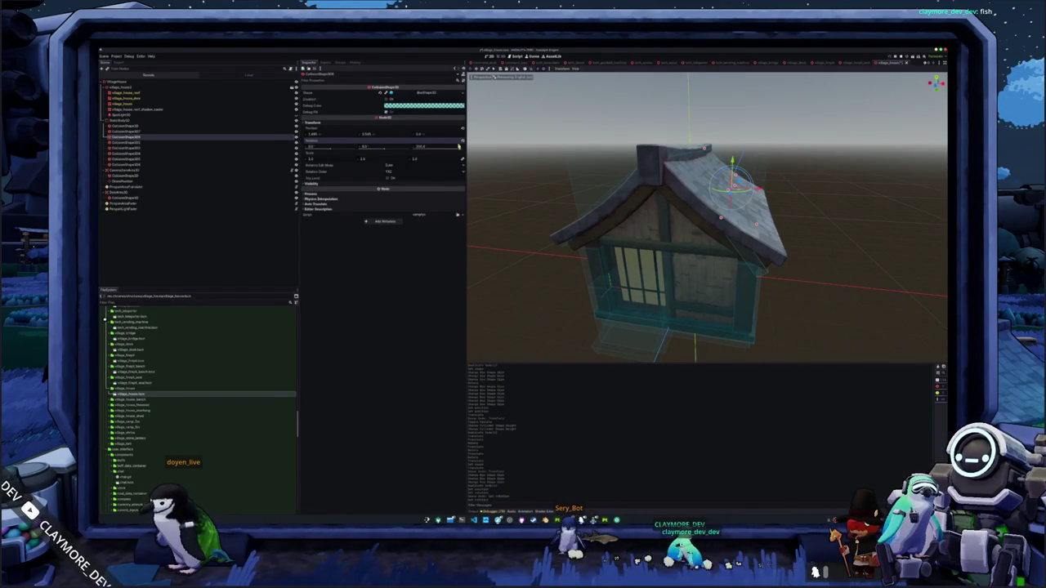
key(KP_1)
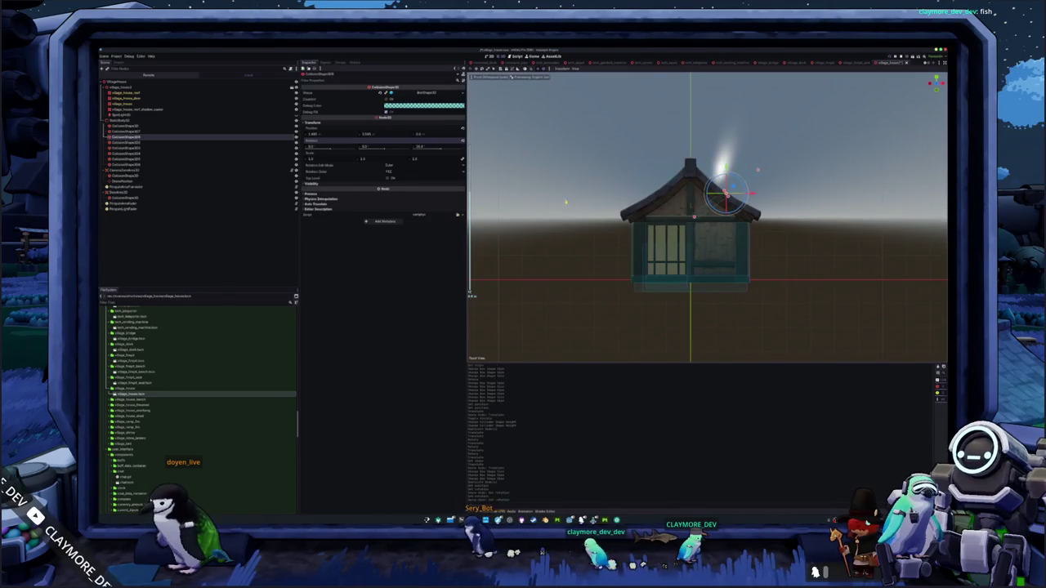
scroll(726, 196, up, 2)
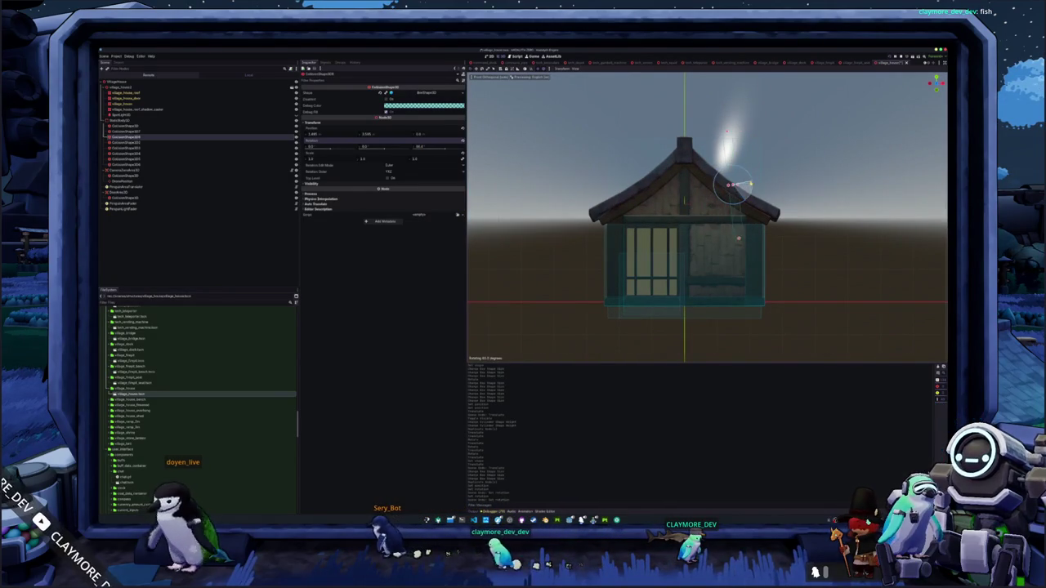
drag(734, 186, 739, 171)
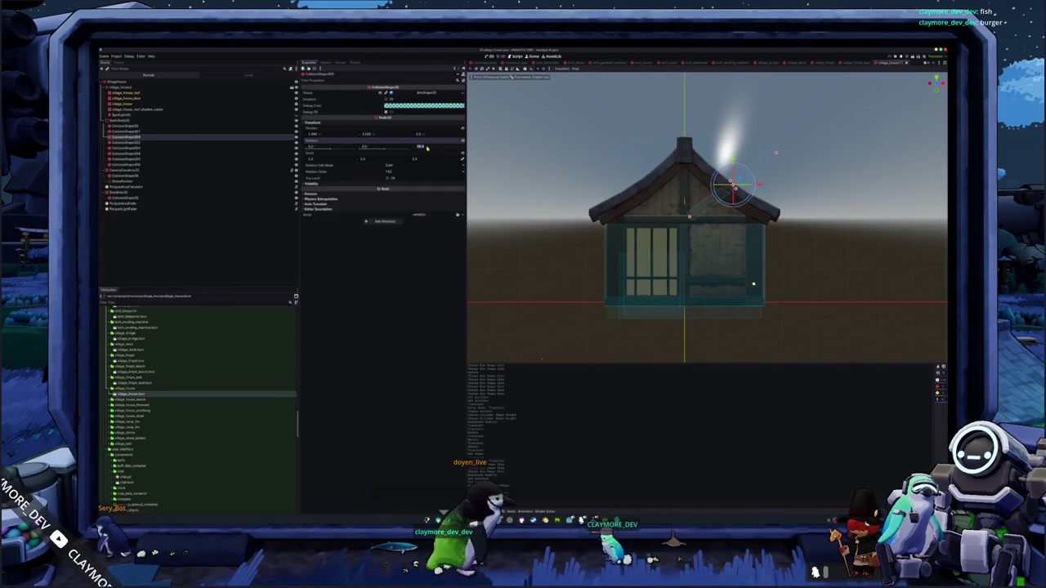
drag(426, 148, 428, 148)
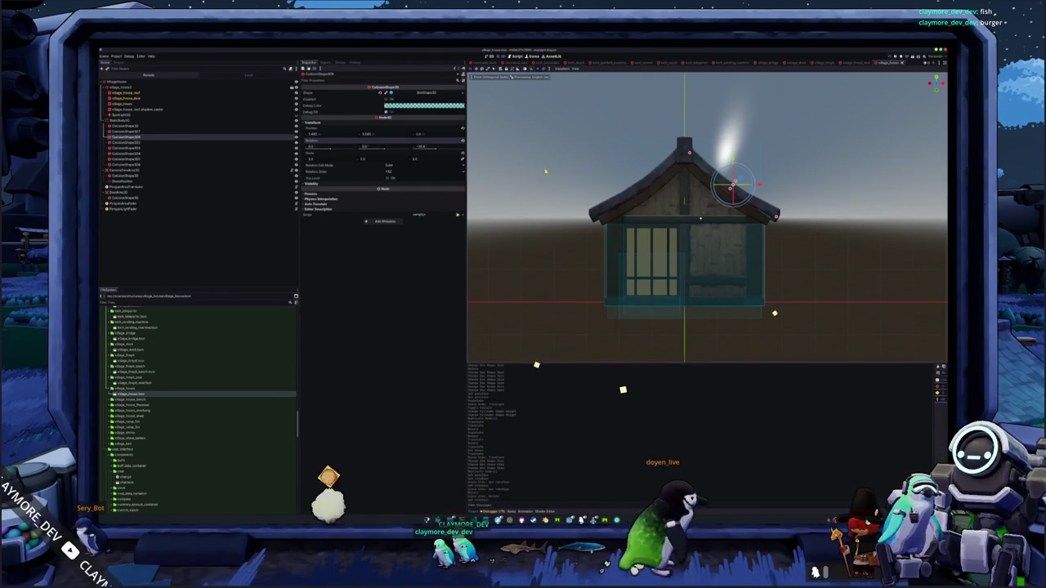
Raise another house collision shape up to the roof top and check it from above
click(143, 132)
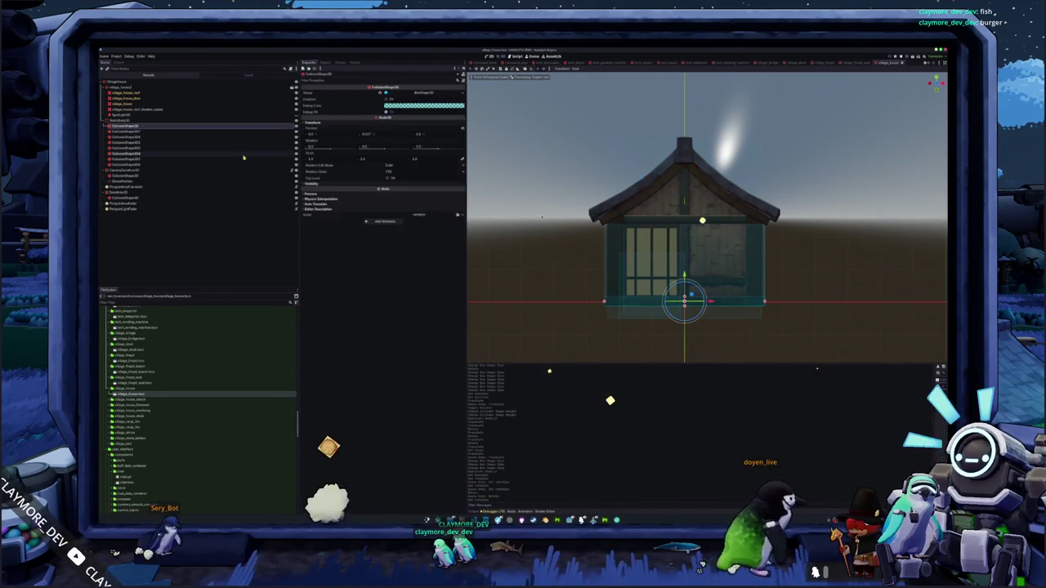
mouse_move(684, 276)
mouse_down()
mouse_move(683, 123)
mouse_move(696, 126)
mouse_up()
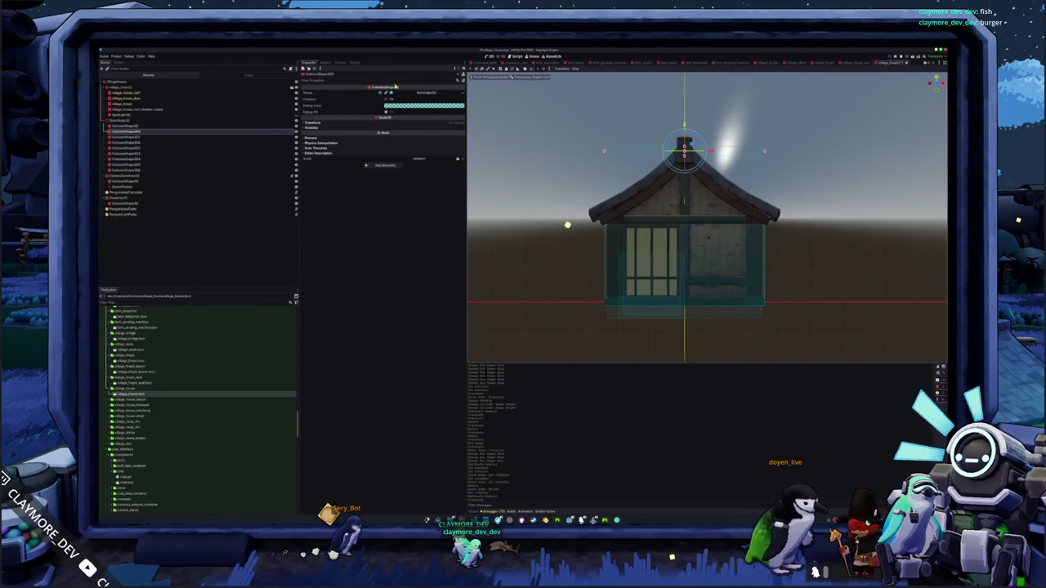
drag(703, 245, 637, 180)
drag(525, 308, 604, 301)
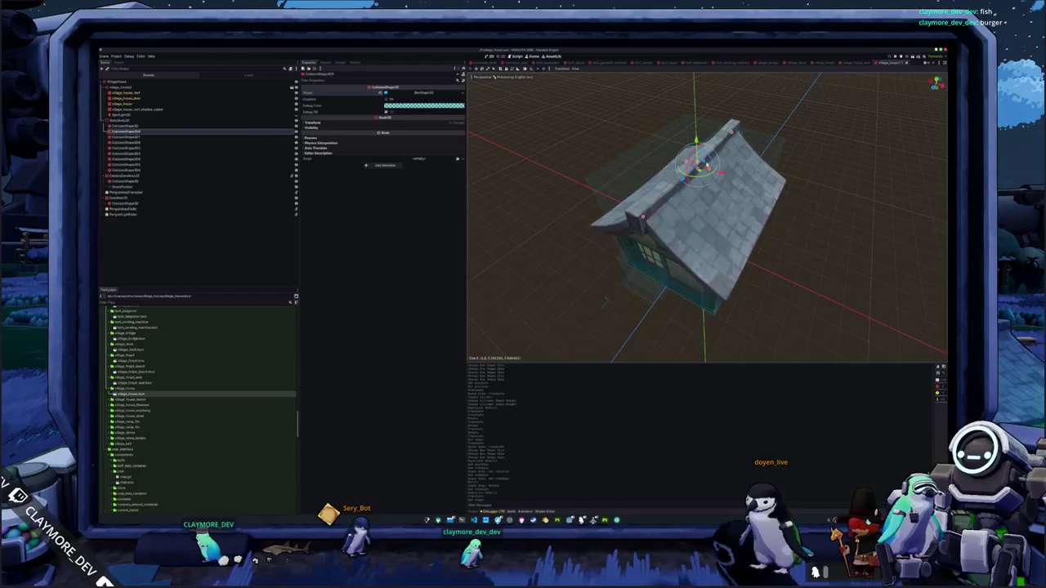
mouse_move(606, 302)
mouse_down()
mouse_move(583, 260)
mouse_move(523, 335)
mouse_up()
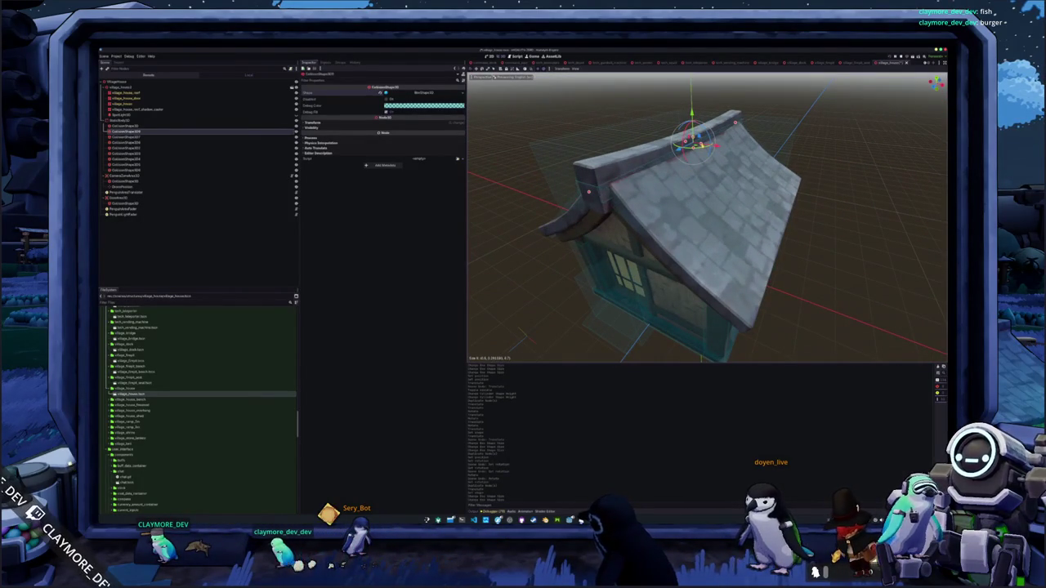
drag(572, 335, 572, 322)
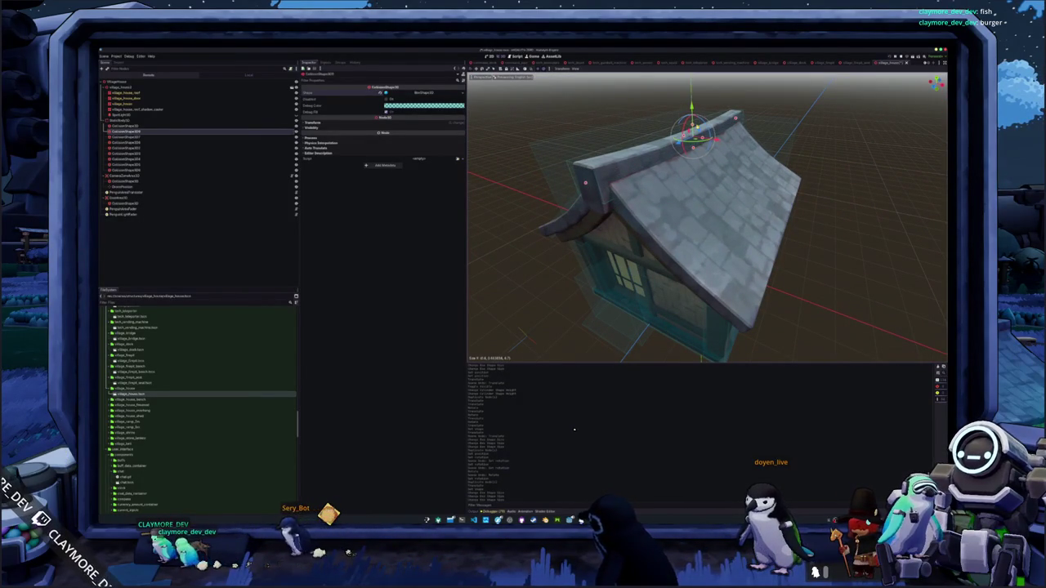
scroll(564, 209, down, 3)
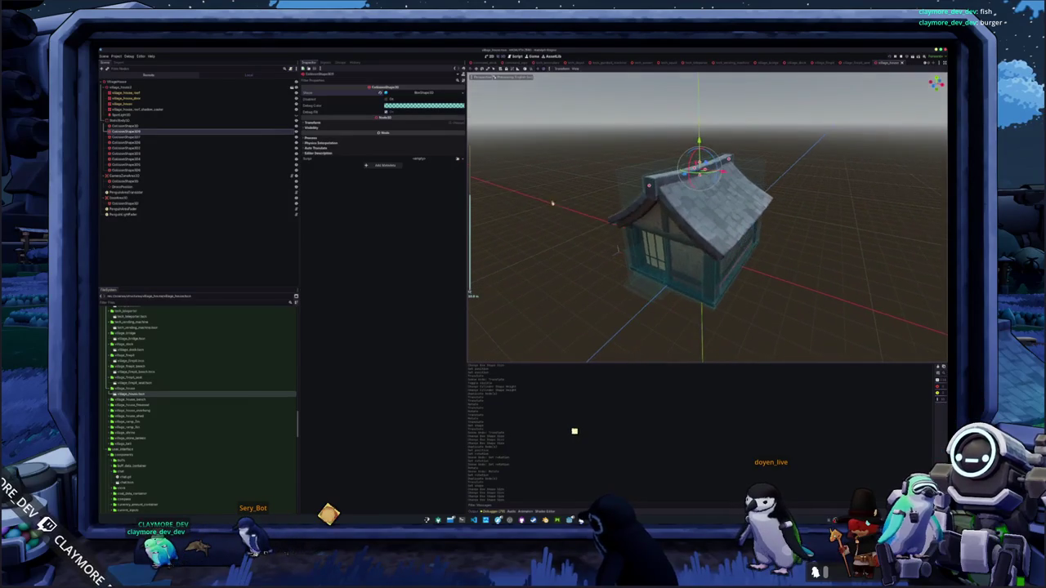
Review the CameraZone and Area3D collision shapes, undoing a nudge to the camera zone box
click(130, 181)
mouse_move(572, 245)
mouse_down()
mouse_move(565, 227)
mouse_move(607, 229)
mouse_up()
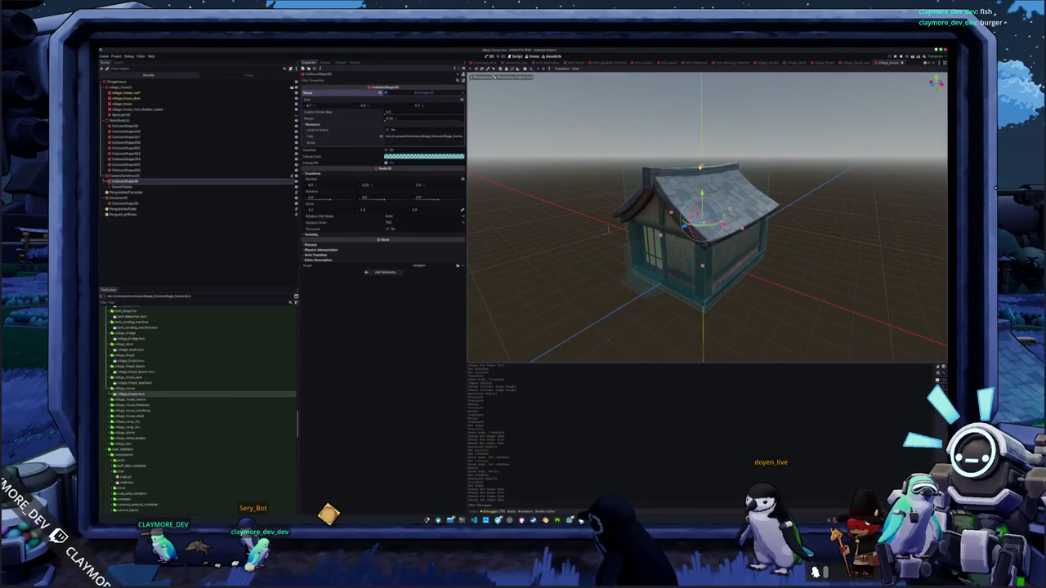
key(ctrl+z)
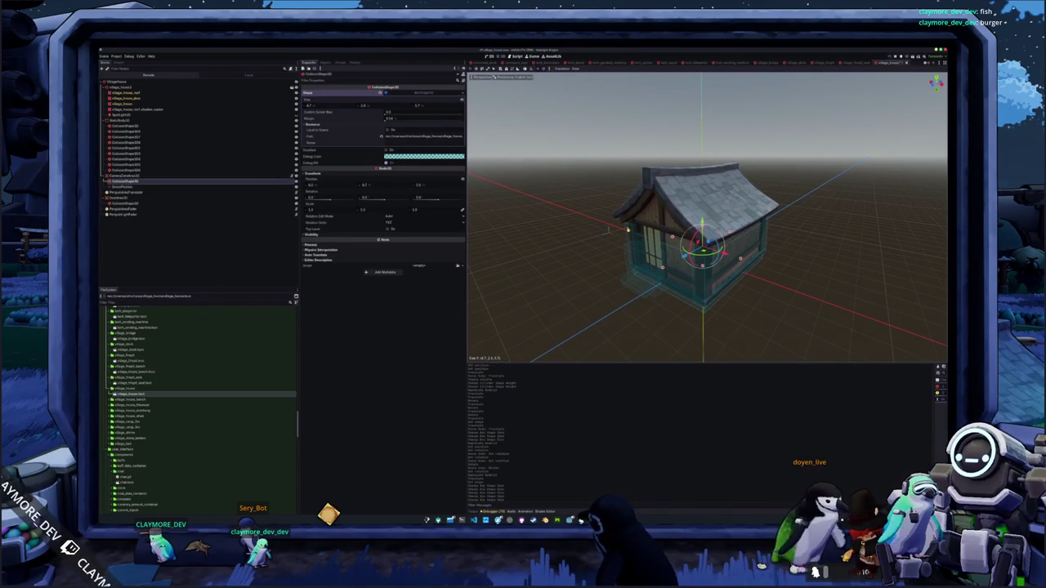
click(120, 198)
click(126, 204)
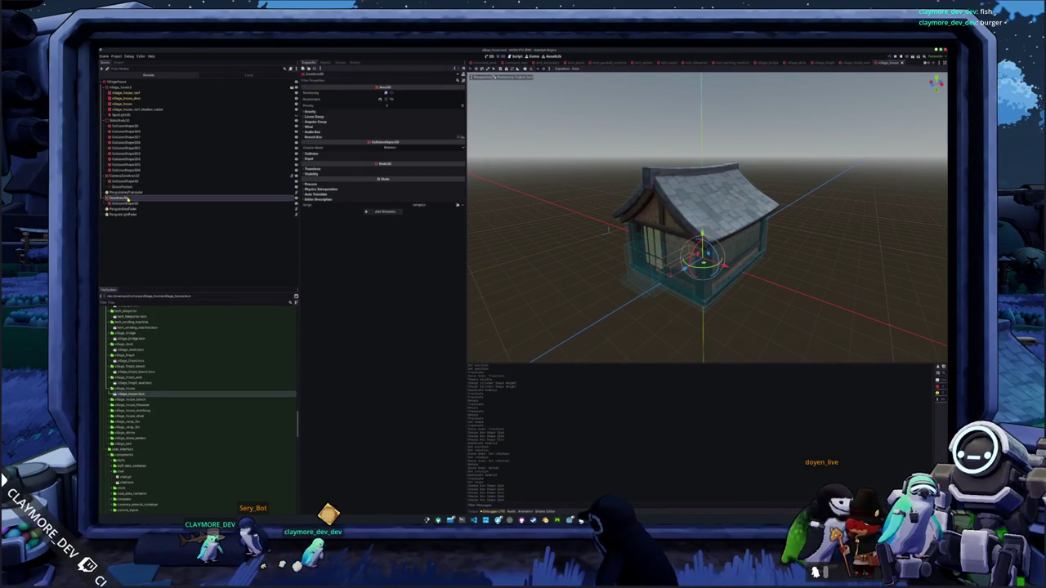
click(129, 182)
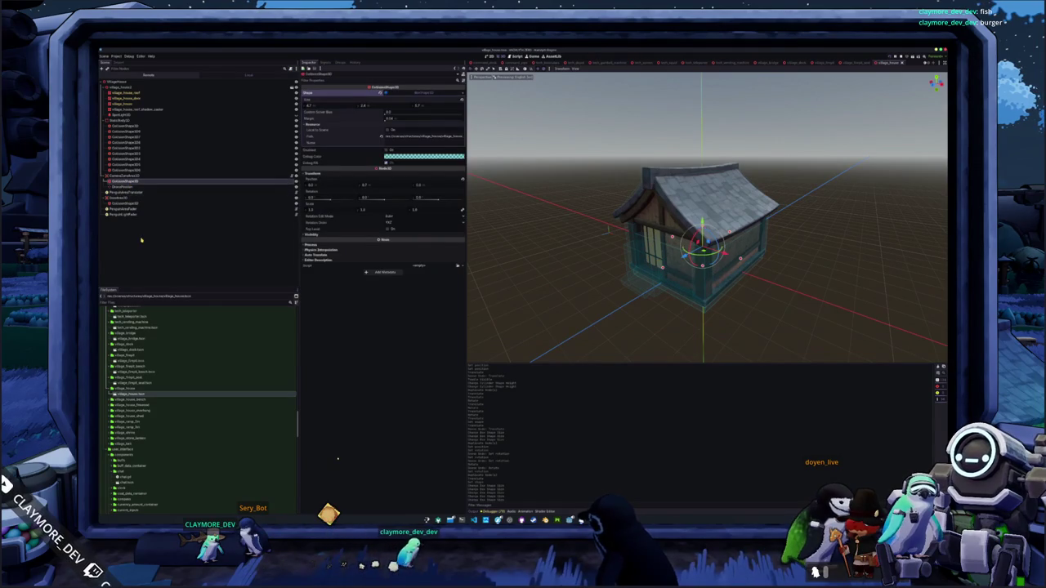
click(129, 210)
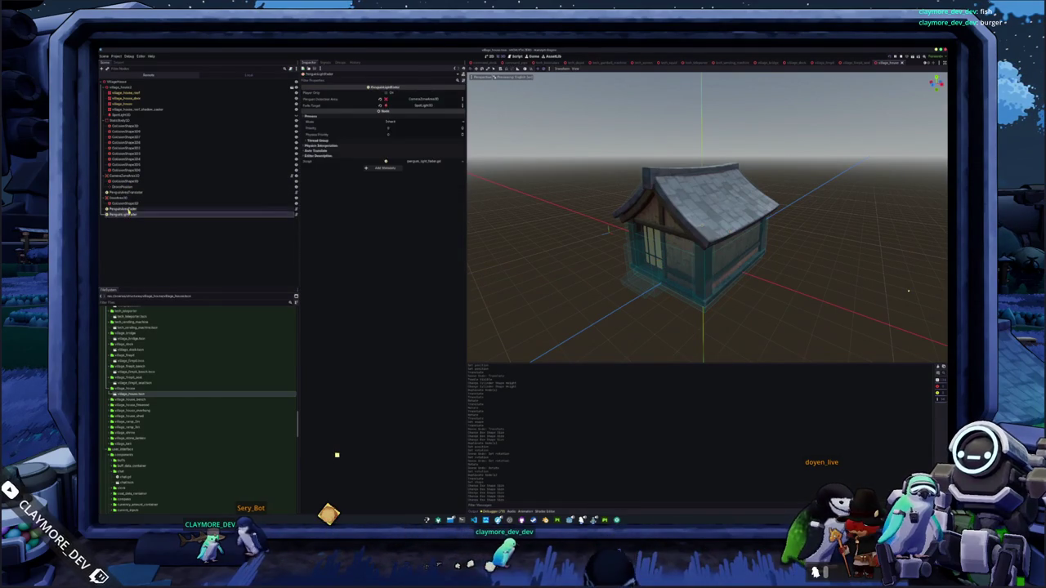
click(136, 234)
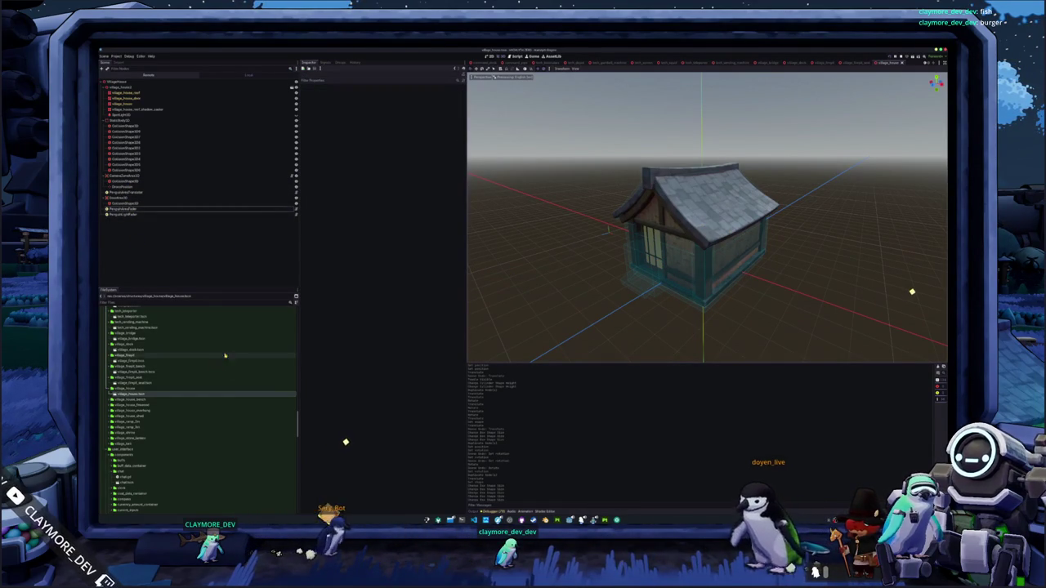
Open the bench scene, then the village_house_overhang scene
double_click(129, 405)
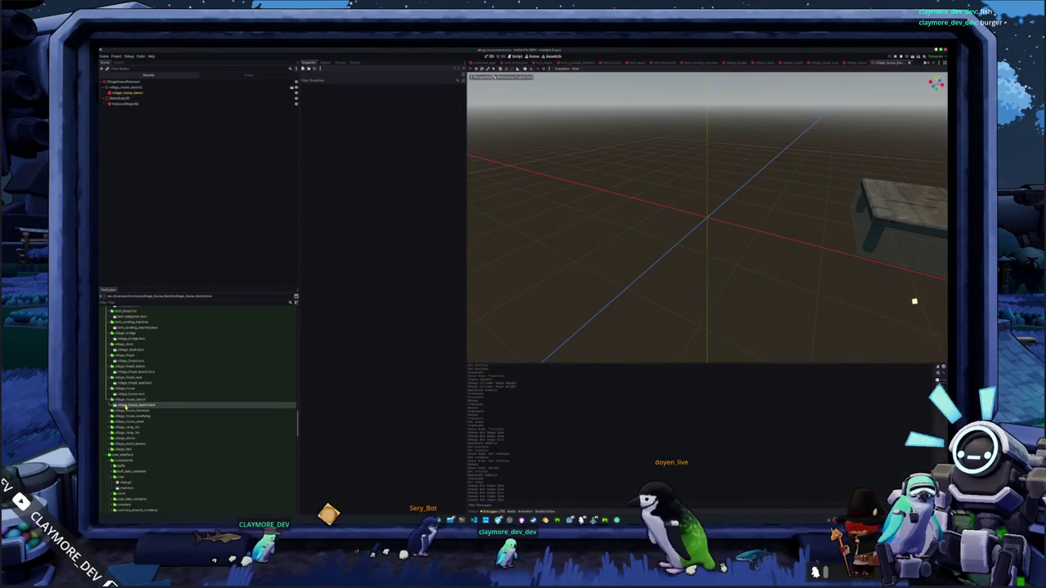
double_click(125, 412)
mouse_move(125, 416)
mouse_down()
mouse_move(343, 368)
mouse_move(482, 237)
mouse_move(593, 288)
mouse_up()
double_click(131, 422)
double_click(163, 427)
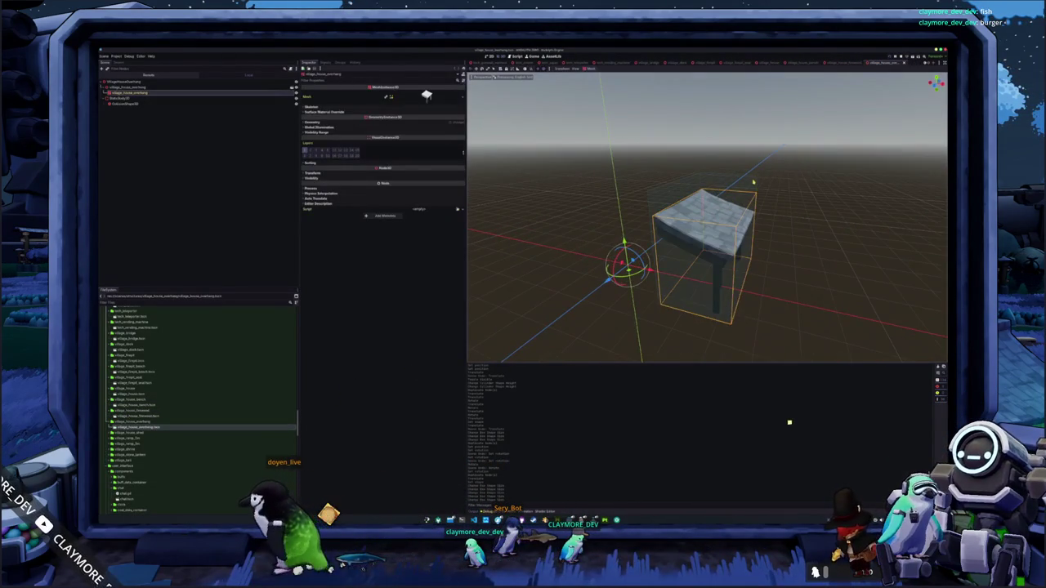
Duplicate the overhang's collision shape and raise the copy up to the roof in side view
click(124, 104)
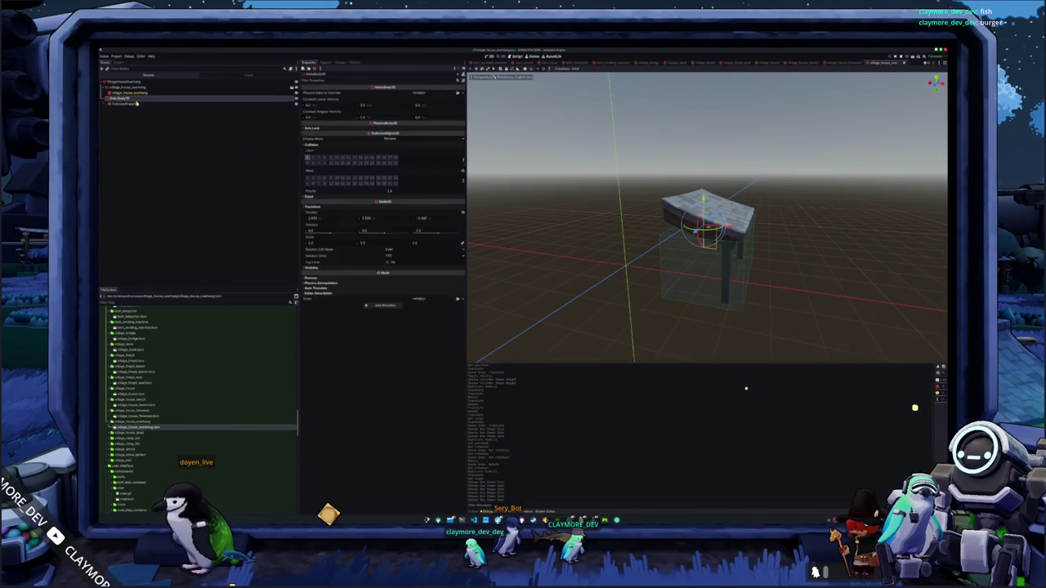
key(ctrl+d)
key(KP_3)
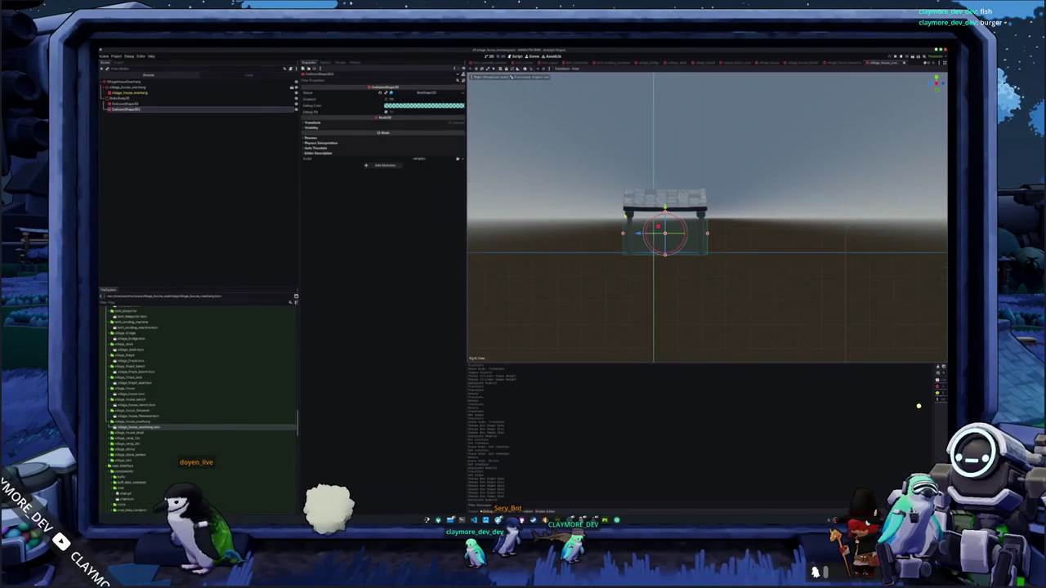
key(KP_5)
scroll(716, 254, up, 3)
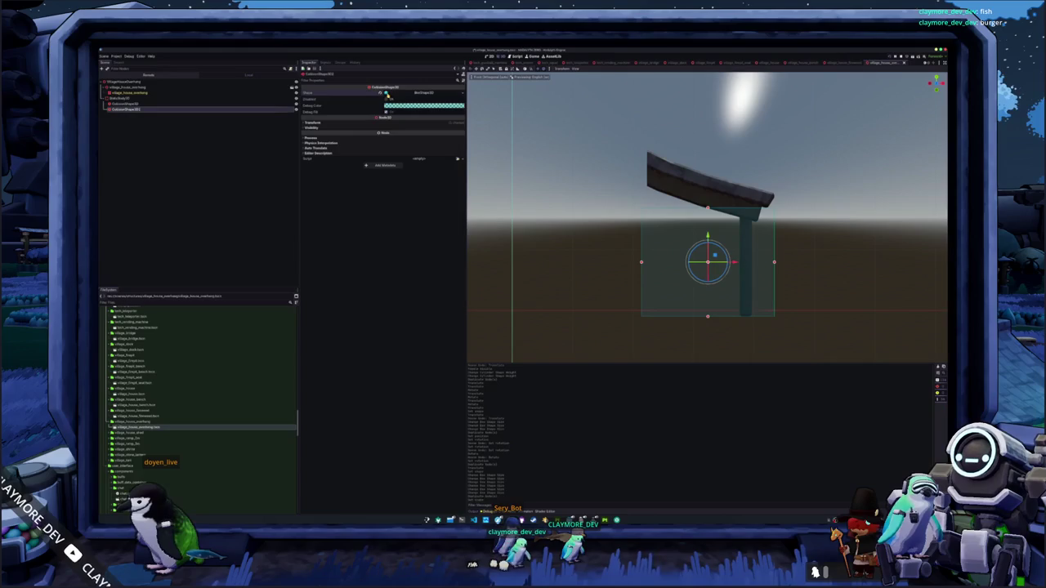
mouse_move(708, 237)
mouse_down()
mouse_move(707, 170)
mouse_move(718, 178)
mouse_move(710, 221)
mouse_up()
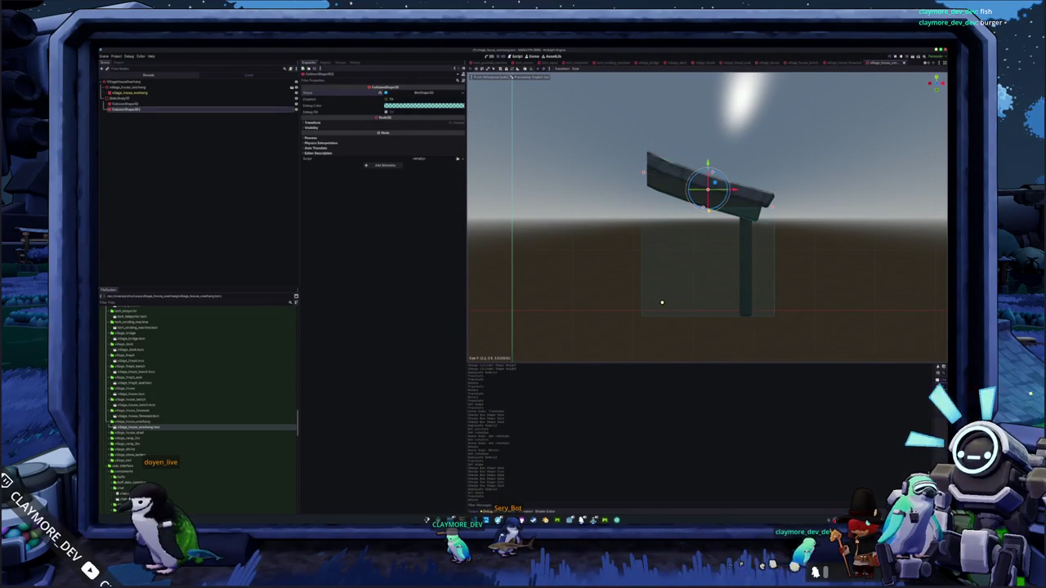
click(607, 232)
Open the village_house_shed scene from the FileSystem
scroll(607, 231, down, 5)
scroll(605, 238, down, 2)
scroll(150, 401, down, 2)
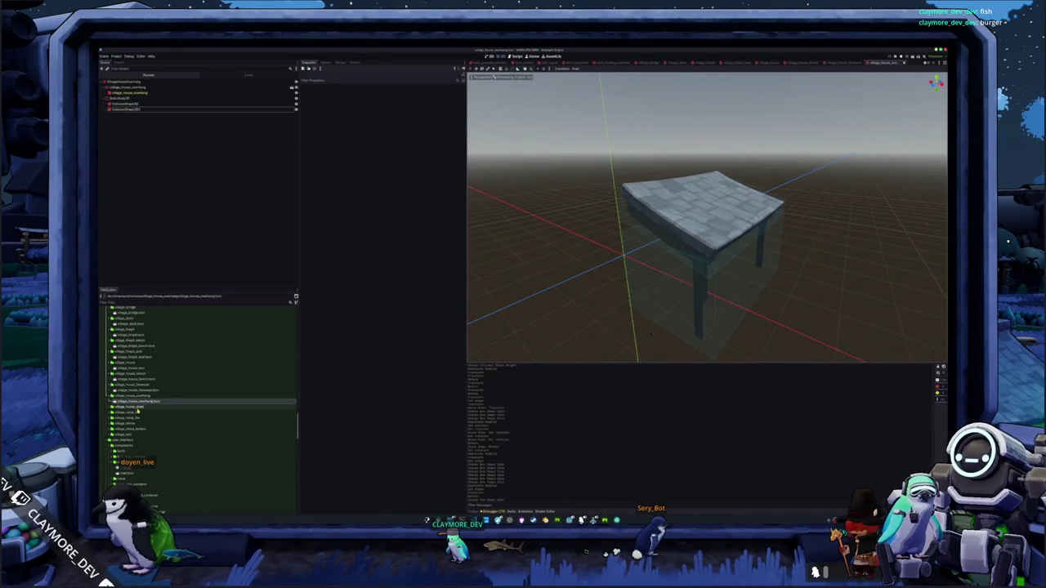
double_click(137, 412)
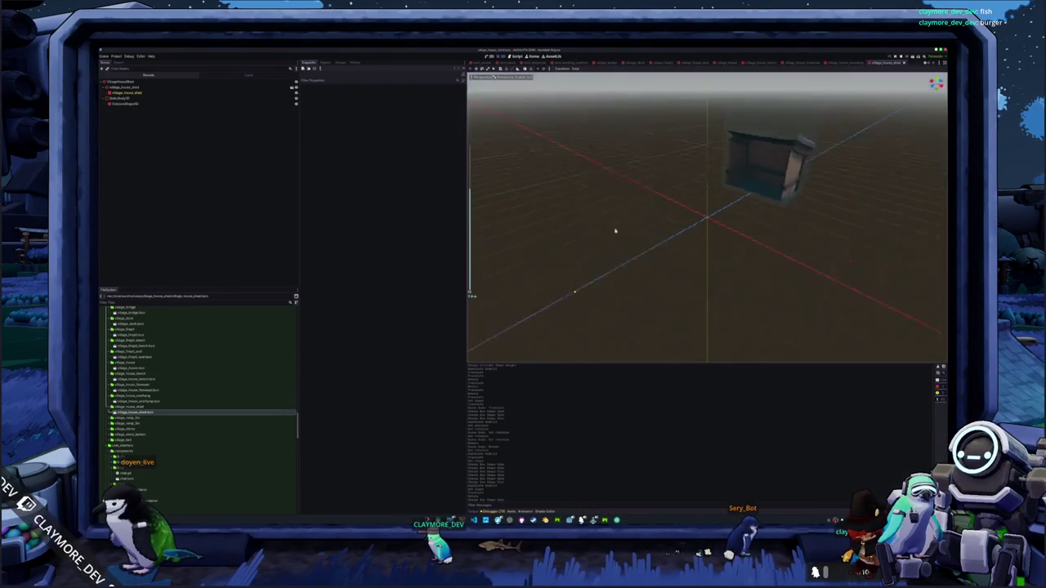
Duplicate the shed's collision shape in side view and move the copy up to the roof
click(596, 239)
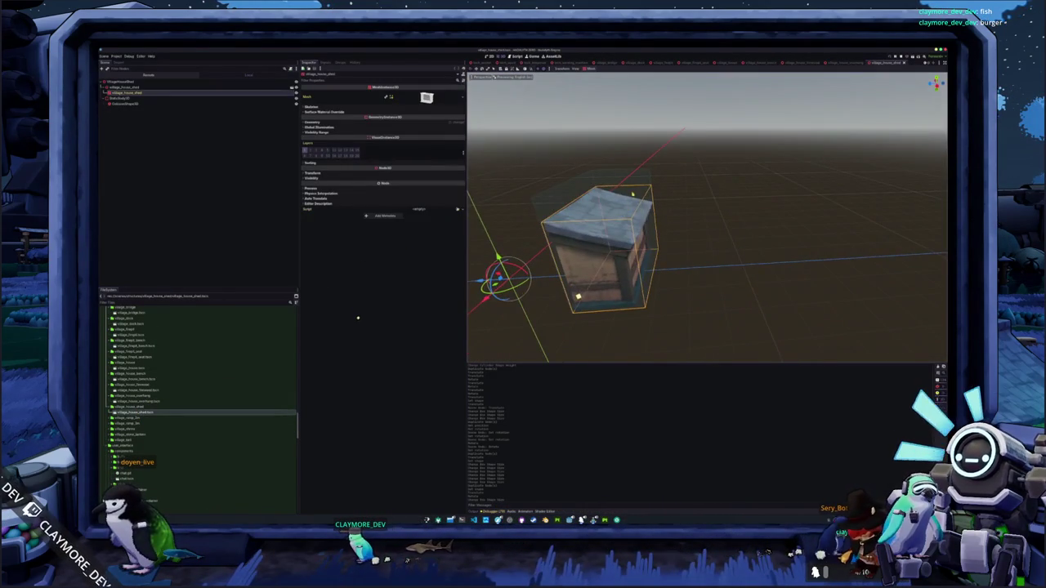
click(123, 104)
key(KP_3)
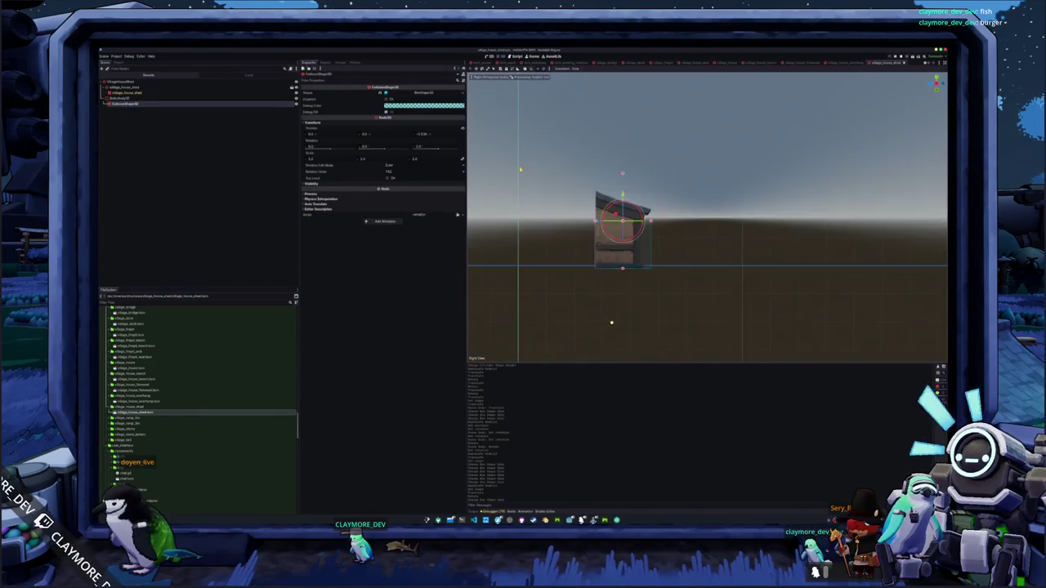
scroll(615, 213, up, 3)
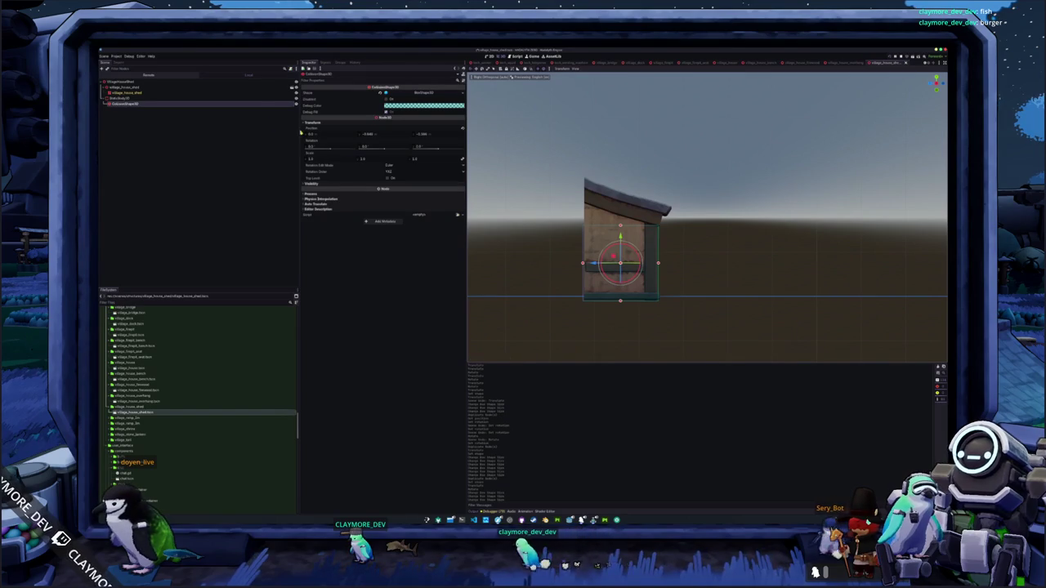
key(ctrl+d)
drag(621, 239, 621, 172)
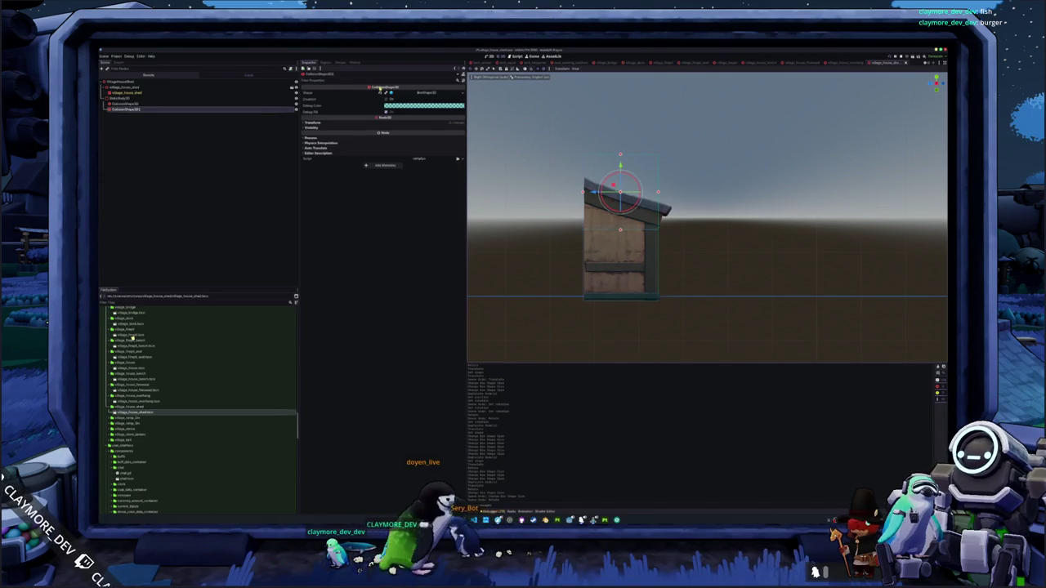
Adjust the roof box's position and tilt so it lies along the sloping shed roof
scroll(614, 144, up, 2)
drag(614, 144, 609, 164)
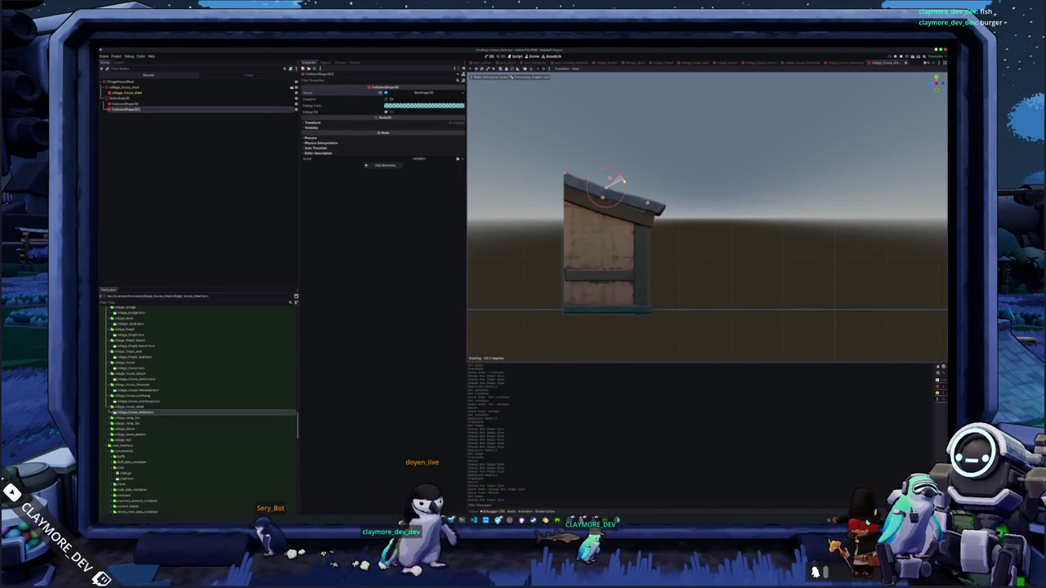
key(g)
click(652, 210)
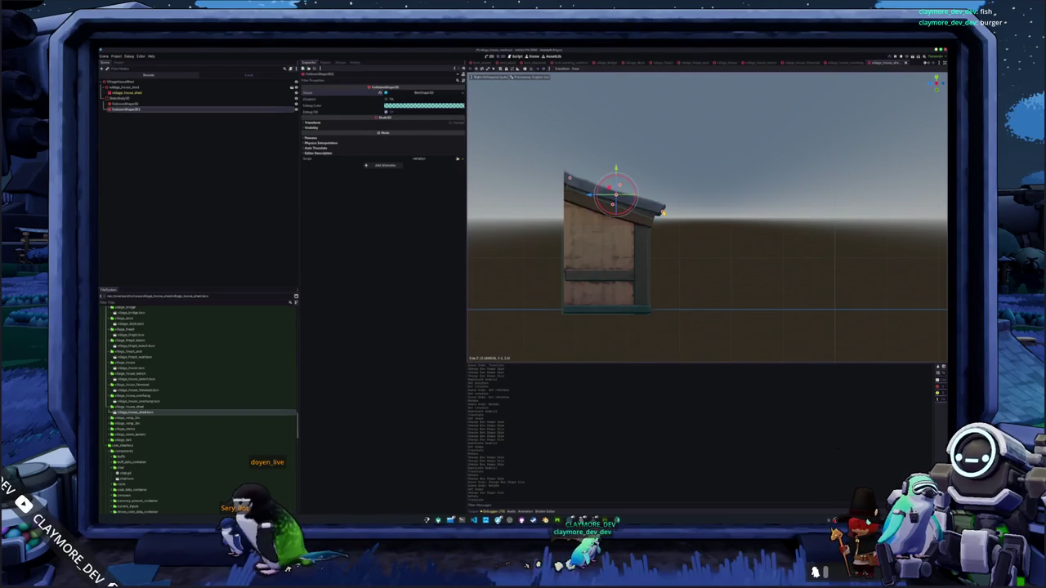
click(828, 443)
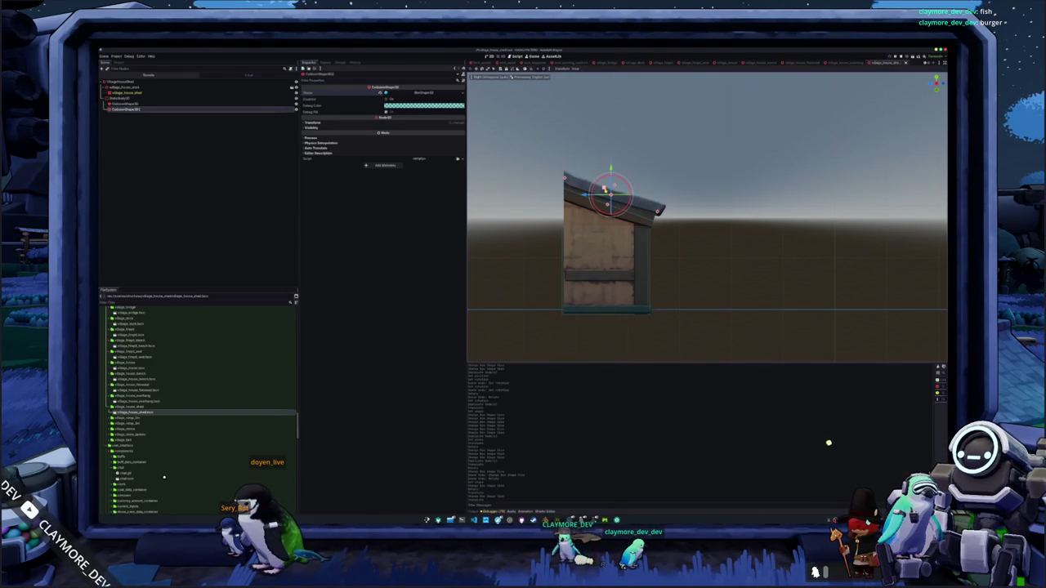
click(824, 386)
key(g)
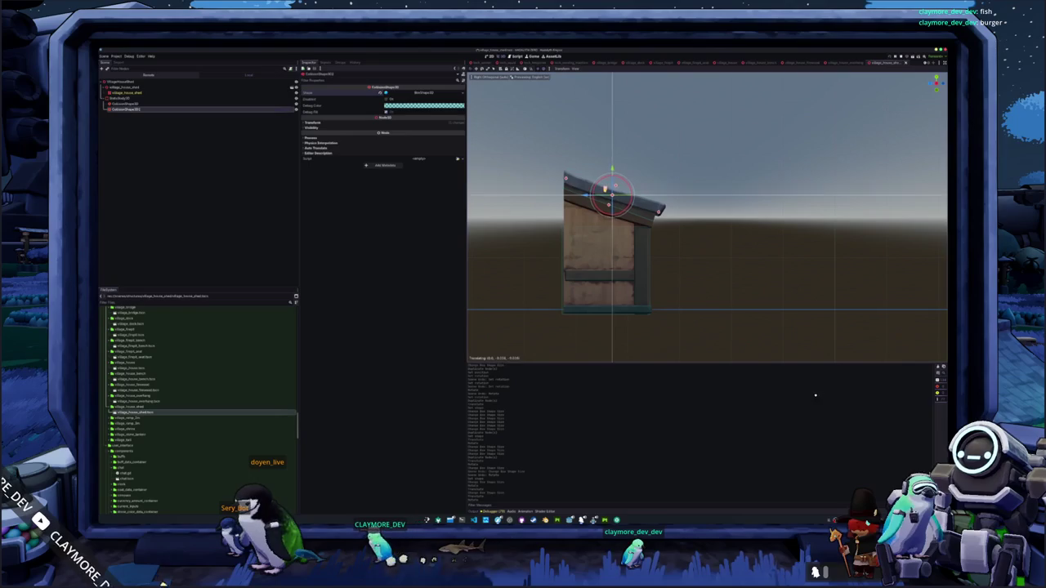
key(Escape)
drag(605, 190, 562, 189)
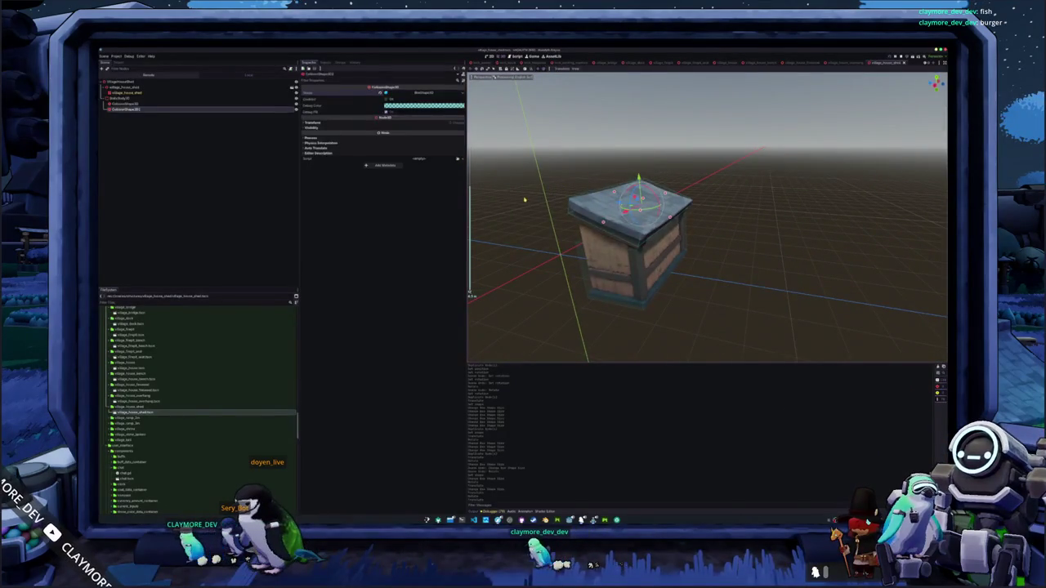
click(525, 199)
Open the village_ramp_2x scene
scroll(139, 393, down, 2)
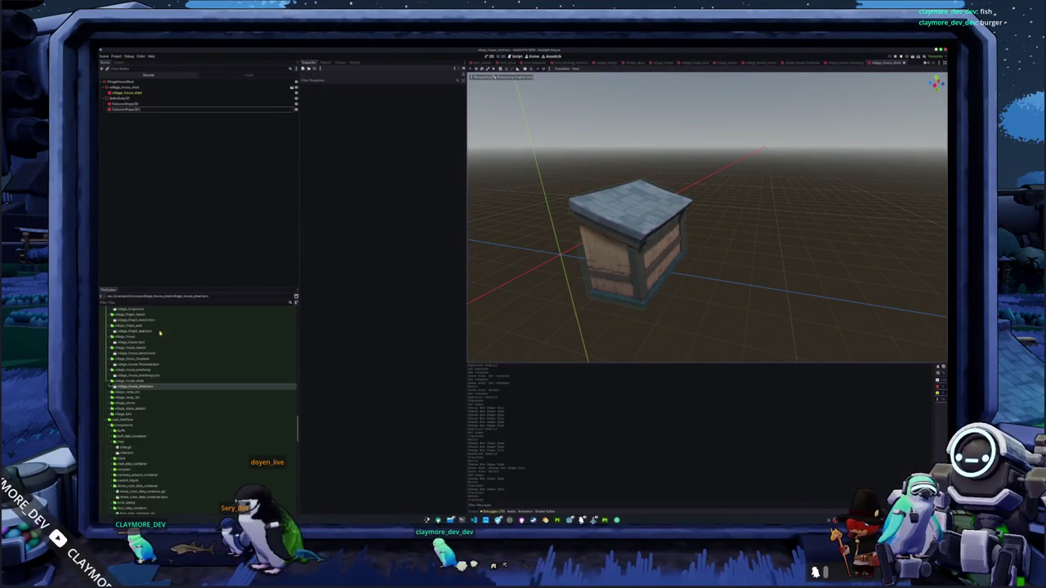
click(137, 398)
double_click(137, 398)
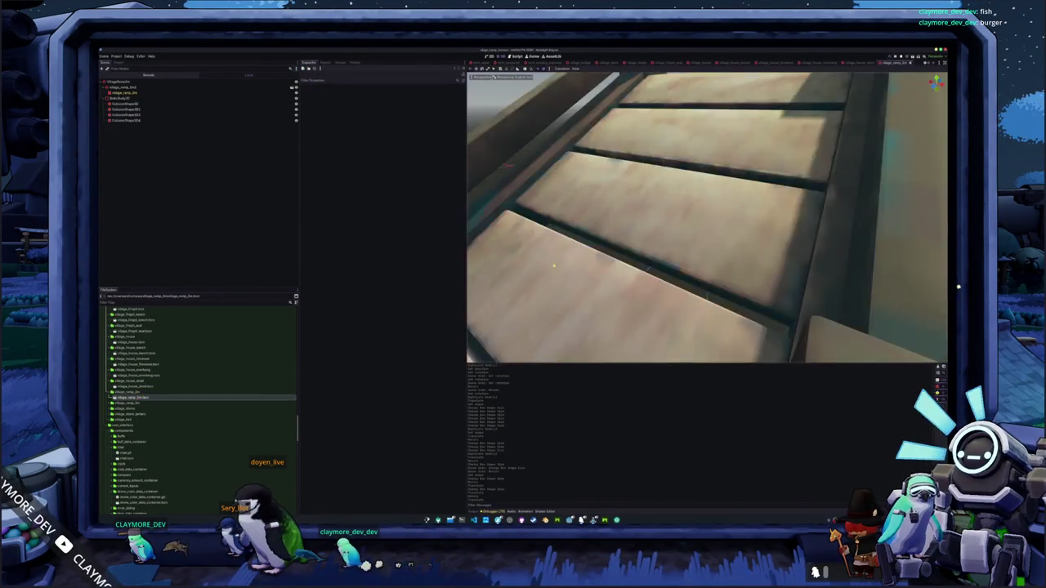
Select two of the ramp's collision shapes to check their boxes
scroll(659, 179, down, 5)
click(618, 151)
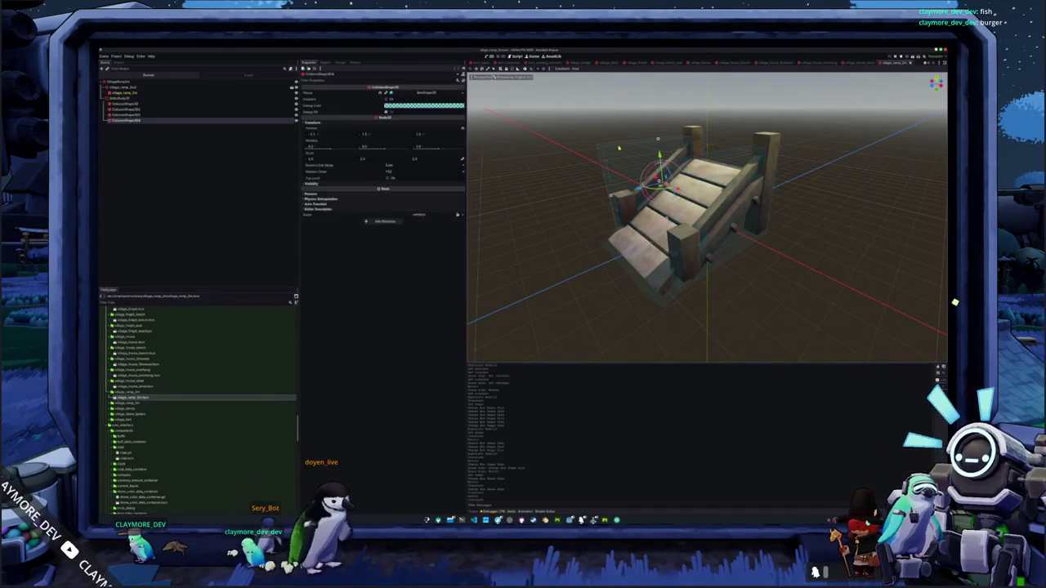
click(735, 147)
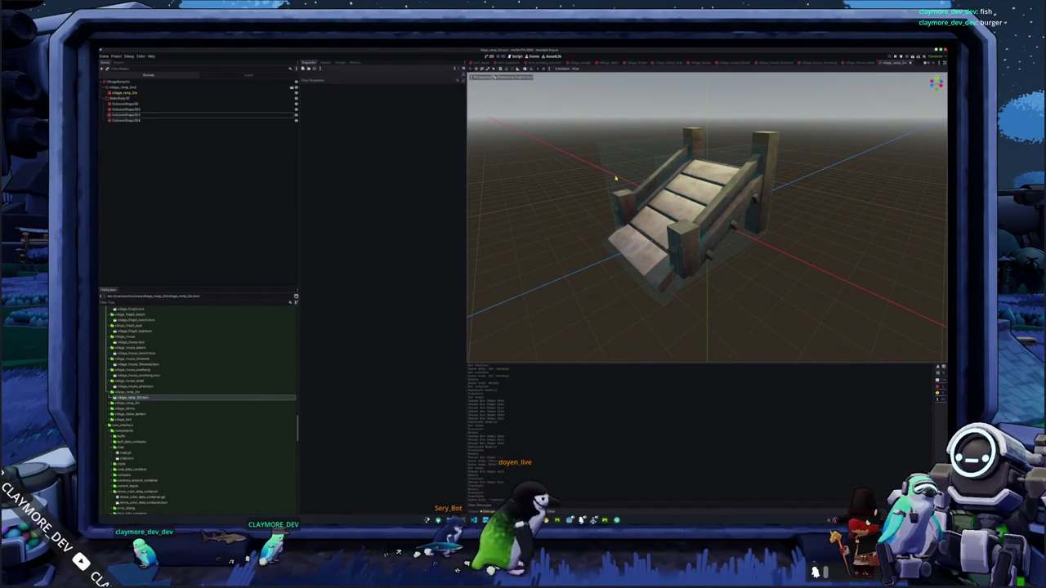
click(169, 109)
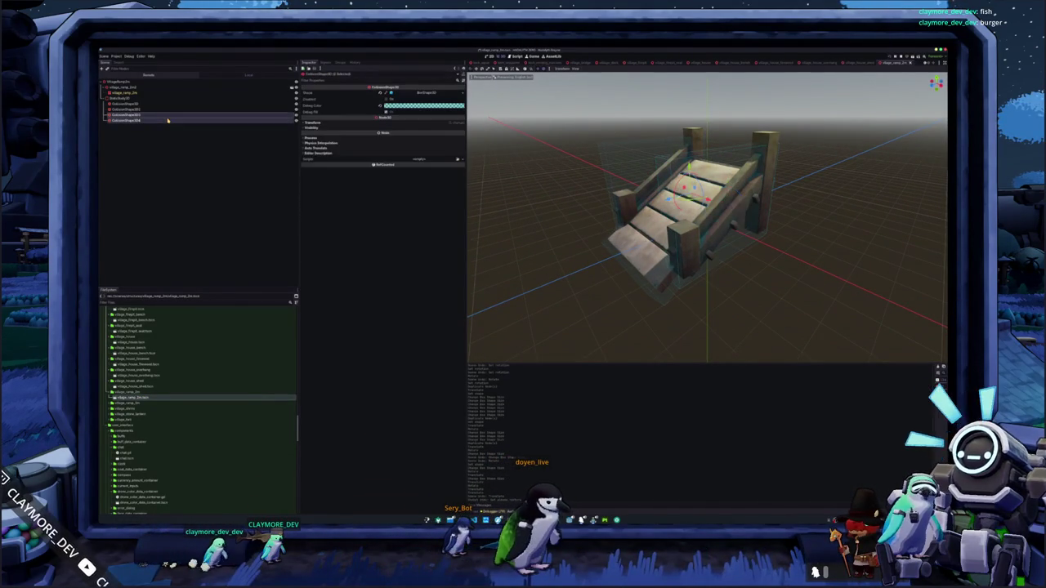
shift+click(169, 115)
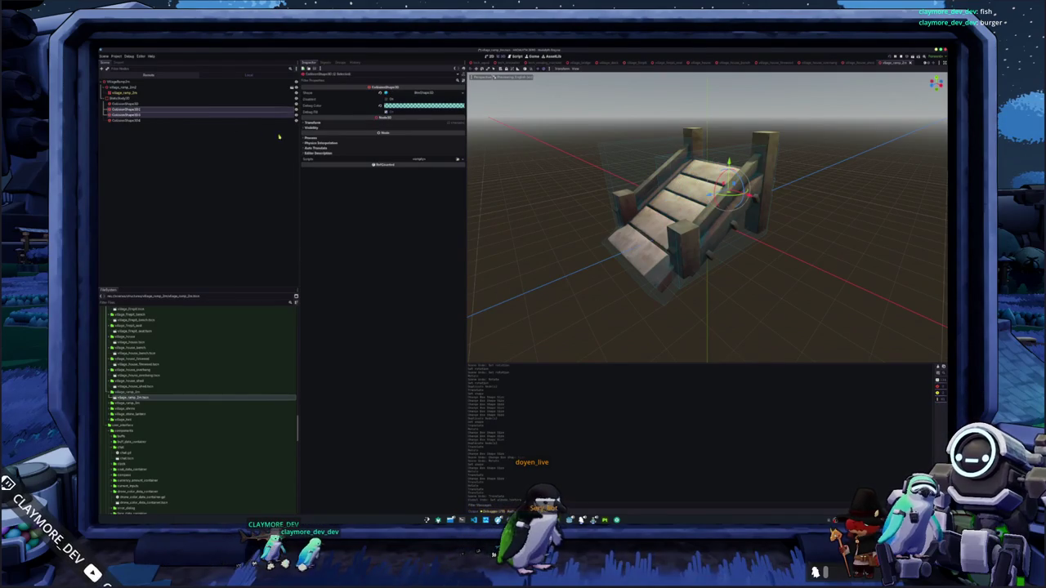
Tilt three ramp collision boxes 25 degrees in side view and move them onto the slope
click(474, 170)
click(158, 105)
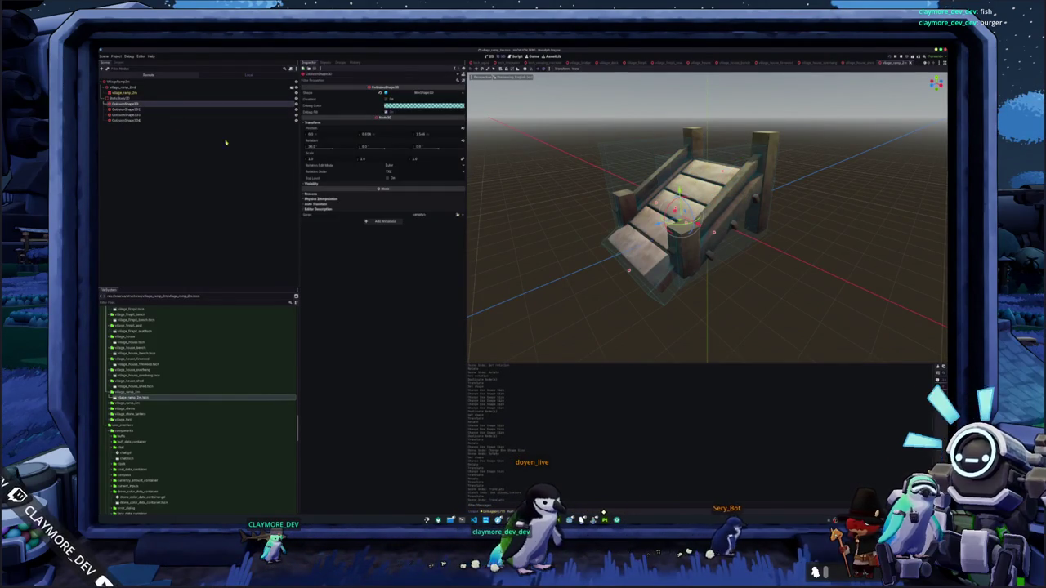
click(188, 131)
click(143, 104)
shift+click(141, 115)
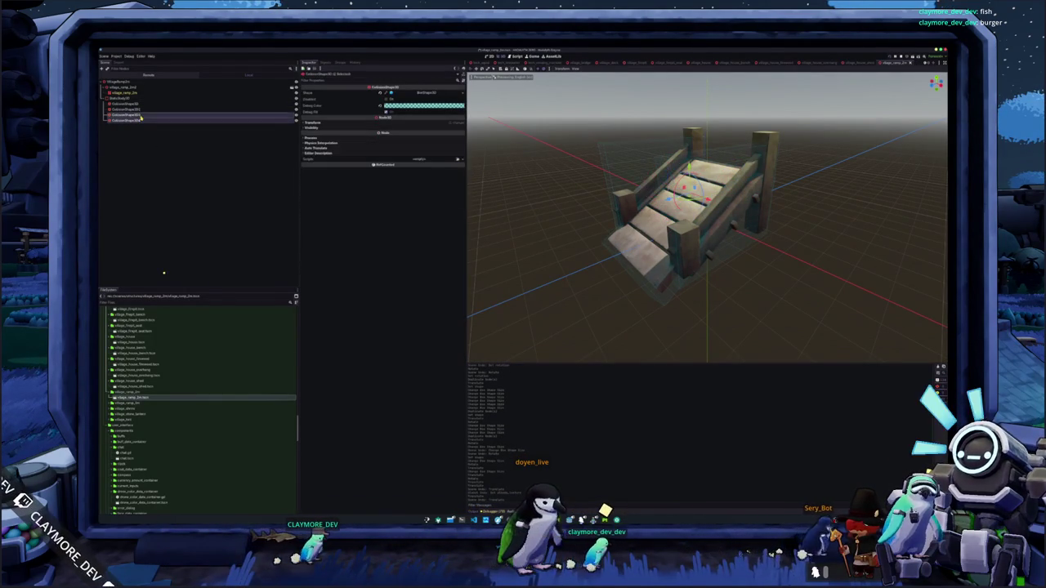
key(KP_3)
scroll(552, 149, up, 3)
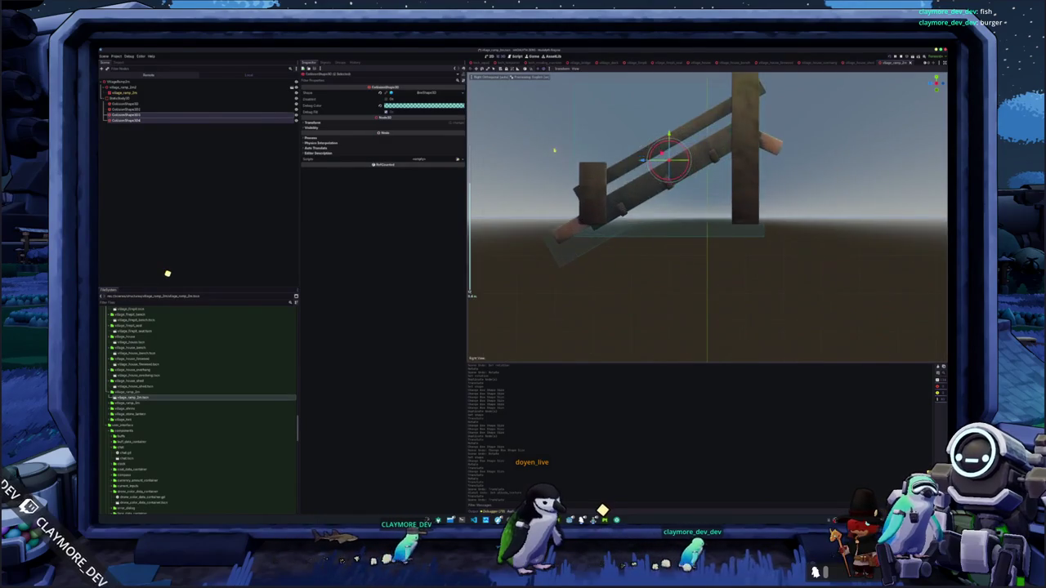
key(r)
click(728, 202)
key(g)
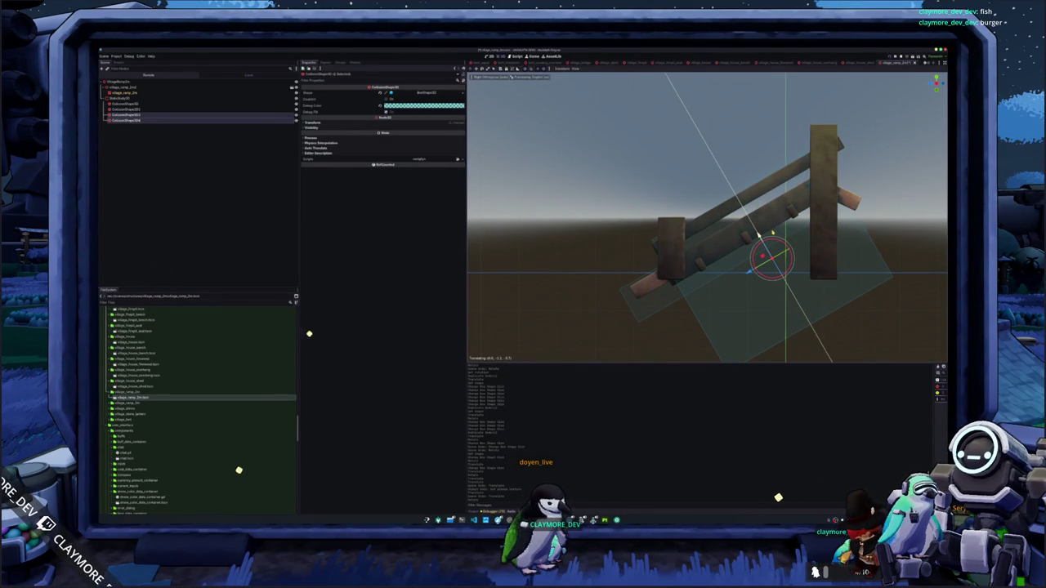
click(621, 292)
drag(621, 292, 648, 297)
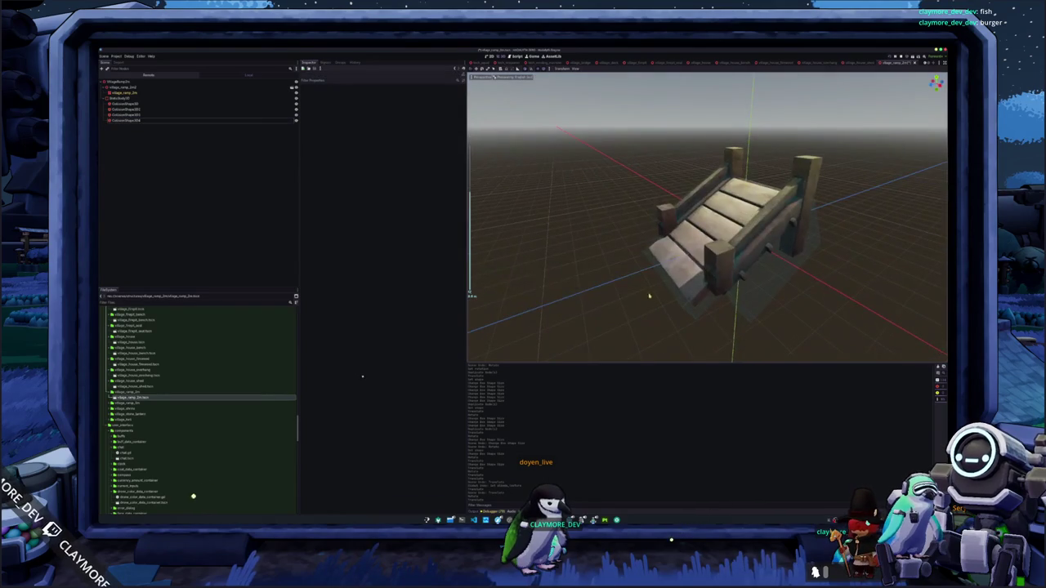
Duplicate one collision box and shrink it in Top View to fit the stair post
click(126, 104)
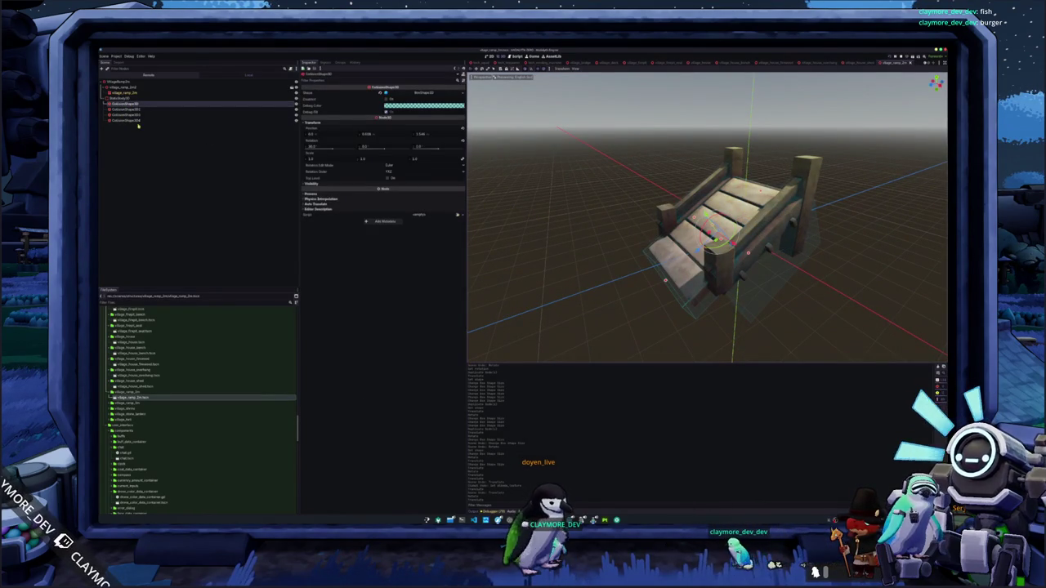
key(ctrl+d)
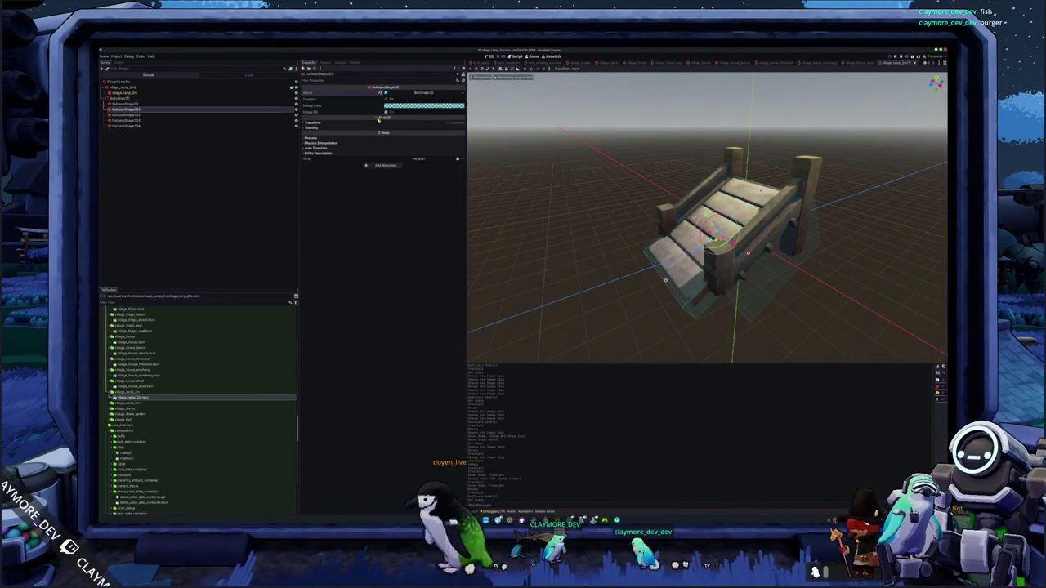
click(312, 122)
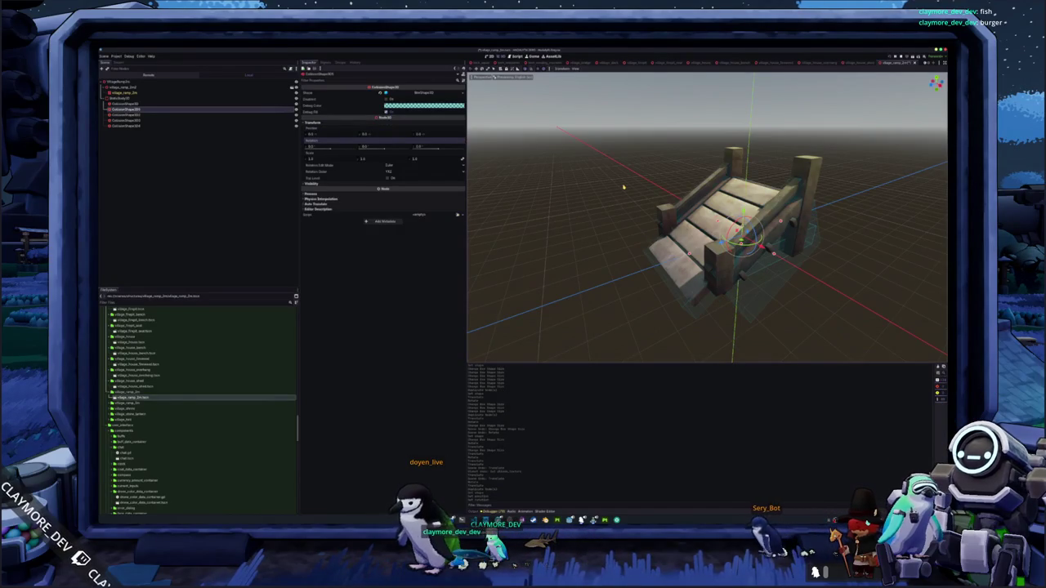
key(KP_7)
scroll(702, 196, up, 3)
drag(760, 234, 783, 255)
drag(775, 345, 782, 304)
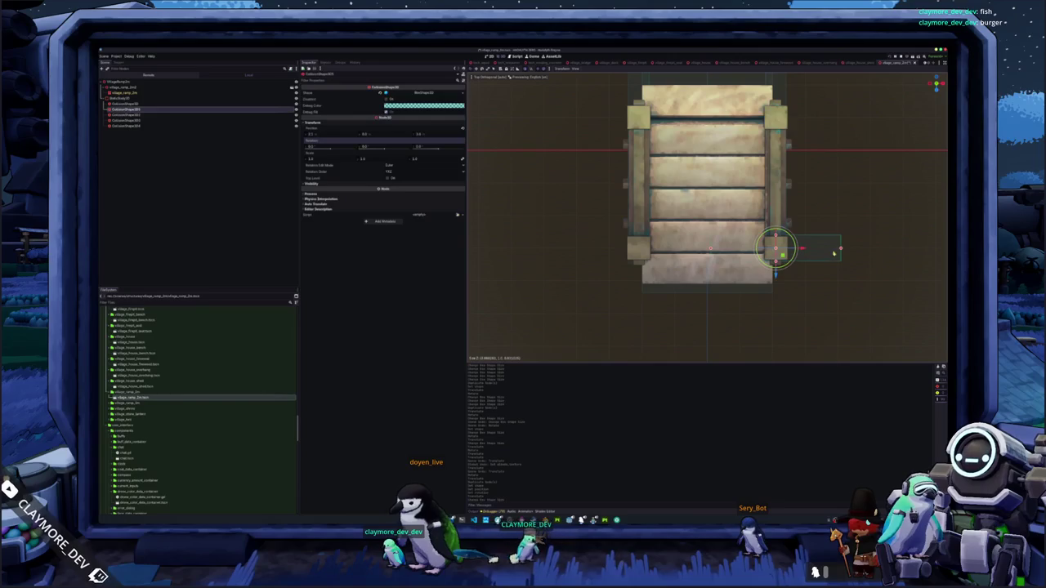
Raise the post's collision box, then duplicate it and offset the copy along X
drag(783, 255, 735, 221)
mouse_move(754, 274)
mouse_down()
mouse_move(754, 246)
mouse_move(525, 212)
mouse_up()
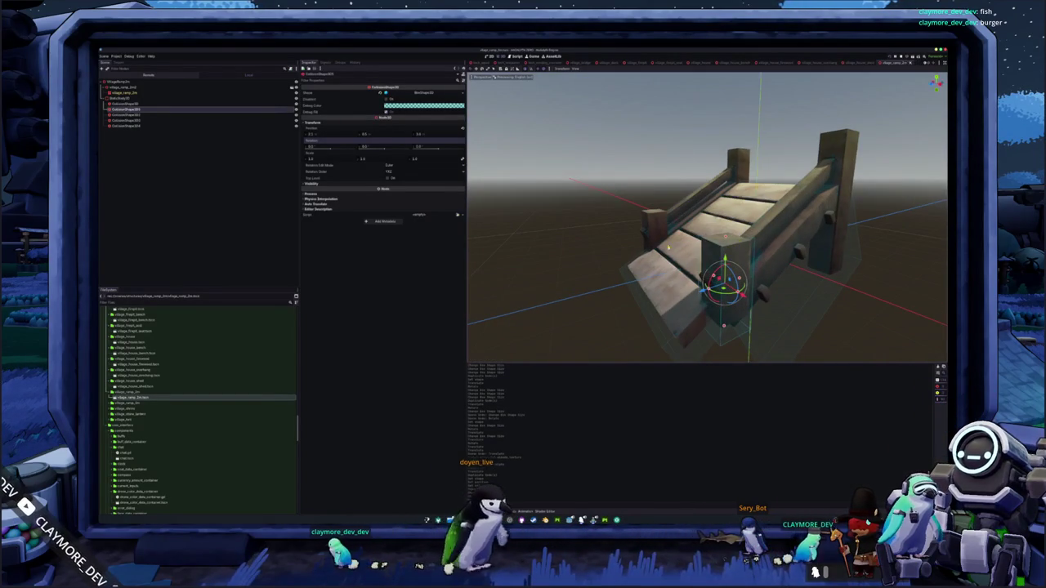
key(ctrl+d)
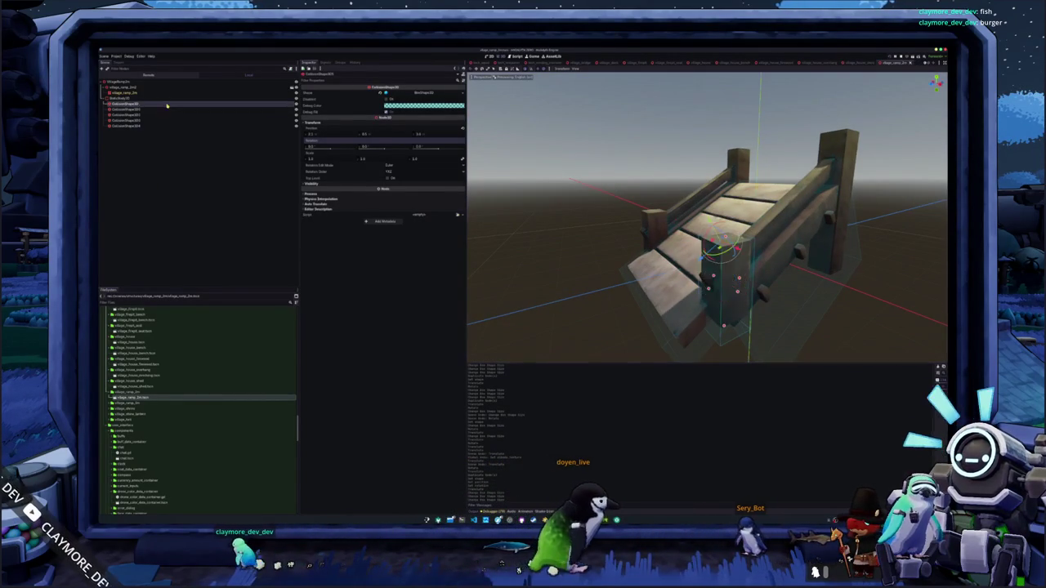
click(341, 123)
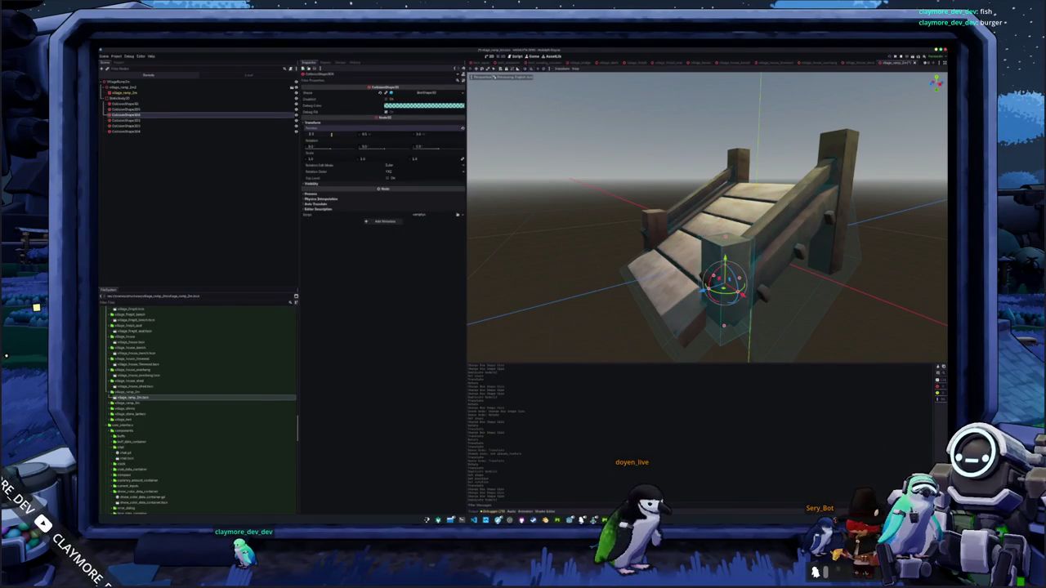
key(Return)
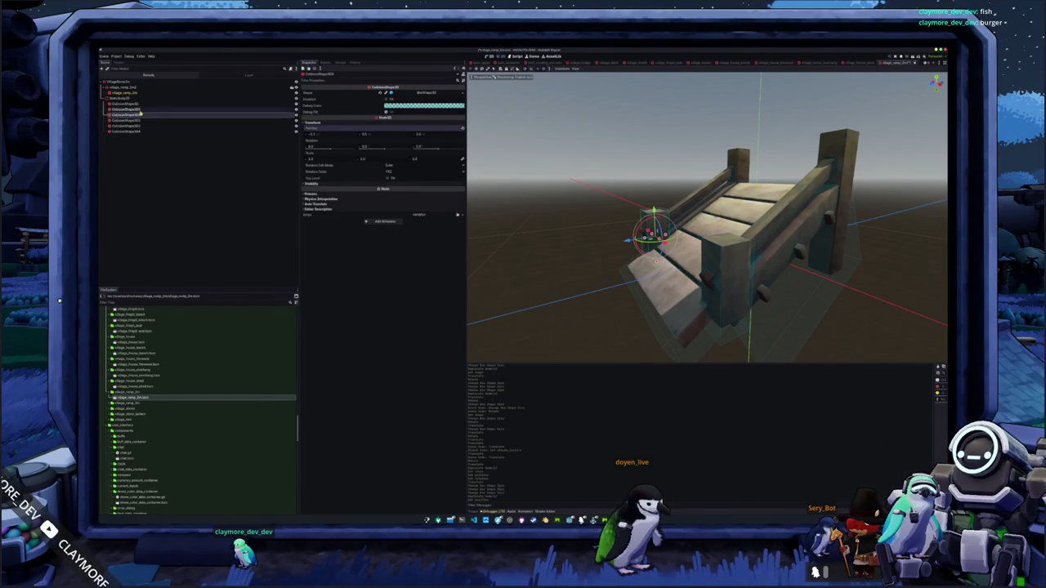
Make further copies slid along Z around the posts, then select another ramp collision shape
key(ctrl+d)
key(ctrl+d)
key(g)
key(z)
click(734, 240)
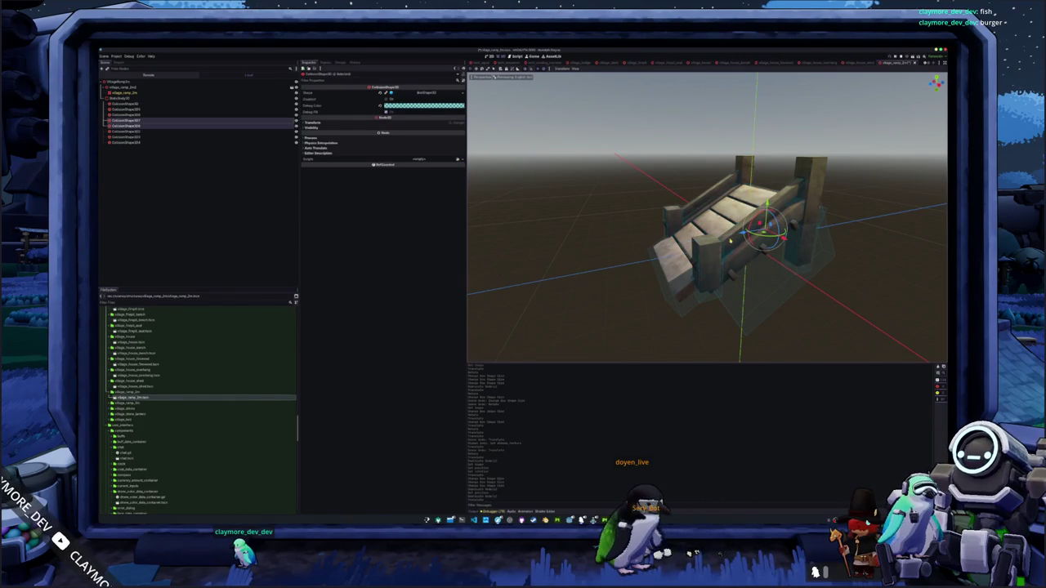
key(KP_7)
scroll(732, 223, up, 5)
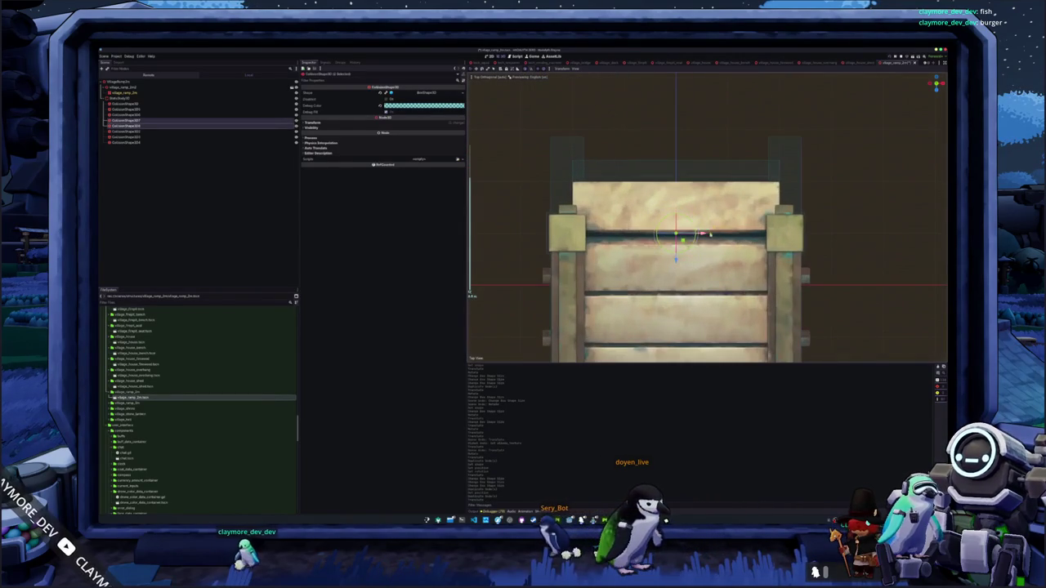
drag(702, 246, 738, 348)
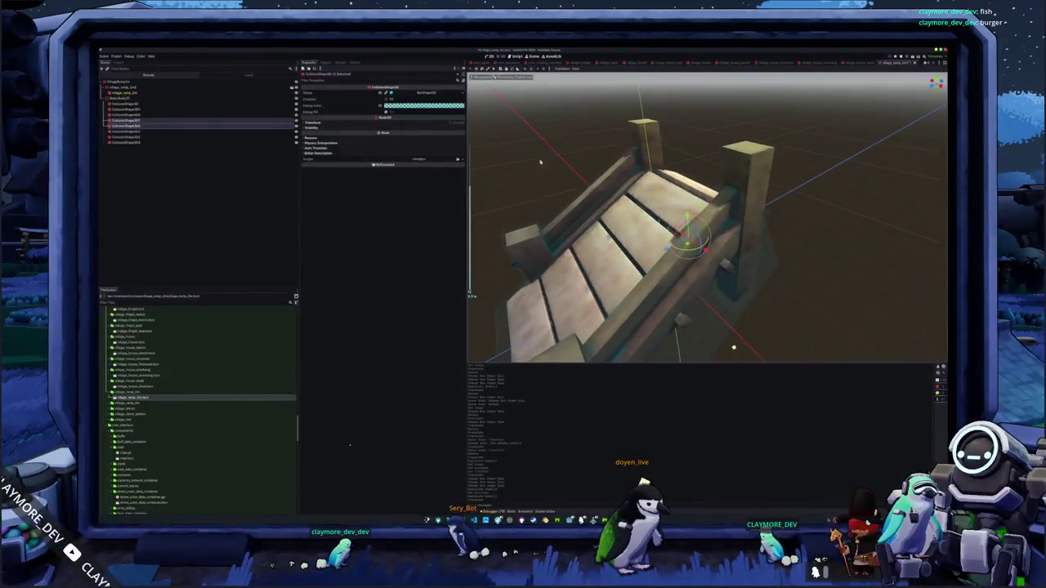
click(739, 346)
click(155, 121)
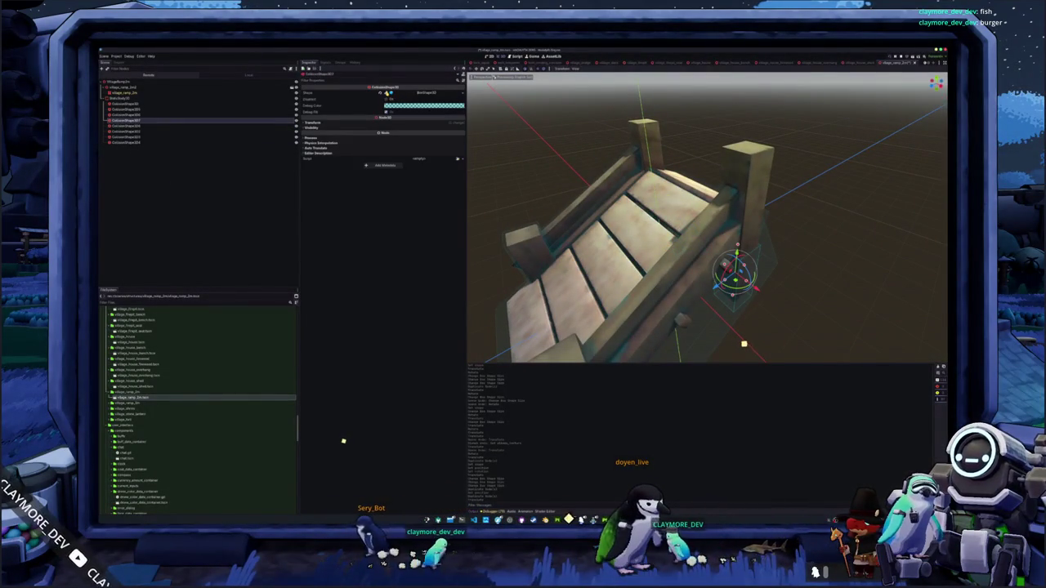
click(402, 93)
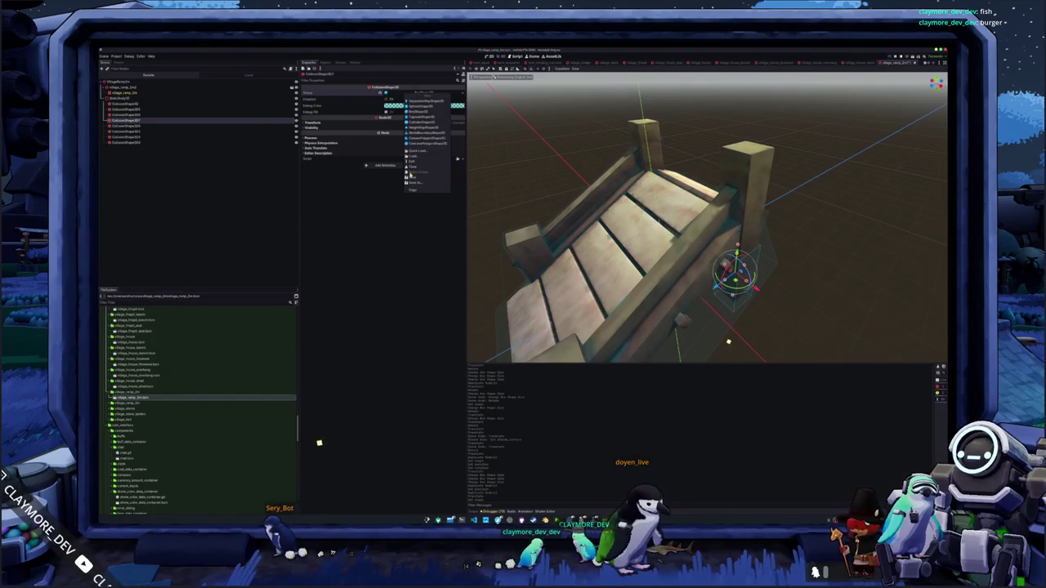
Copy the box Shape value and paste it into the next collision shape
key(Escape)
right_click(355, 94)
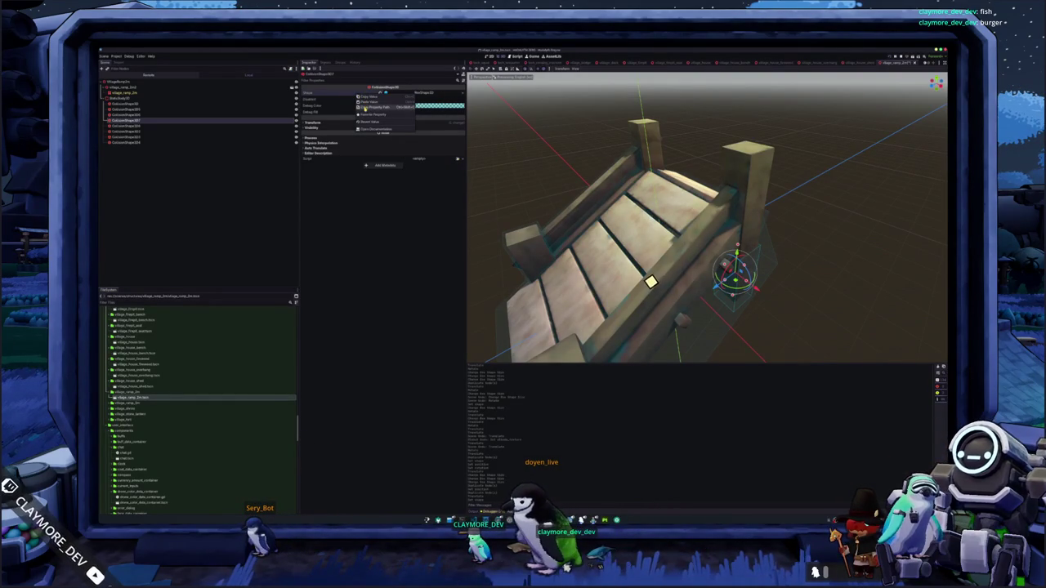
click(367, 96)
click(149, 127)
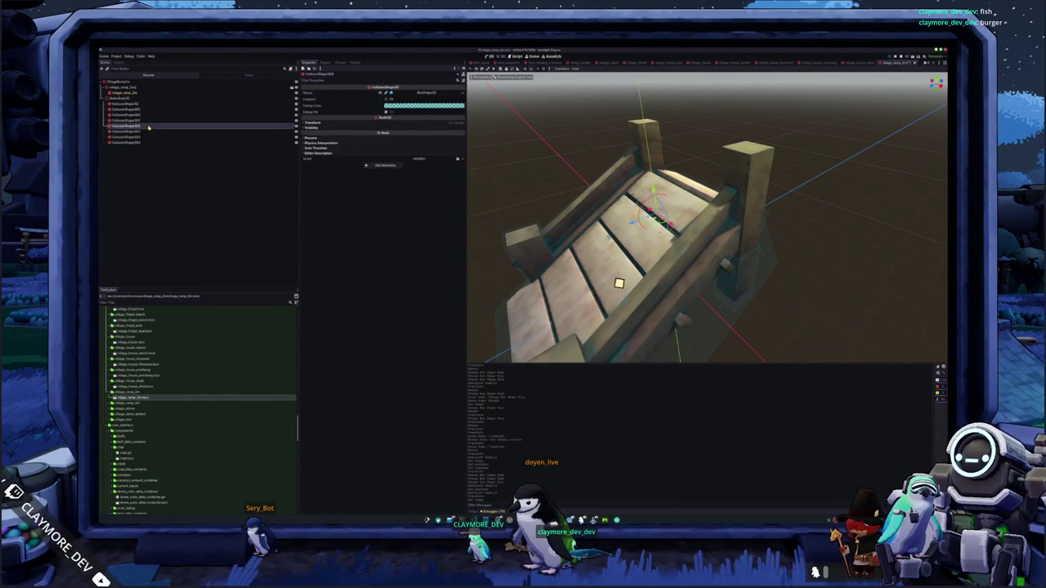
right_click(355, 94)
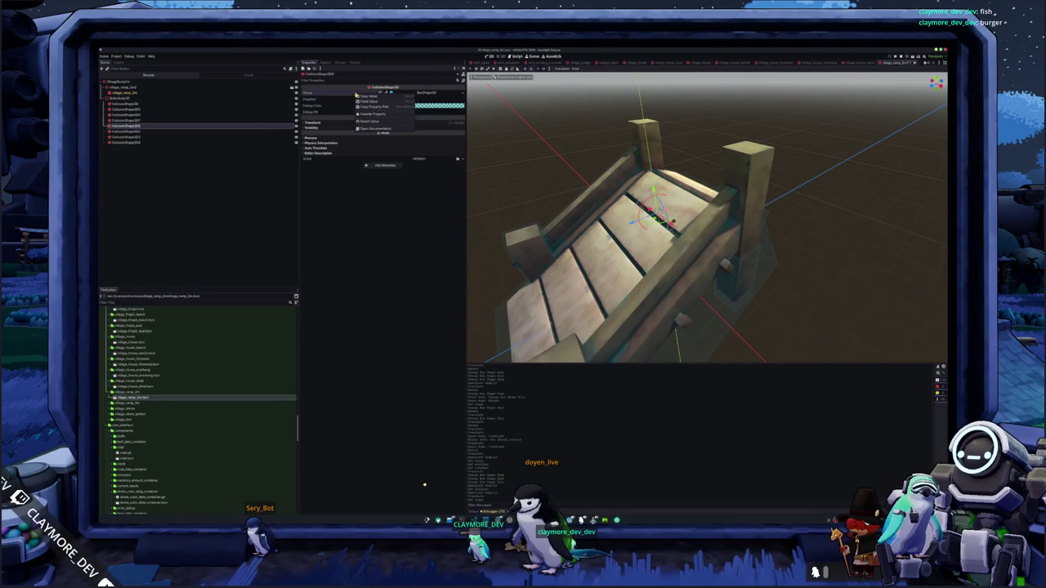
click(366, 102)
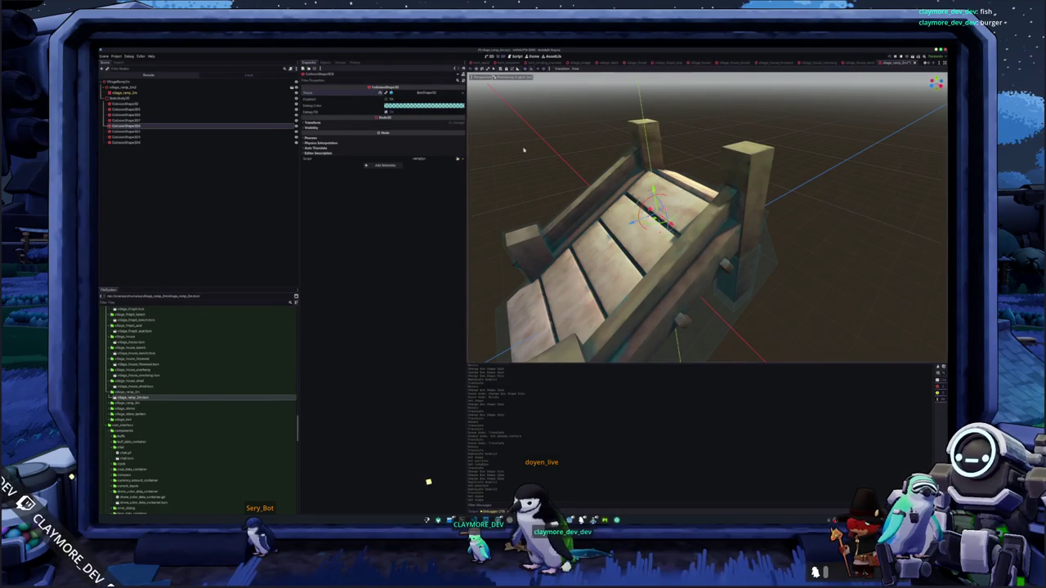
Move the pasted box down the ramp and stretch it up against the tall rear post
scroll(505, 143, down, 3)
mouse_move(661, 295)
mouse_down()
mouse_move(663, 357)
mouse_move(666, 278)
mouse_move(668, 309)
mouse_up()
mouse_move(657, 344)
mouse_down()
mouse_move(679, 262)
mouse_move(670, 281)
mouse_up()
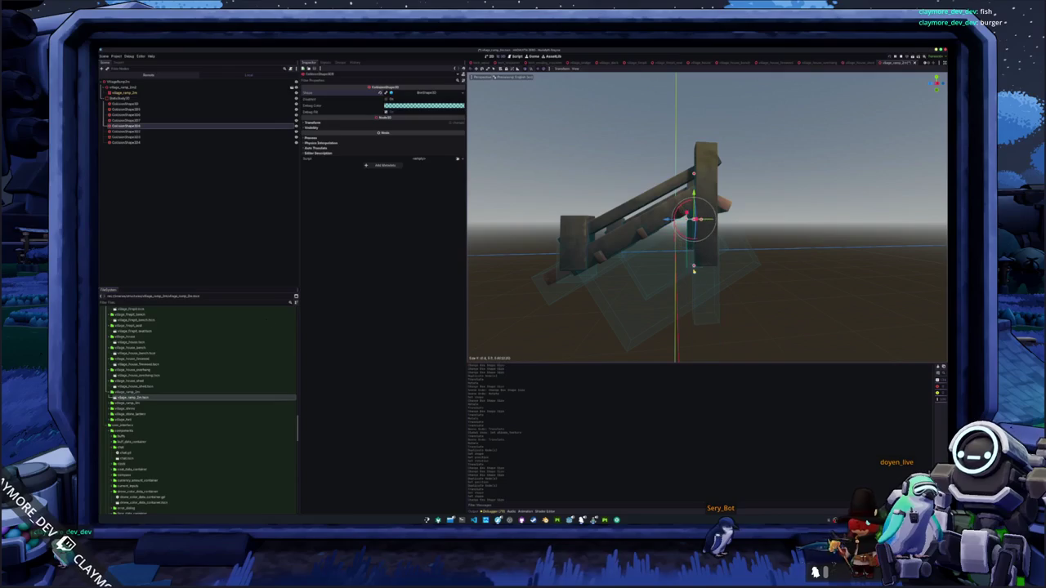
drag(694, 250, 719, 309)
click(721, 306)
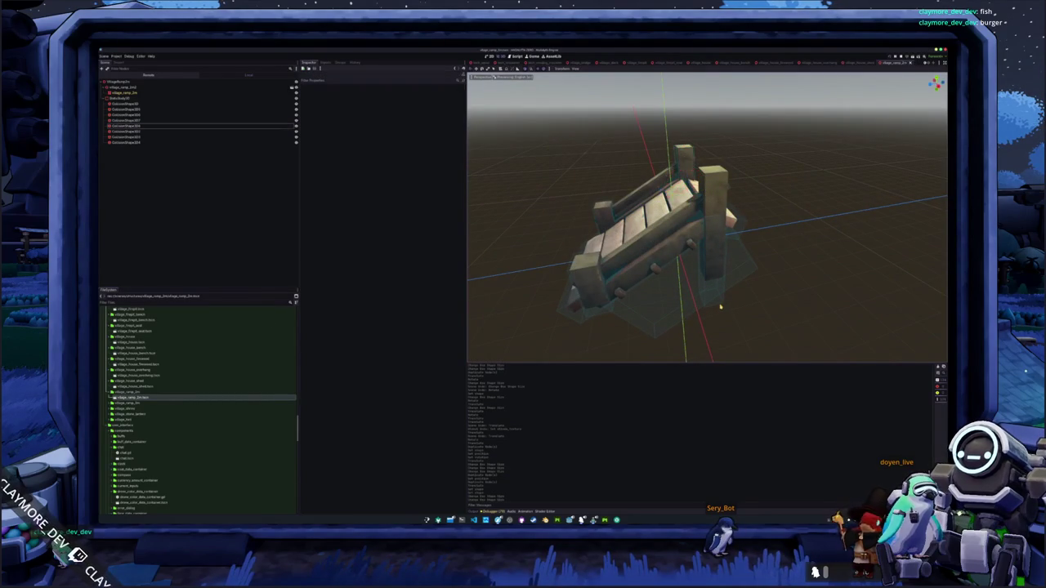
Delete an unwanted collision shape and move another box to line up with the small ramp
click(154, 121)
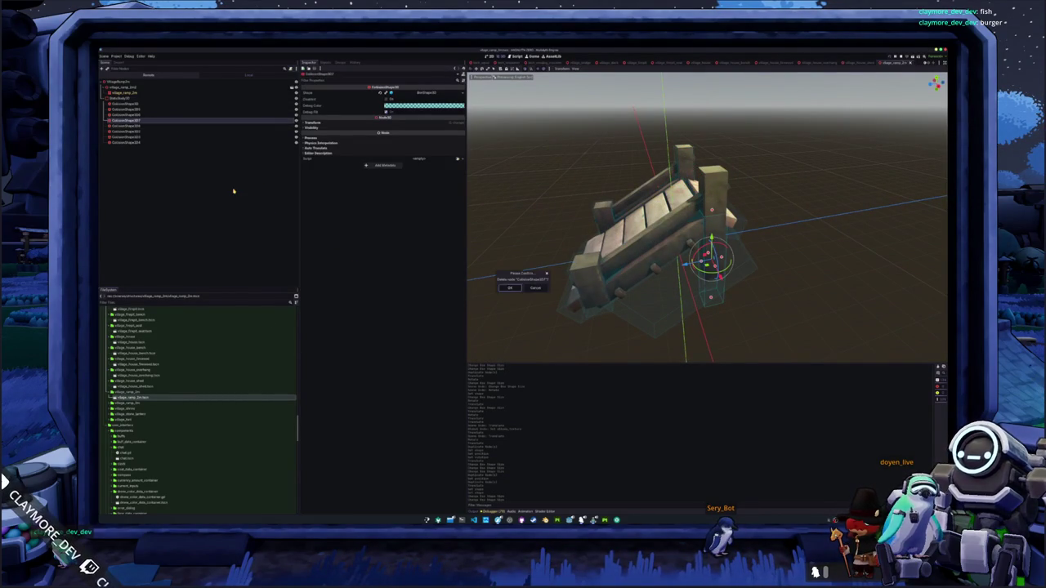
key(Return)
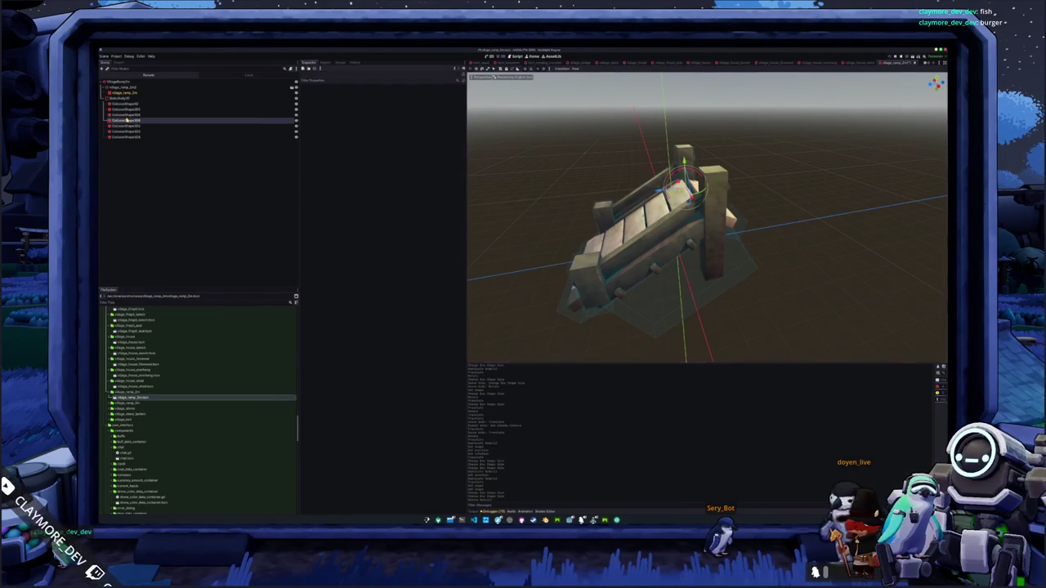
click(126, 120)
key(KP_7)
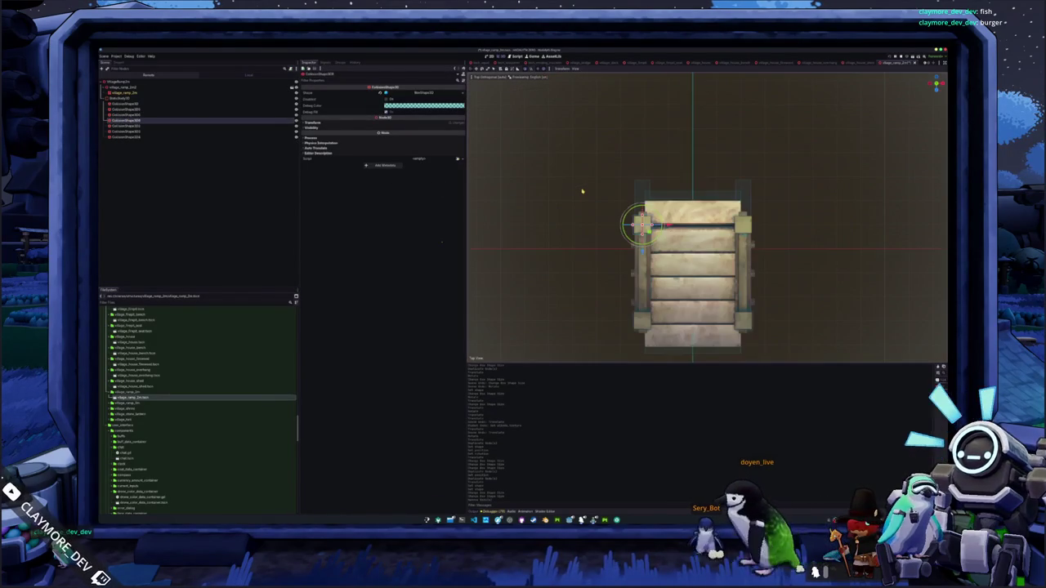
click(363, 122)
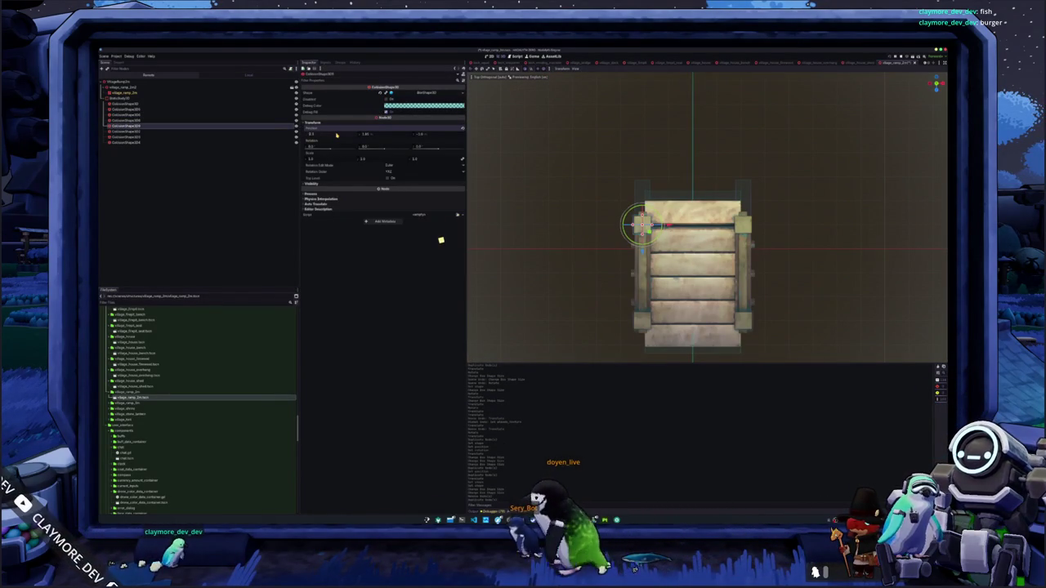
mouse_move(803, 237)
mouse_down()
mouse_move(851, 257)
mouse_move(699, 282)
mouse_move(439, 374)
mouse_up()
click(699, 281)
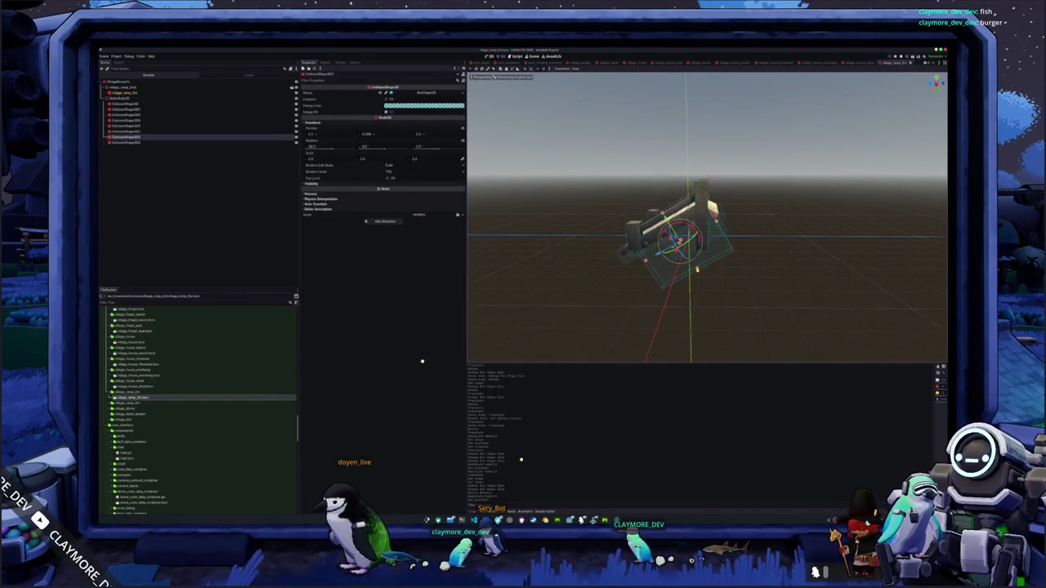
key(g)
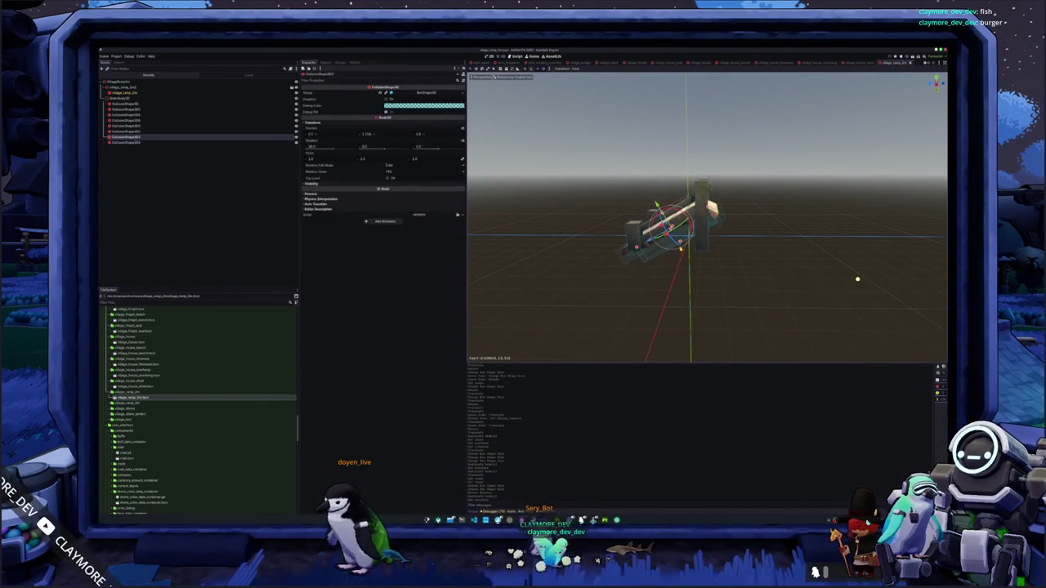
click(670, 270)
mouse_move(670, 270)
mouse_down()
mouse_move(635, 300)
mouse_move(671, 301)
mouse_up()
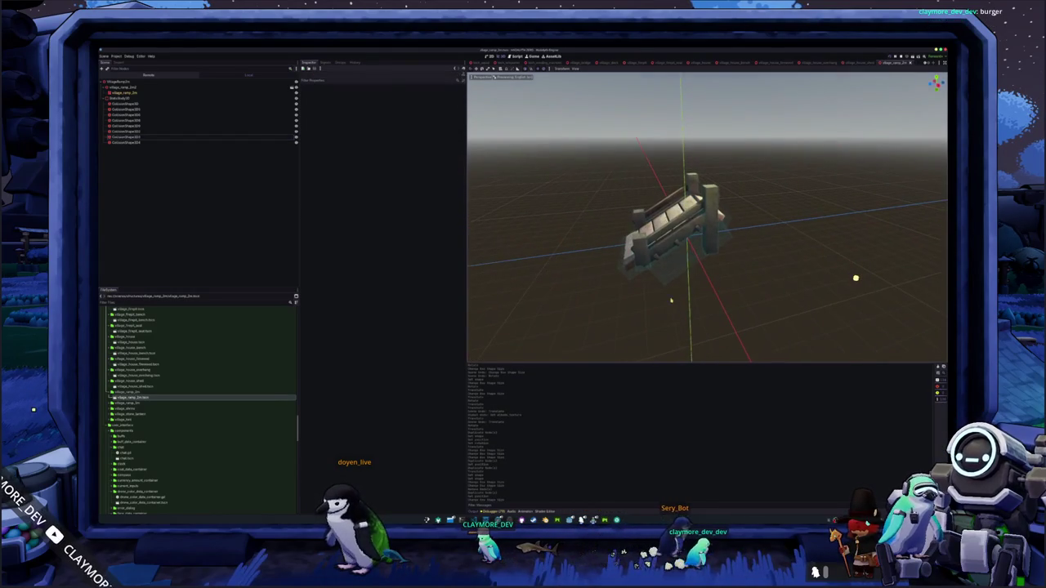
Open the larger village_ramp scene and pick out its collision shapes
double_click(137, 404)
double_click(135, 408)
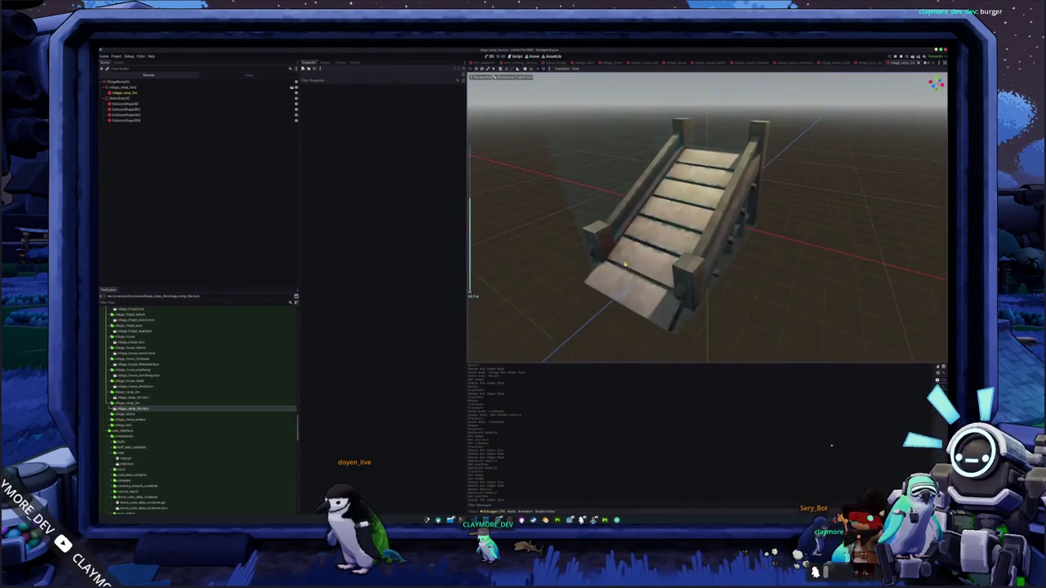
click(588, 133)
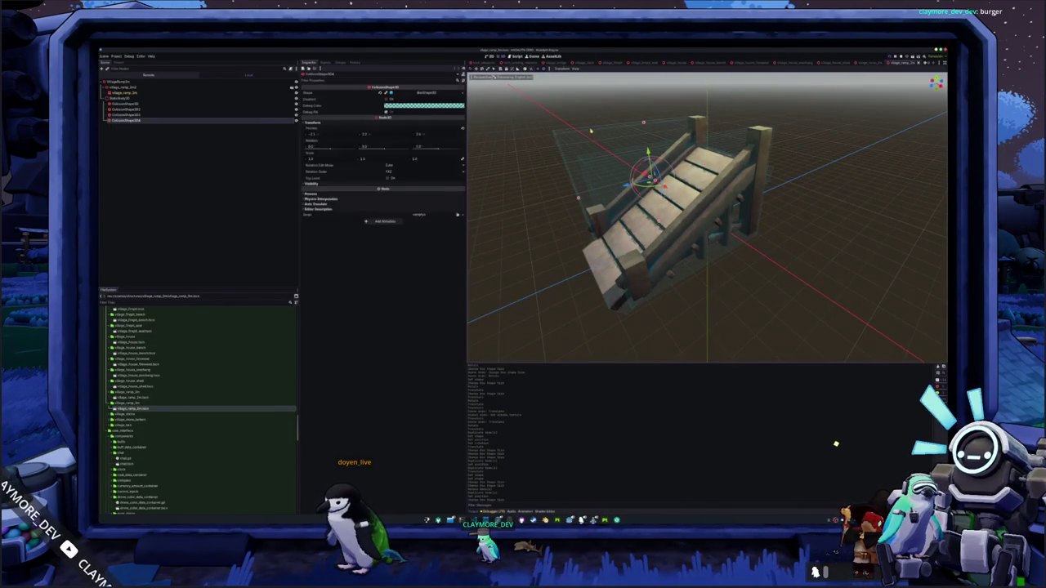
drag(589, 134, 611, 137)
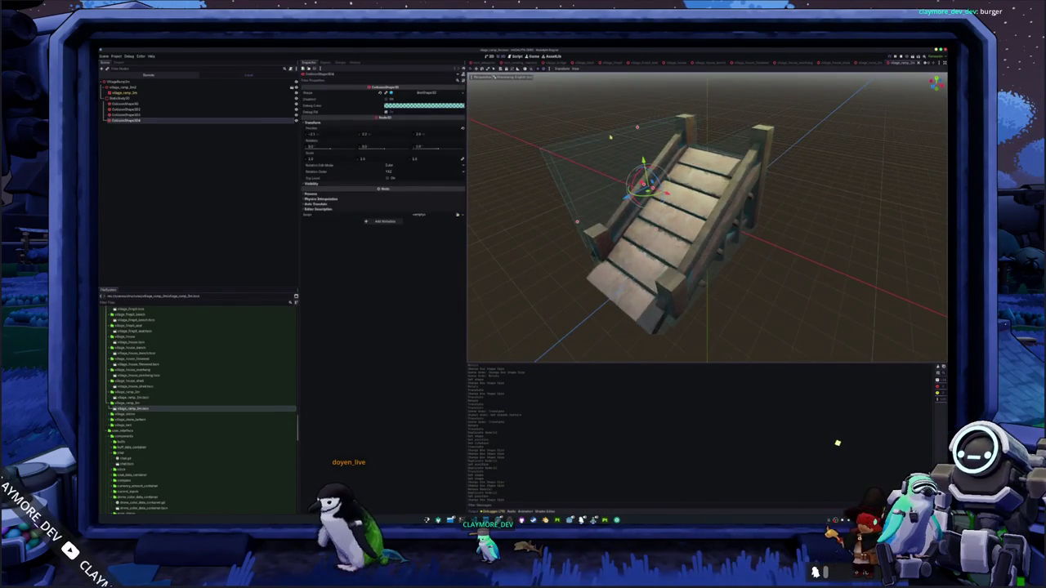
click(740, 145)
click(642, 133)
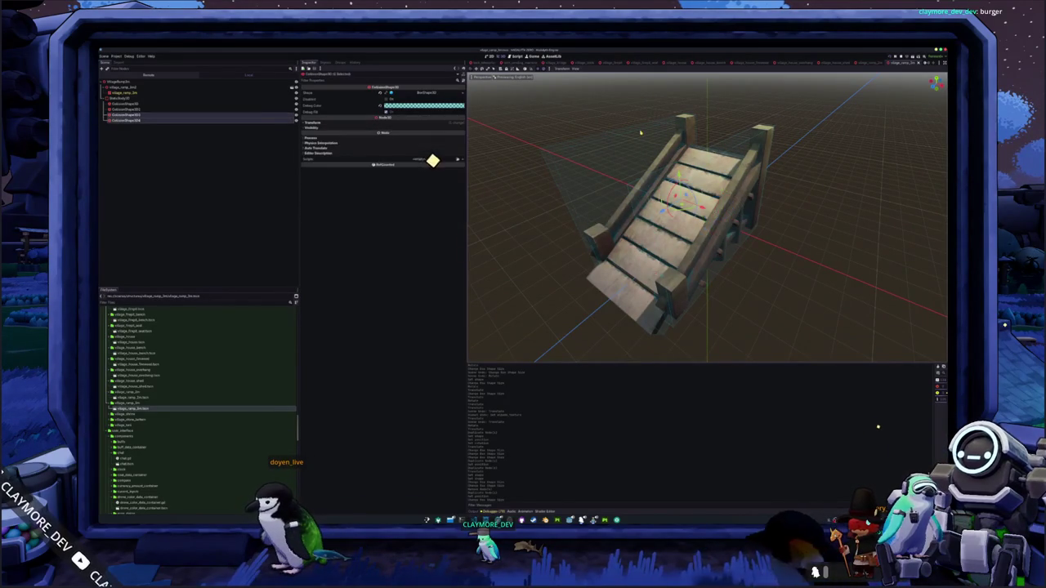
click(143, 116)
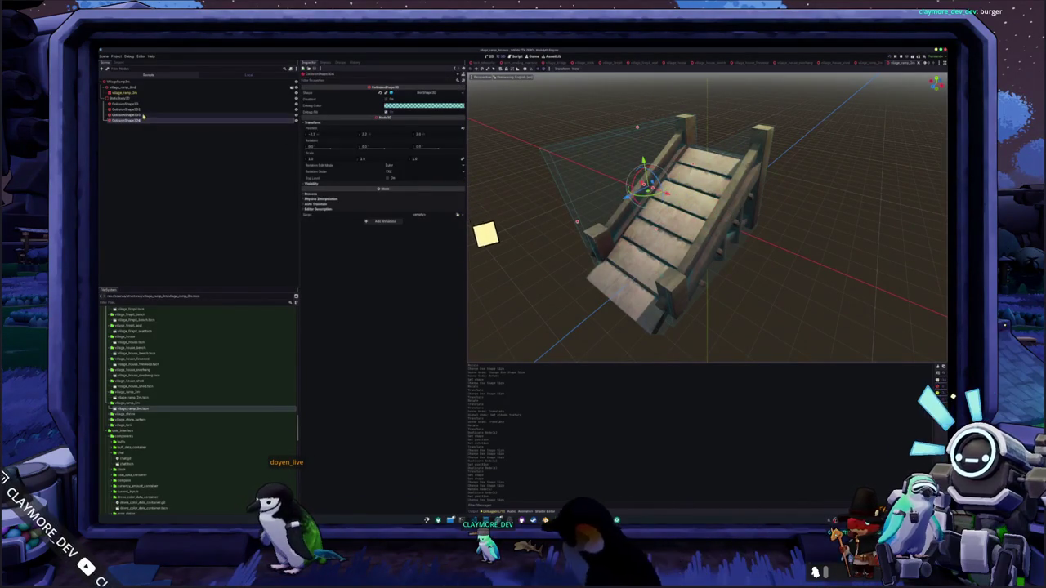
drag(702, 209, 736, 220)
key(ctrl+z)
Rotate a collision box about 25 degrees in side view and move it down the slope
key(KP_3)
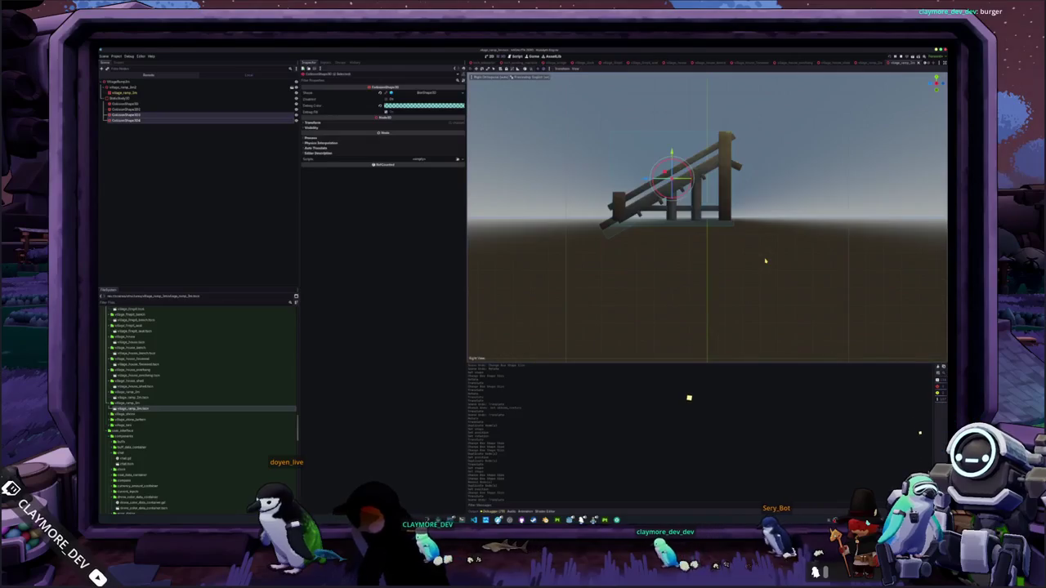
key(r)
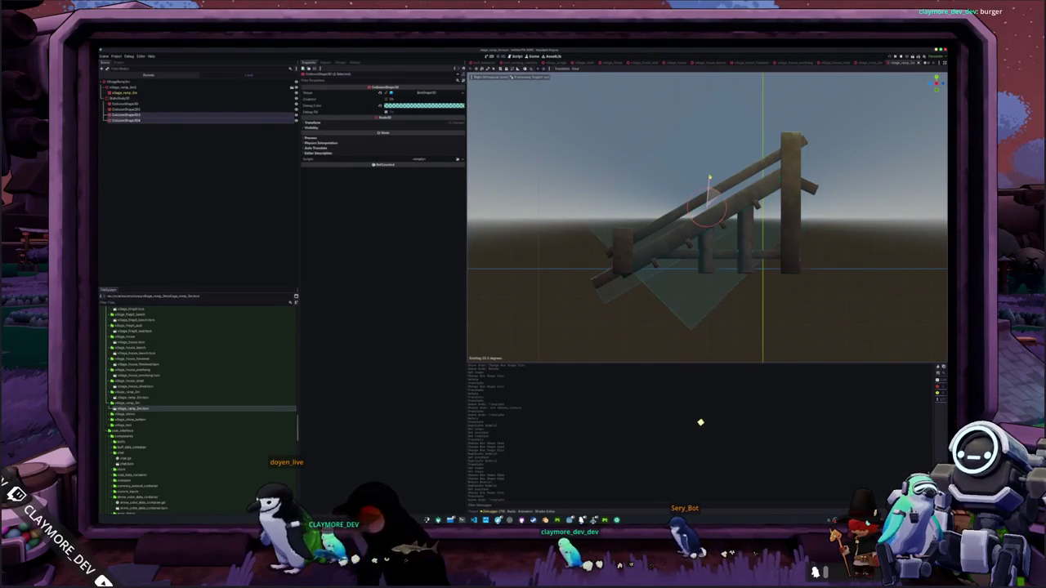
key(Return)
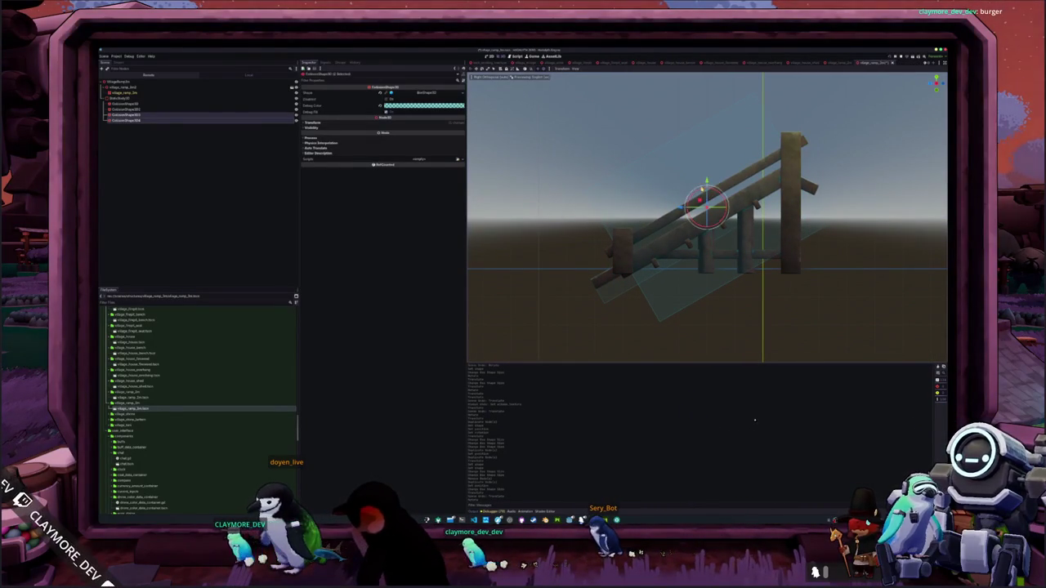
key(g)
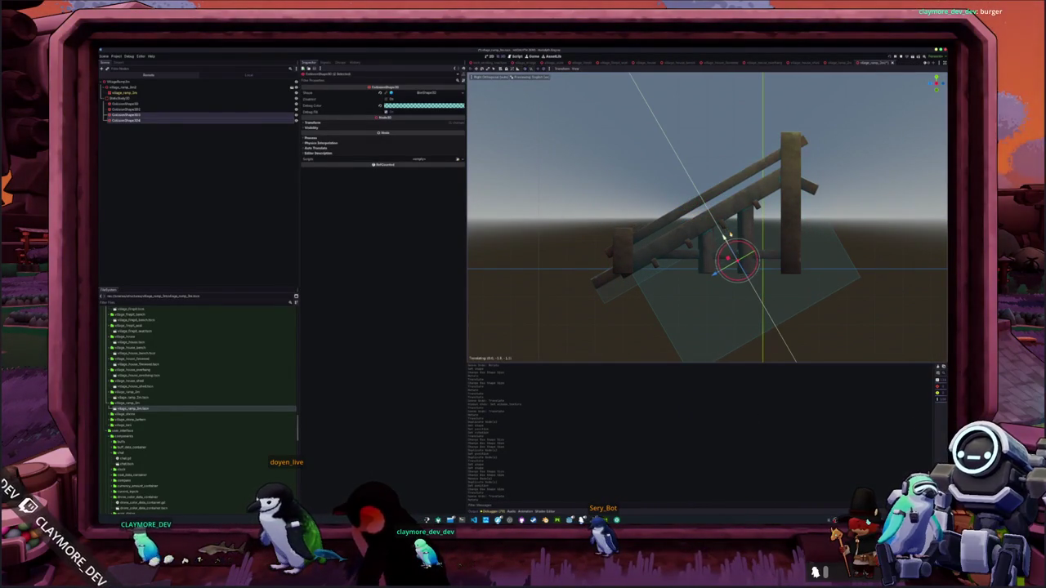
scroll(776, 299, down, 2)
click(773, 310)
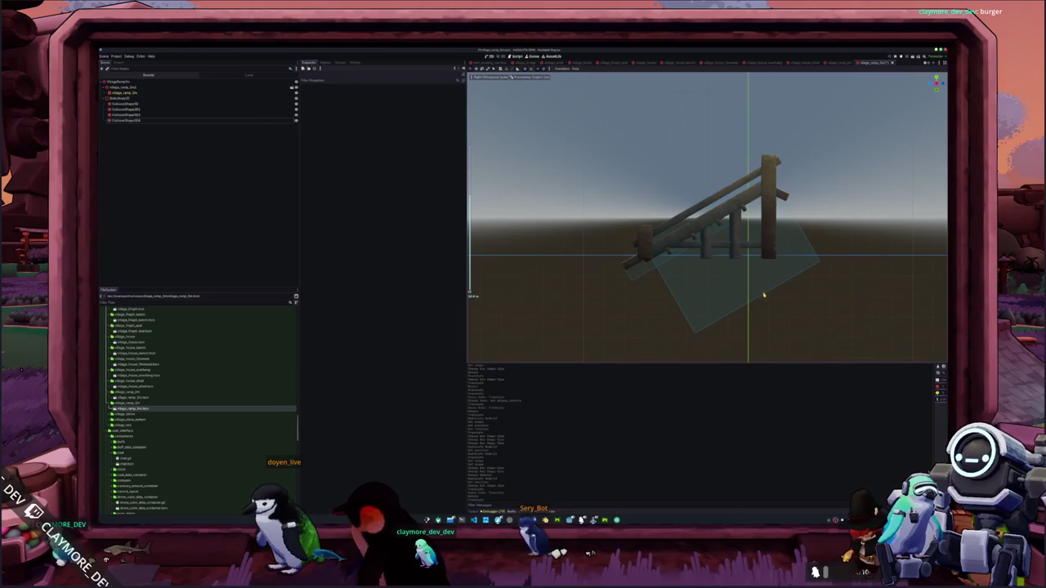
Delete a collision shape on the ramp, then restore it with undo
click(762, 296)
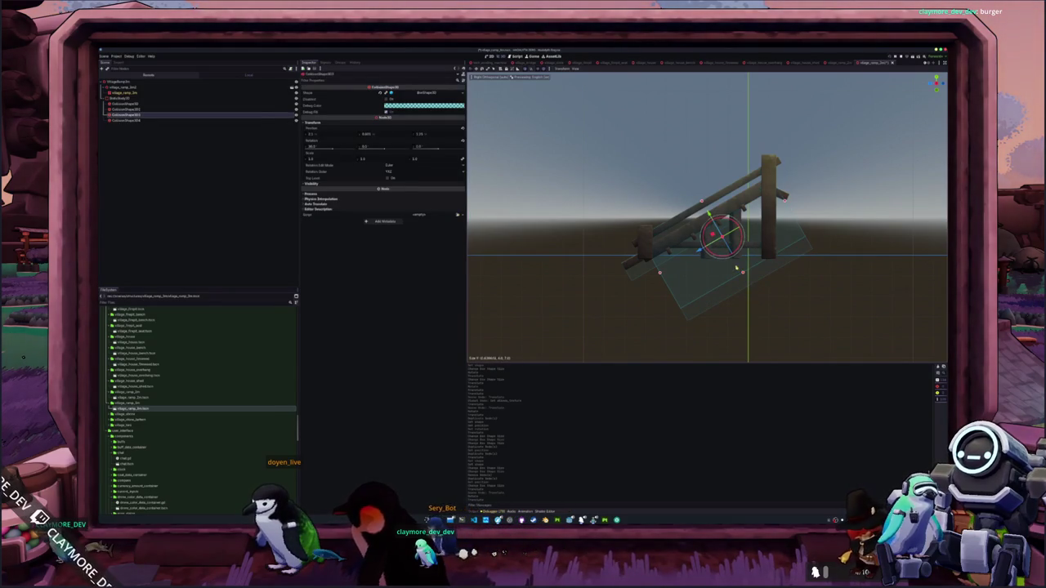
click(708, 306)
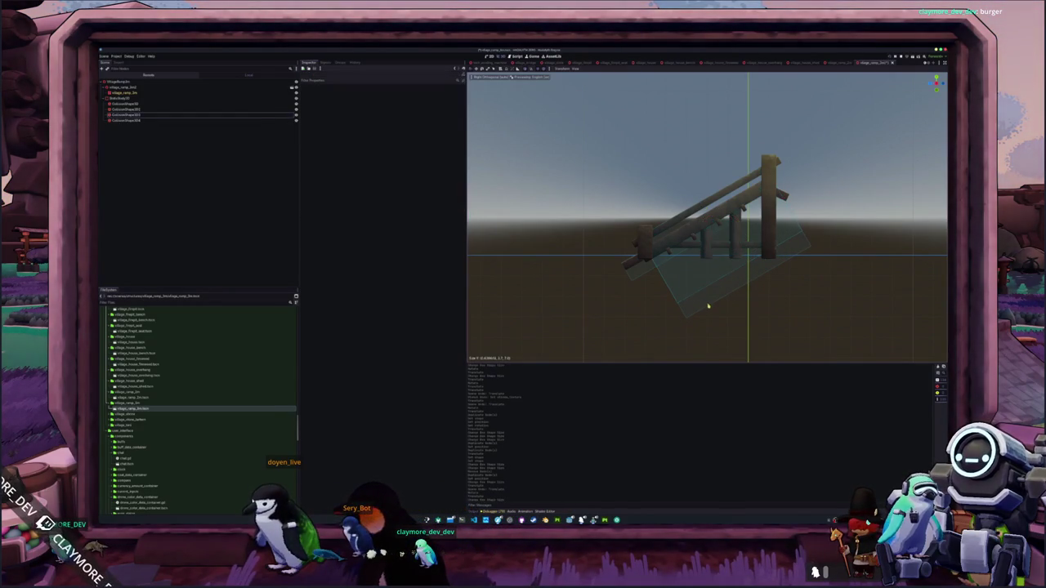
key(Return)
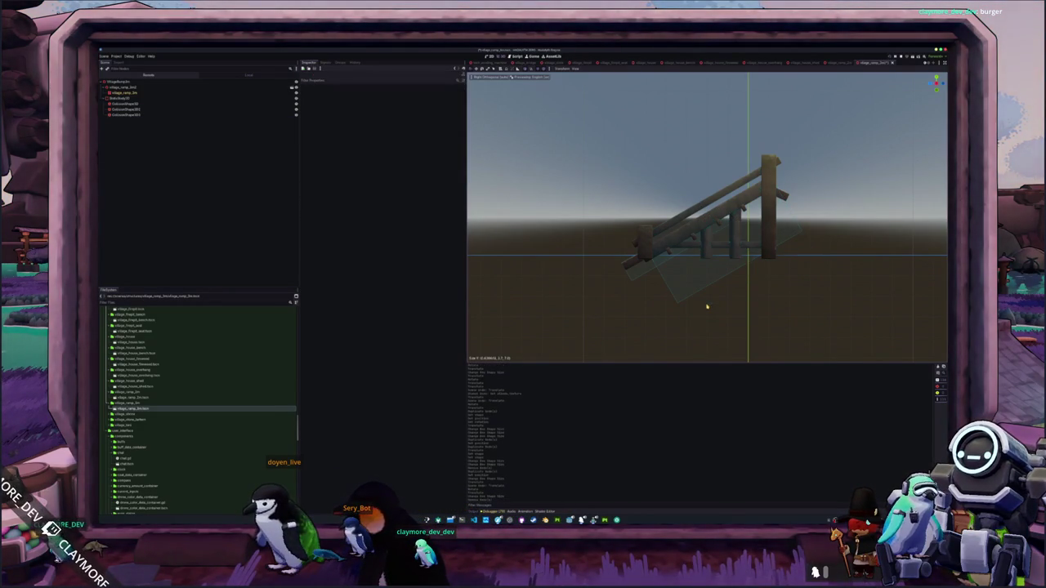
key(ctrl+z)
key(KP_7)
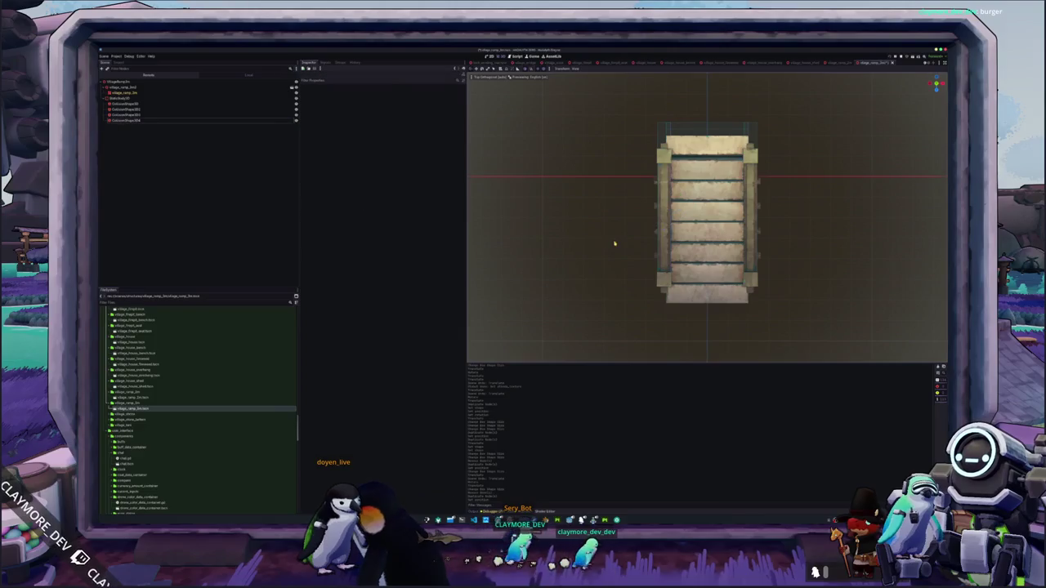
Duplicate a collision box, reset its position to the origin, move it down the stairs and narrow it
click(129, 104)
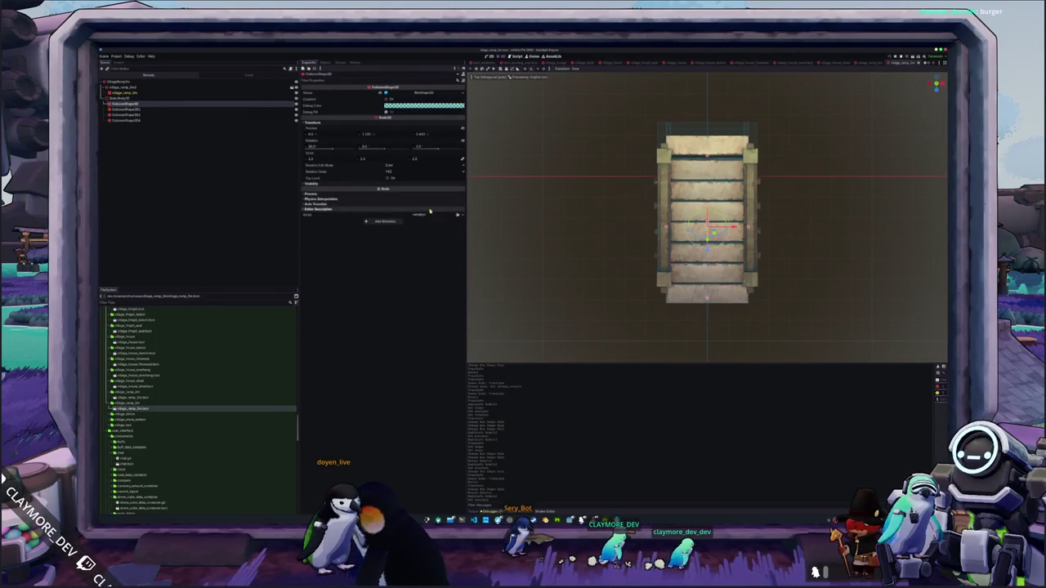
key(ctrl+d)
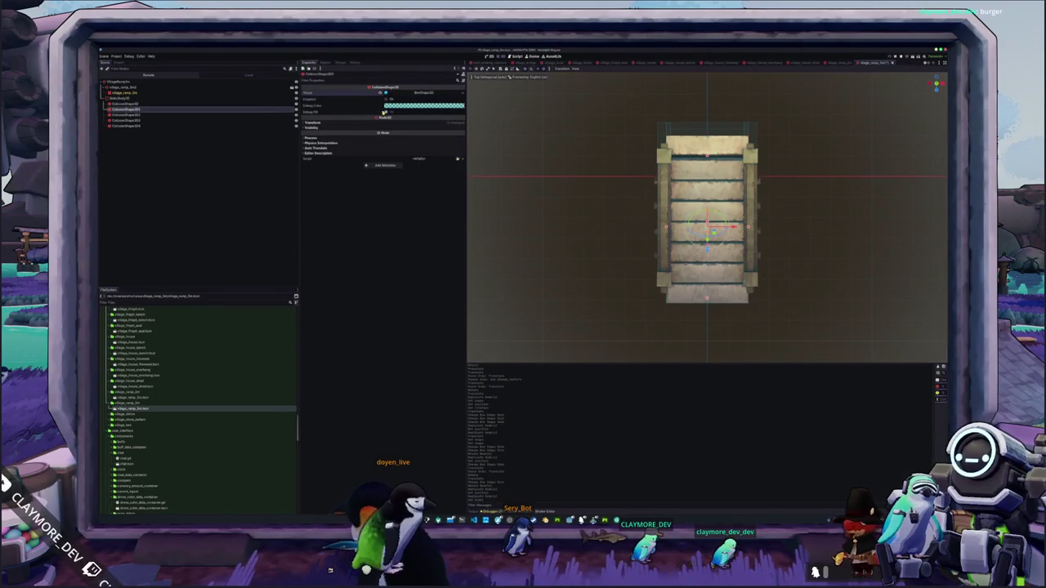
click(385, 122)
click(462, 128)
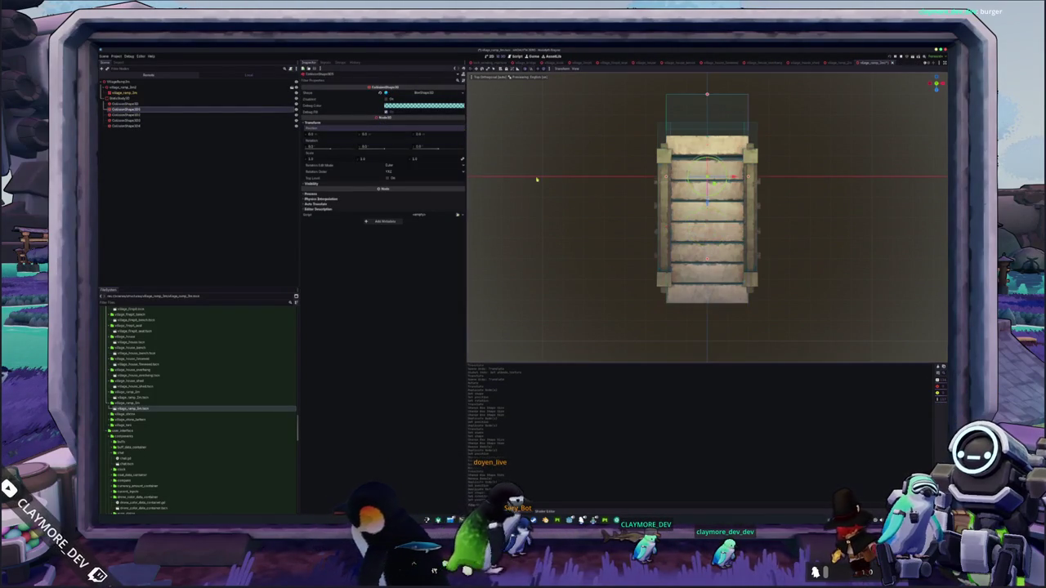
mouse_move(714, 184)
mouse_down()
mouse_move(757, 286)
mouse_move(746, 276)
mouse_up()
key(f)
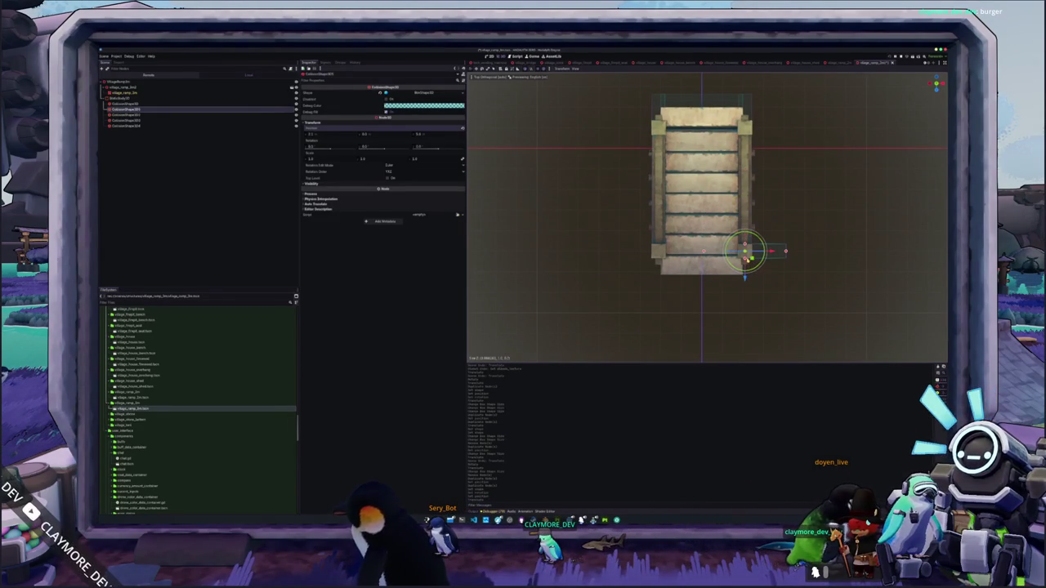
scroll(803, 260, up, 2)
drag(805, 264, 773, 264)
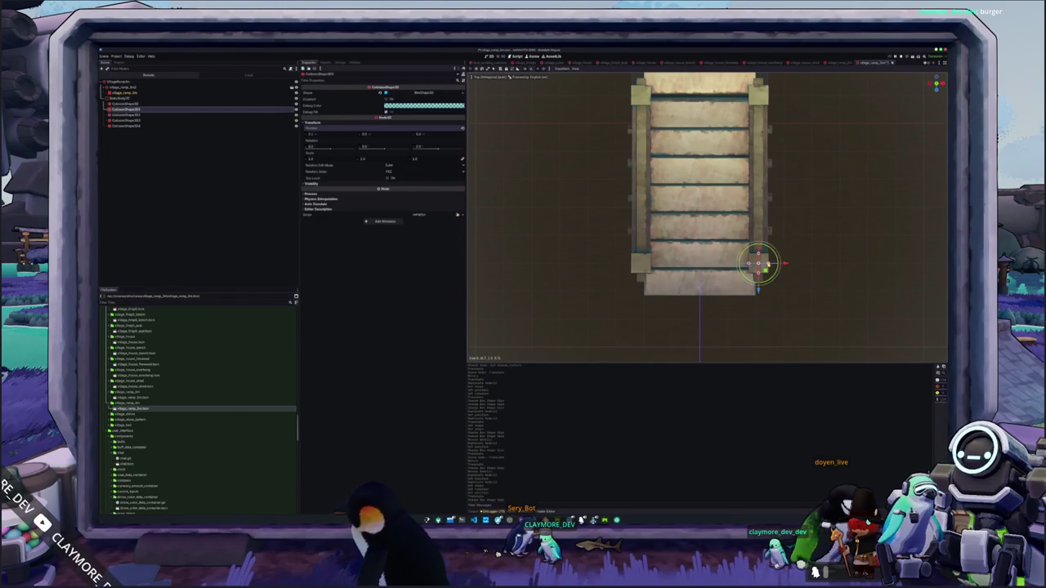
drag(703, 163, 693, 214)
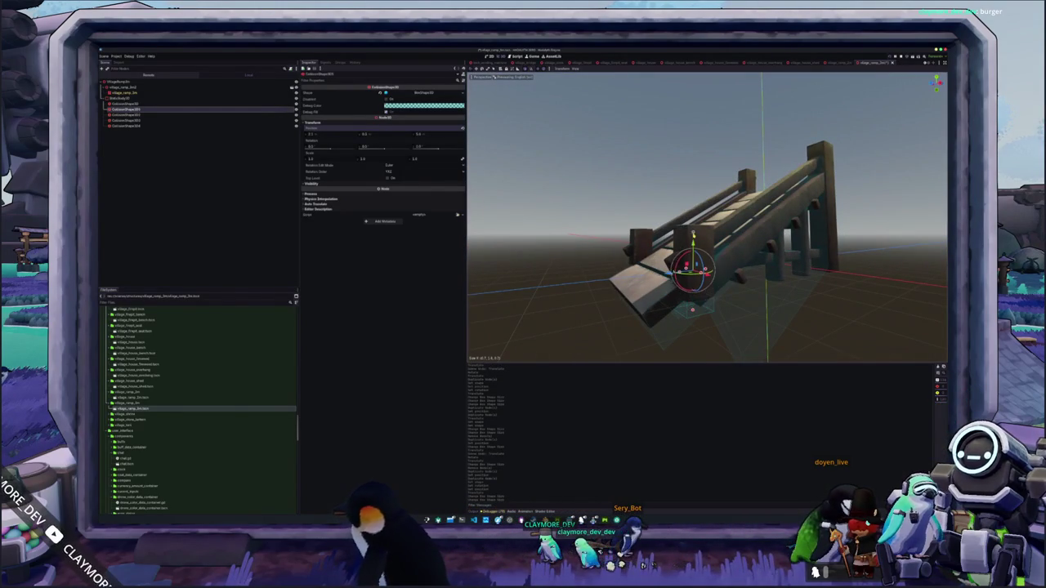
mouse_move(685, 237)
mouse_down()
mouse_move(660, 246)
mouse_move(635, 283)
mouse_move(654, 292)
mouse_up()
Shift another collision box left and up on the stairs
click(658, 282)
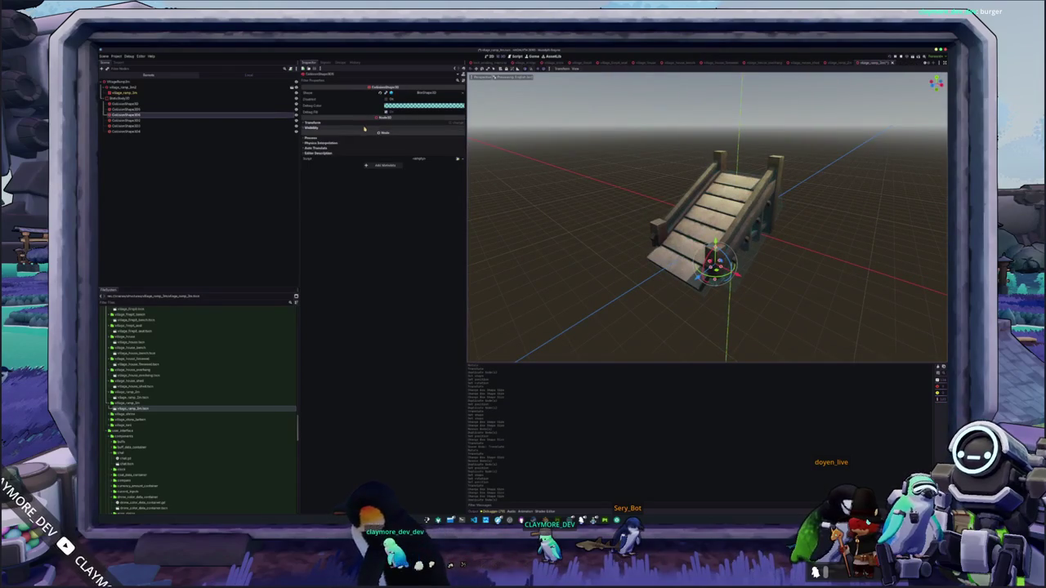
click(364, 124)
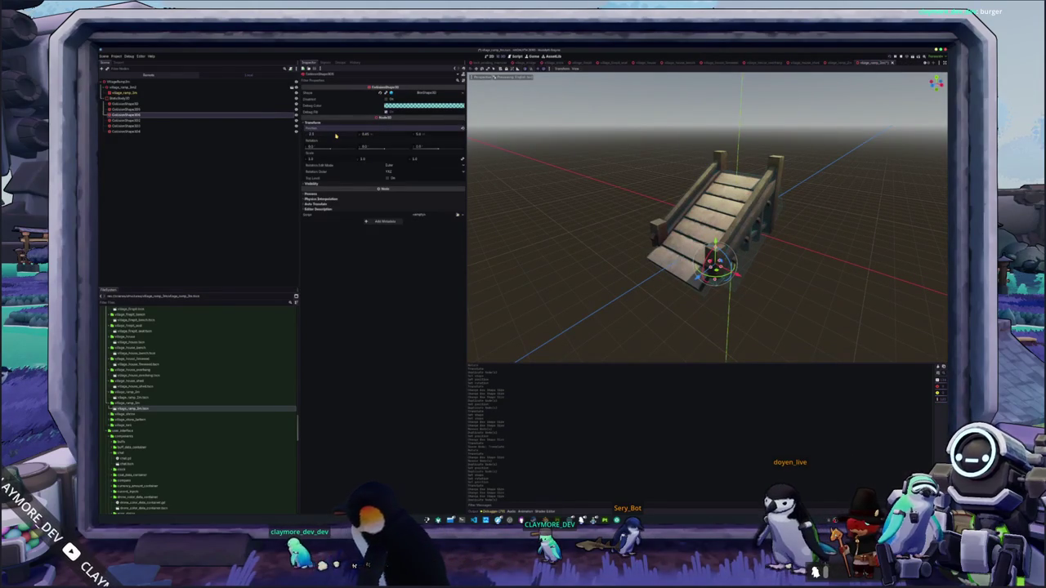
drag(335, 136, 335, 137)
click(153, 115)
Duplicate the box twice, placing copies further up and down the stairs
key(KP_7)
key(ctrl+d)
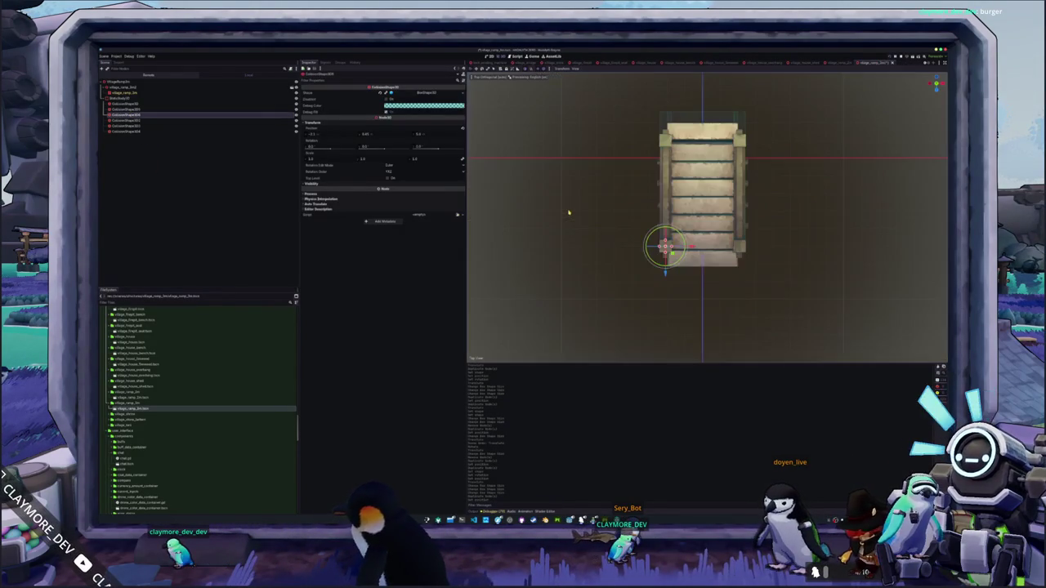
drag(667, 274, 666, 255)
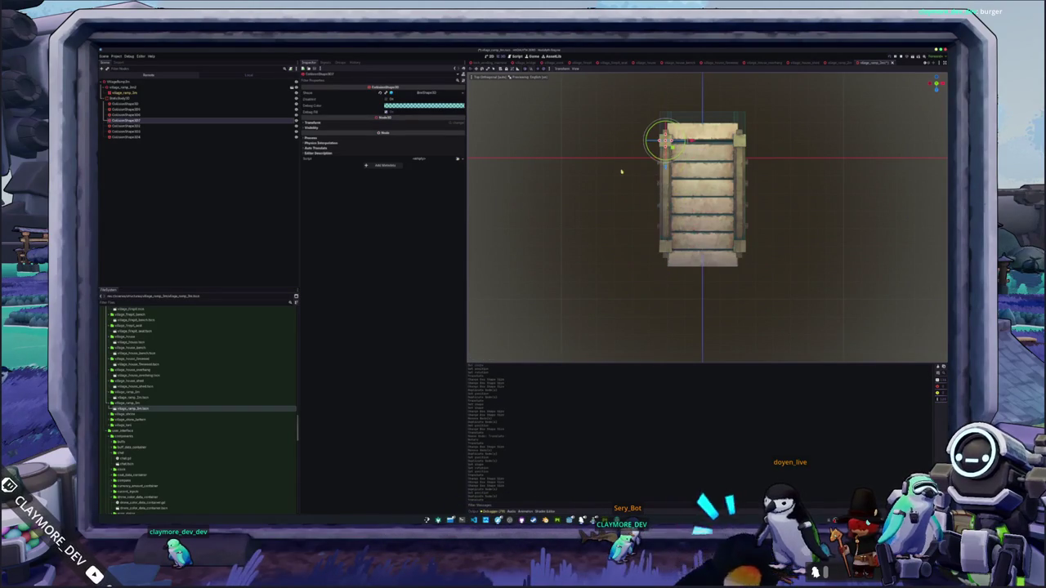
scroll(540, 178, up, 3)
mouse_move(509, 156)
mouse_down()
mouse_move(563, 163)
mouse_move(494, 76)
mouse_up()
mouse_move(733, 231)
mouse_down()
mouse_move(734, 202)
mouse_move(760, 214)
mouse_move(780, 206)
mouse_move(739, 198)
mouse_up()
key(ctrl+d)
key(g)
scroll(769, 219, down, 3)
click(568, 182)
scroll(153, 415, up, 3)
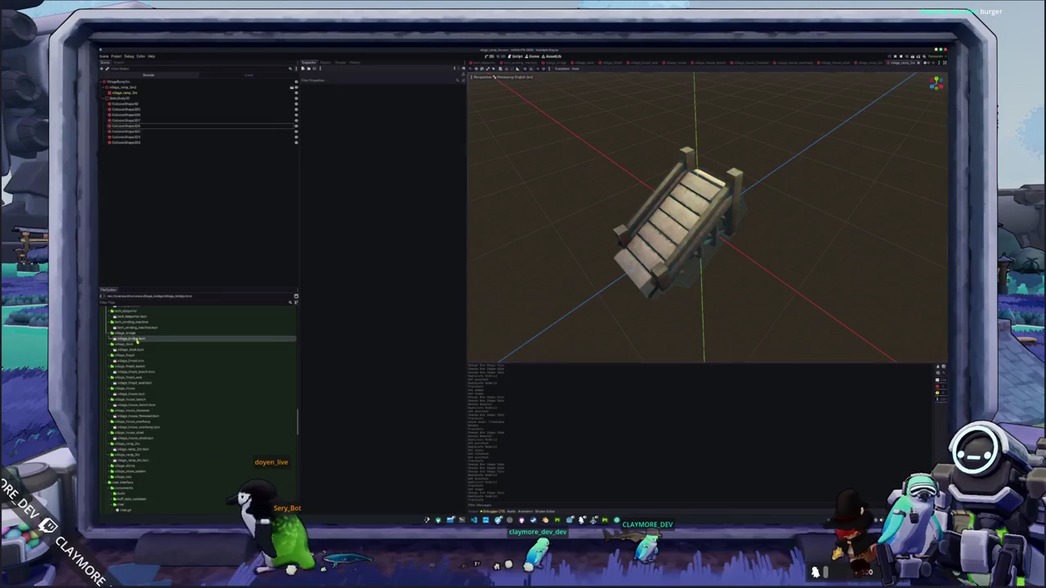
Open the village_bridge scene, duplicate a collision shape and give it a new BoxShape3D
double_click(137, 338)
scroll(797, 293, up, 3)
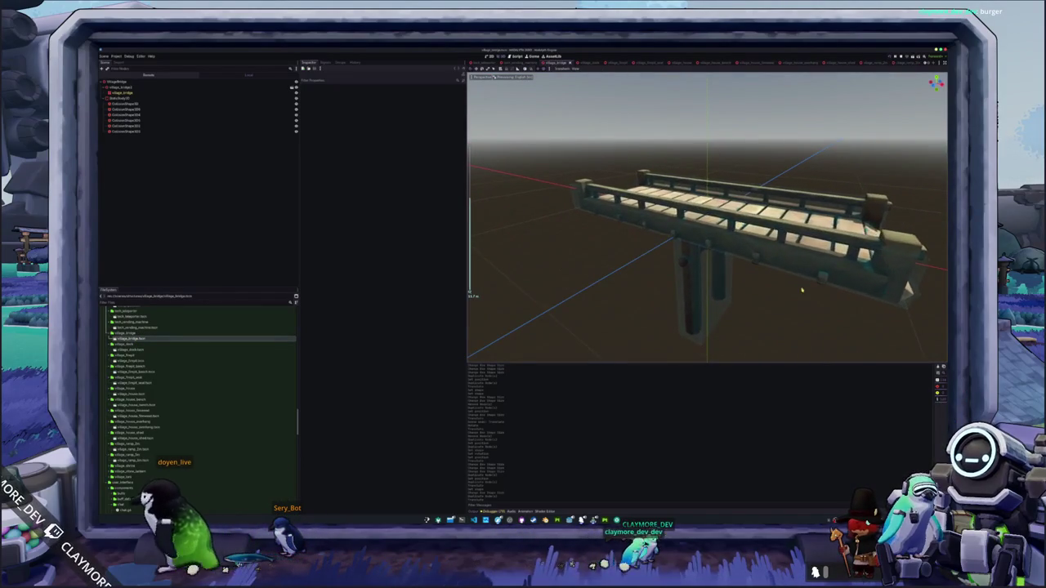
scroll(731, 187, up, 5)
click(731, 187)
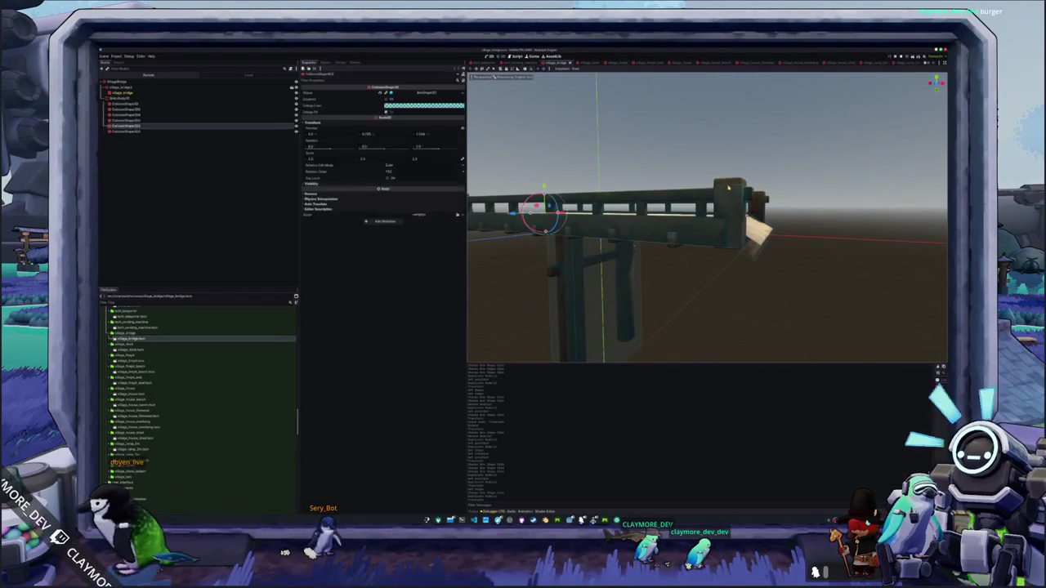
key(KP_7)
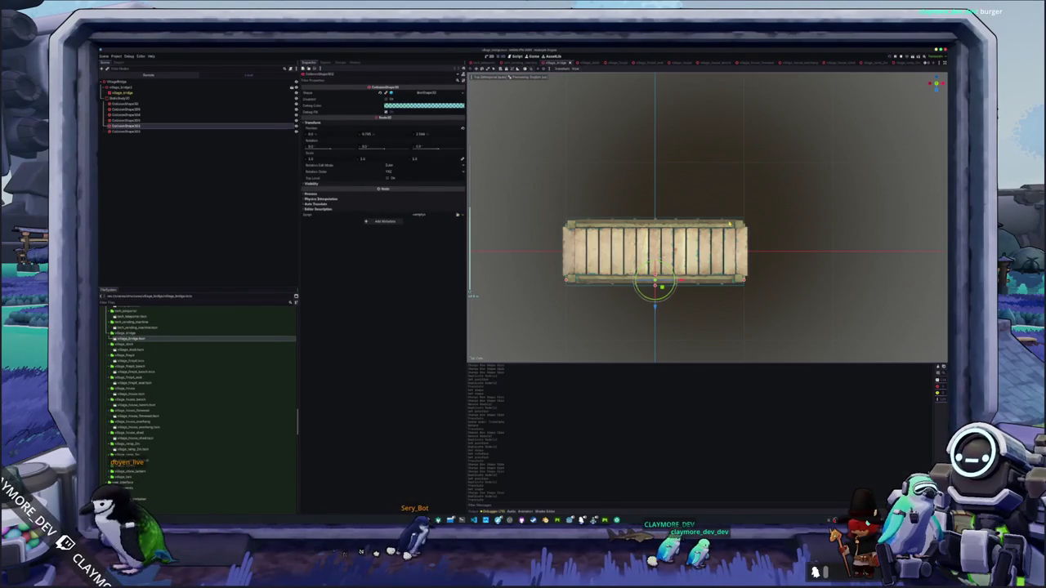
key(ctrl+d)
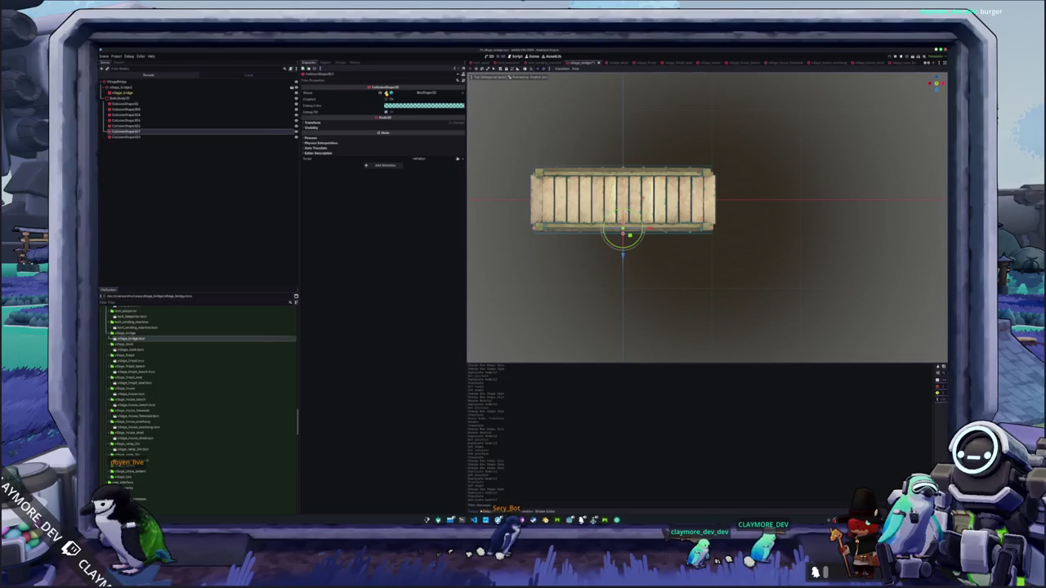
click(459, 93)
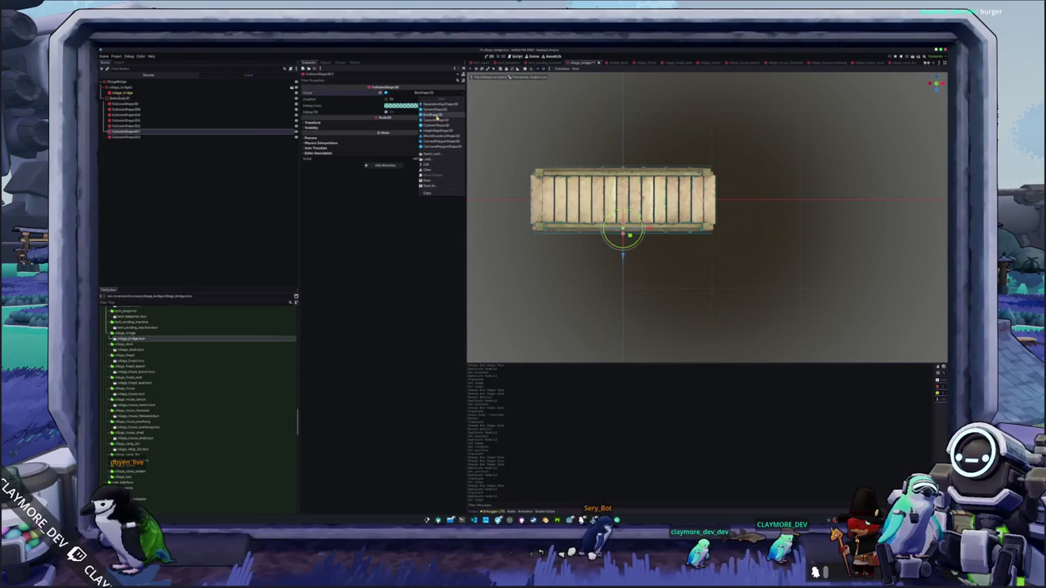
click(435, 115)
Duplicate the box and set the copy's position to -2 at the bridge's top edge
scroll(603, 237, up, 3)
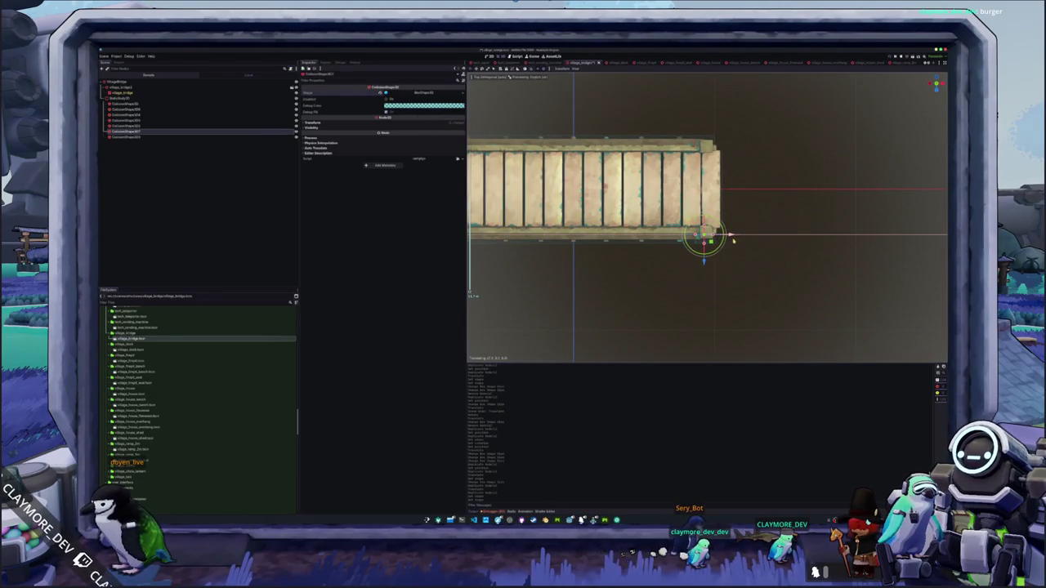
drag(733, 250, 686, 237)
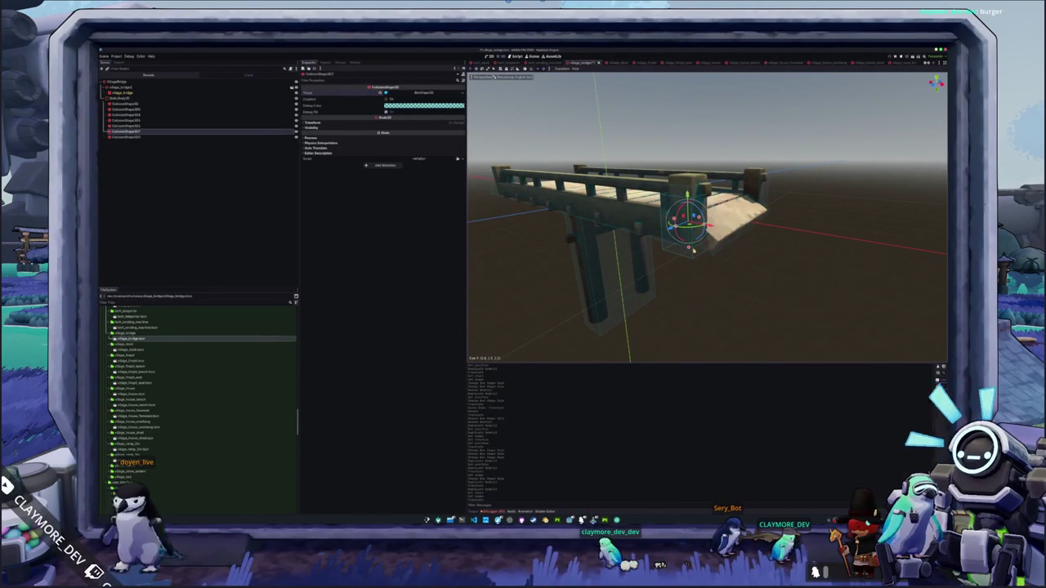
drag(703, 245, 686, 241)
scroll(695, 217, up, 3)
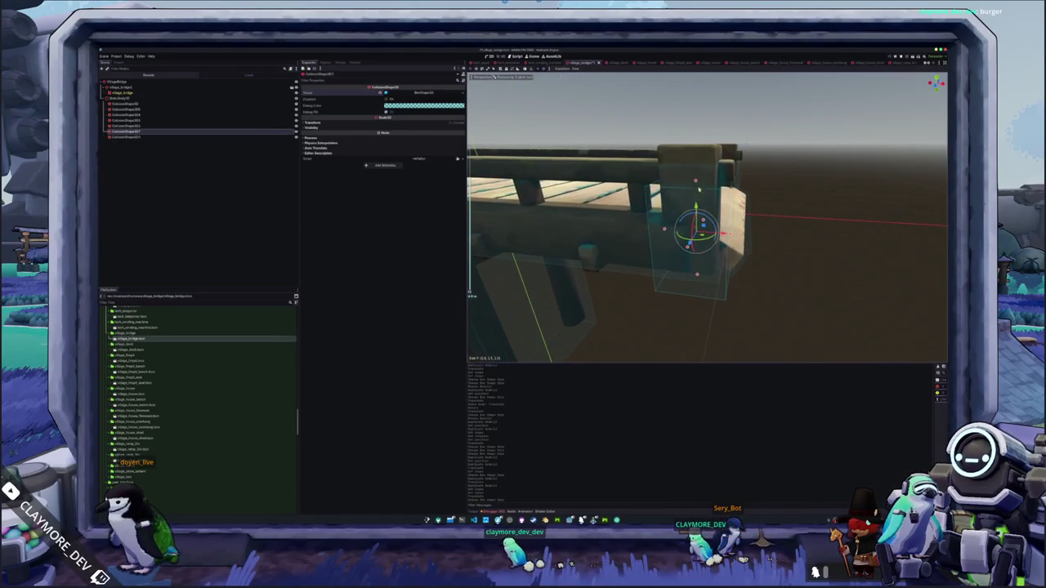
scroll(696, 150, down, 3)
mouse_move(696, 150)
mouse_down()
mouse_move(619, 210)
mouse_move(624, 225)
mouse_move(635, 221)
mouse_move(626, 260)
mouse_up()
key(KP_7)
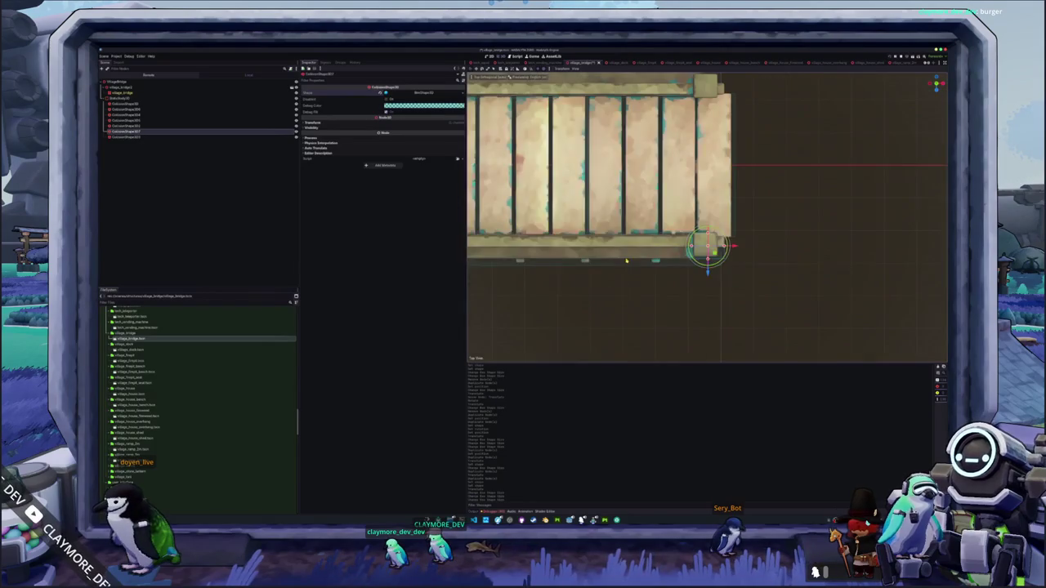
key(ctrl+d)
click(397, 124)
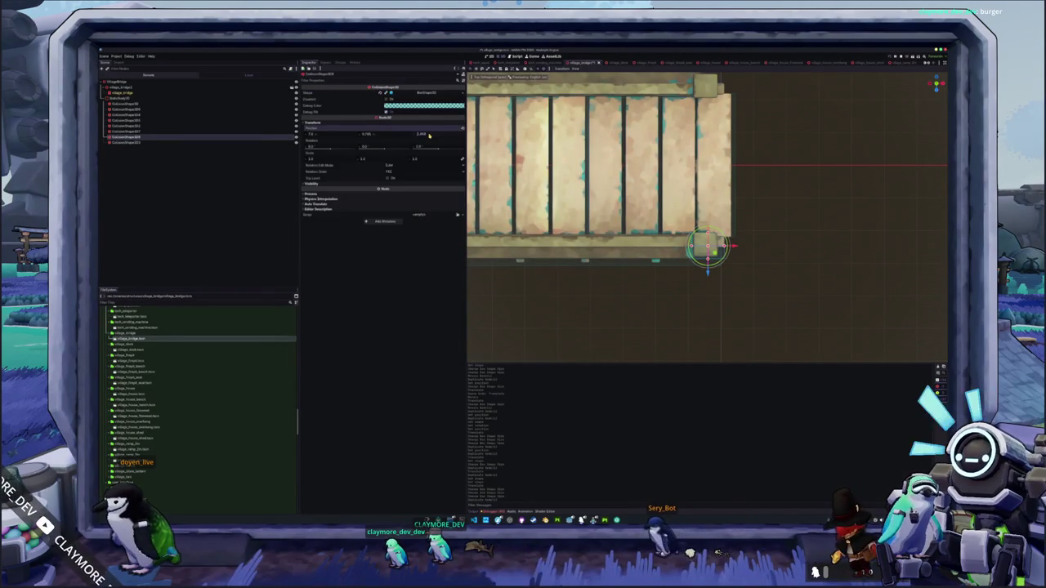
text(-2)
key(Return)
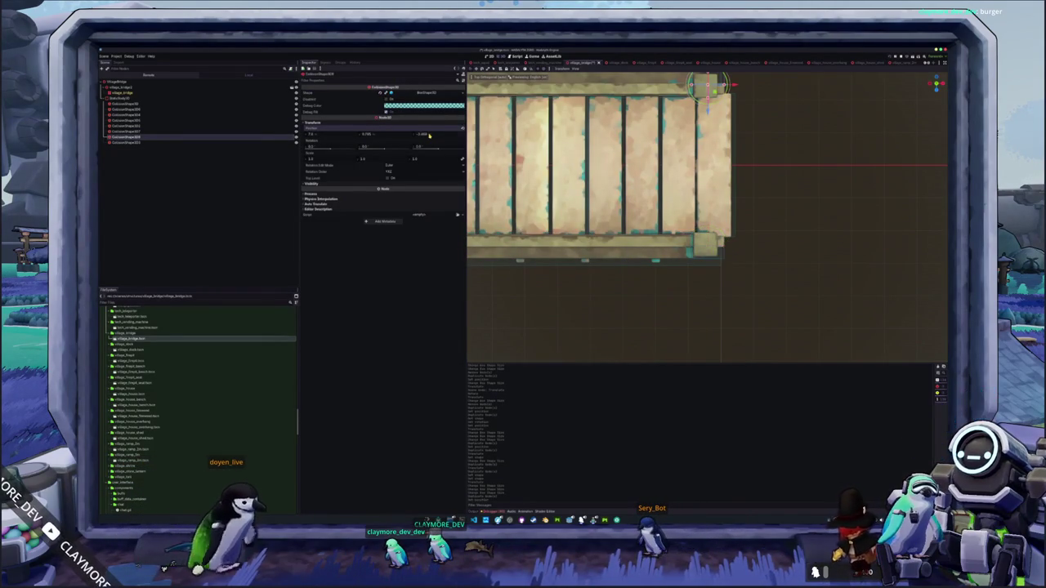
scroll(708, 217, down, 4)
Add two more copies with negated positions, mirroring them to the bridge's left-end corners
key(ctrl+d)
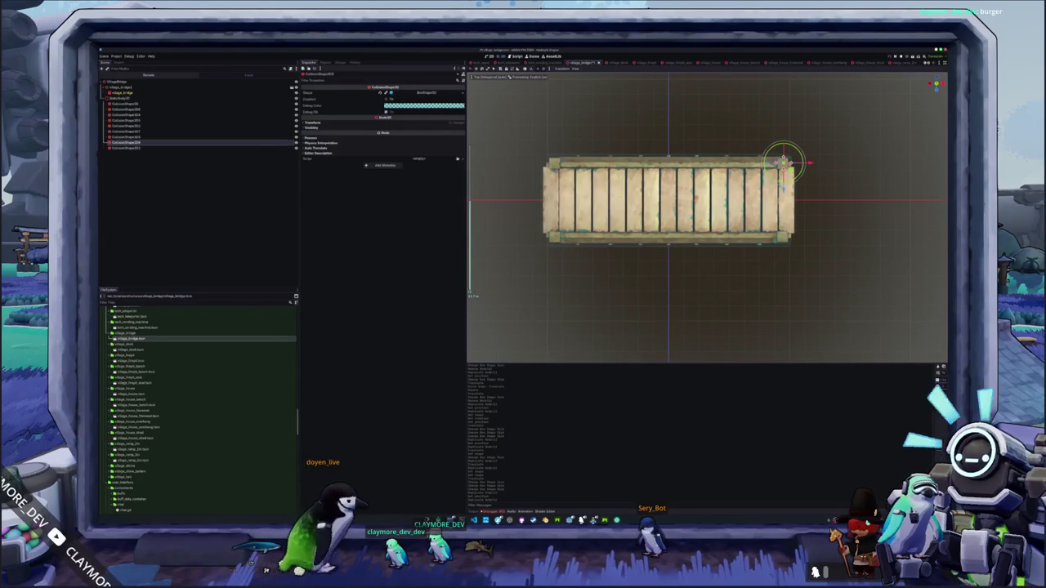
click(357, 122)
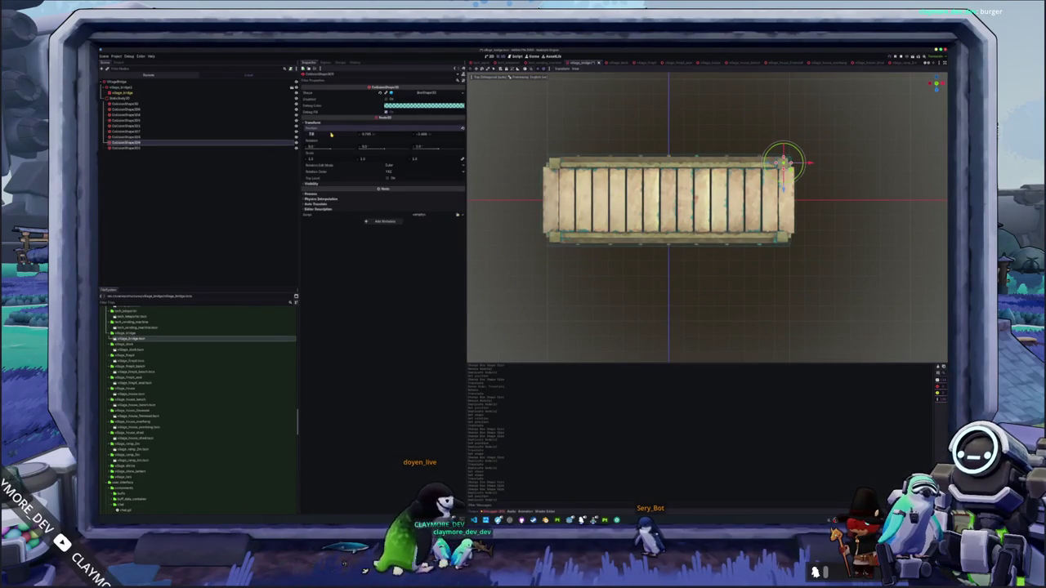
text(-)
key(Return)
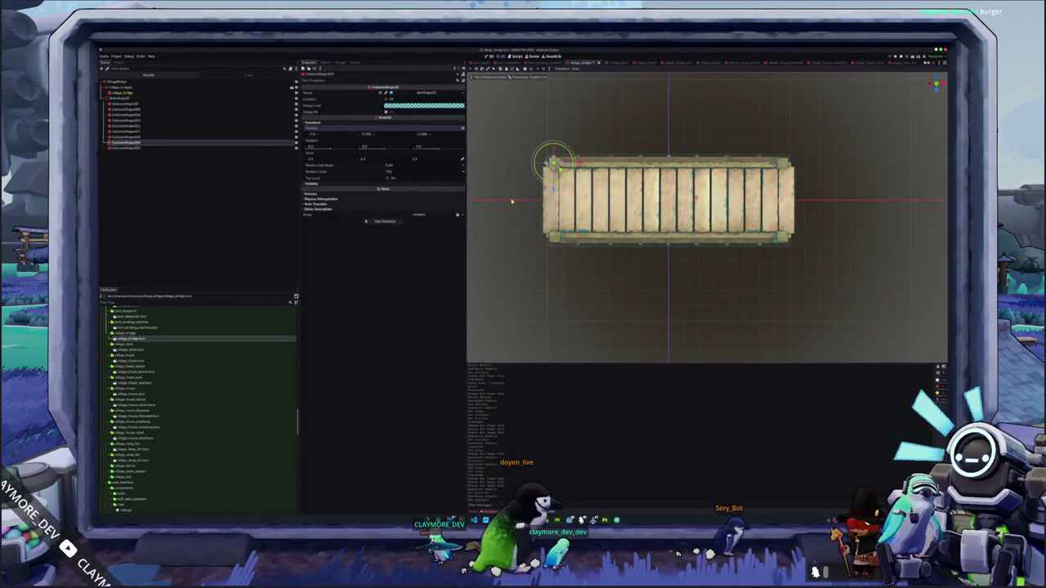
key(ctrl+d)
click(442, 136)
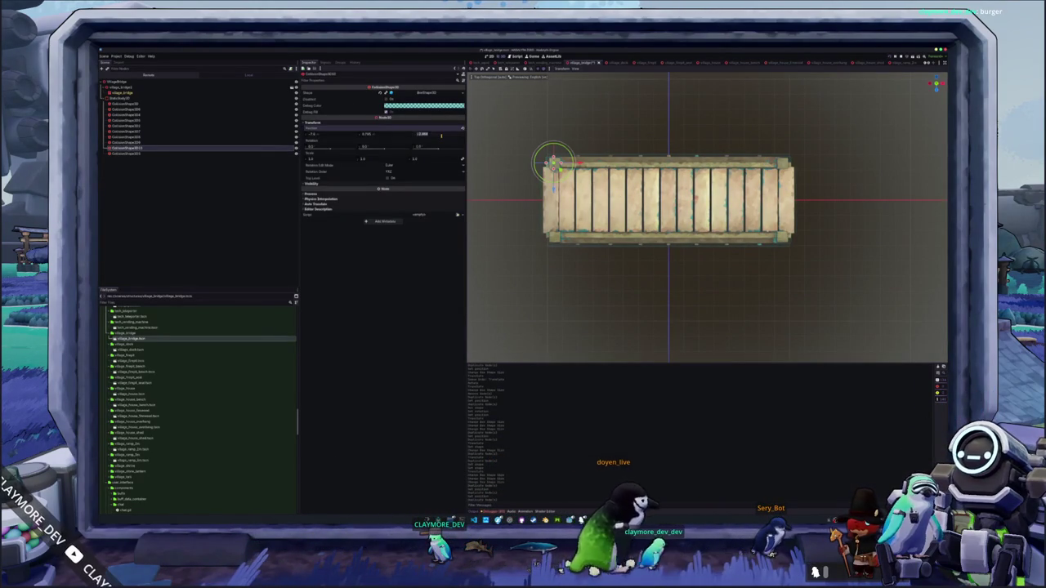
text(-)
key(Return)
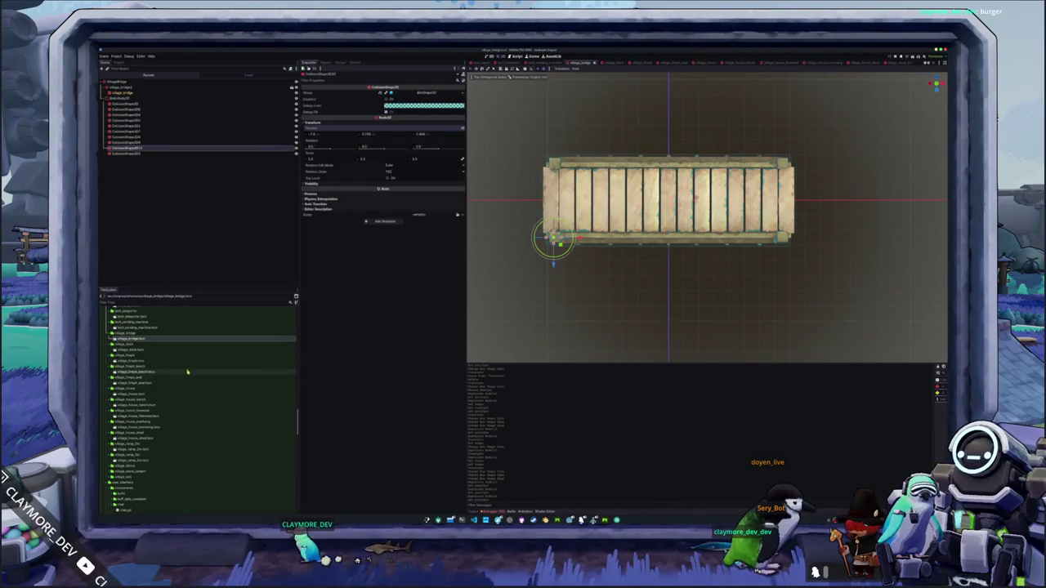
scroll(163, 382, down, 5)
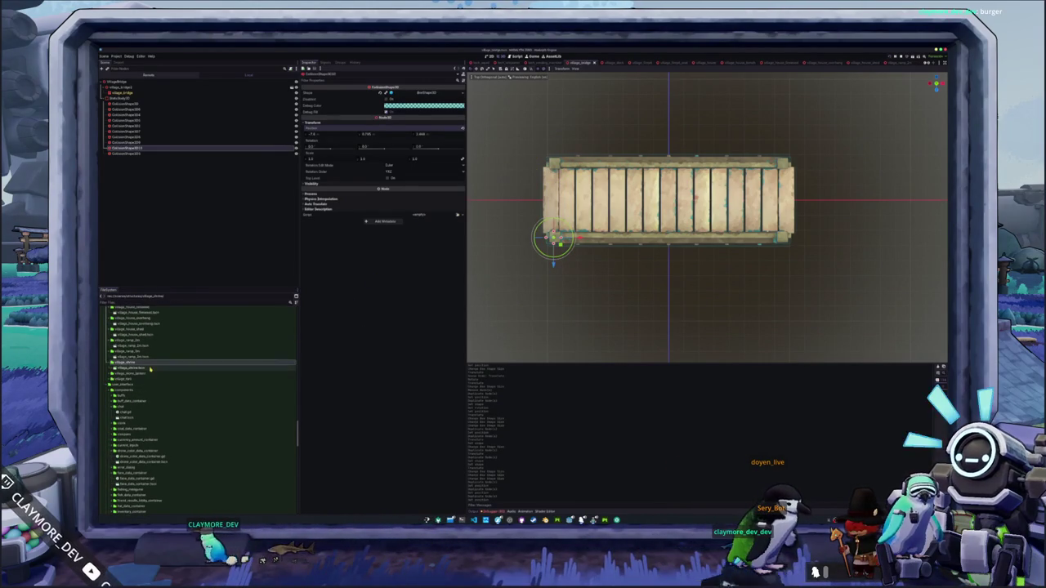
Open village_shrine.tscn and check its collision box, undoing a test height change
double_click(164, 367)
scroll(556, 305, down, 5)
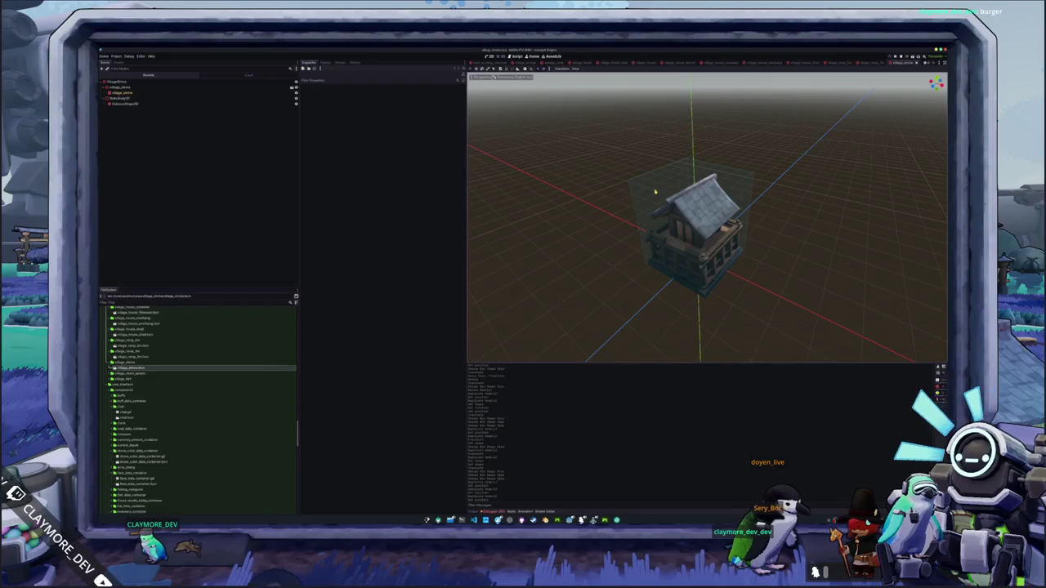
click(655, 191)
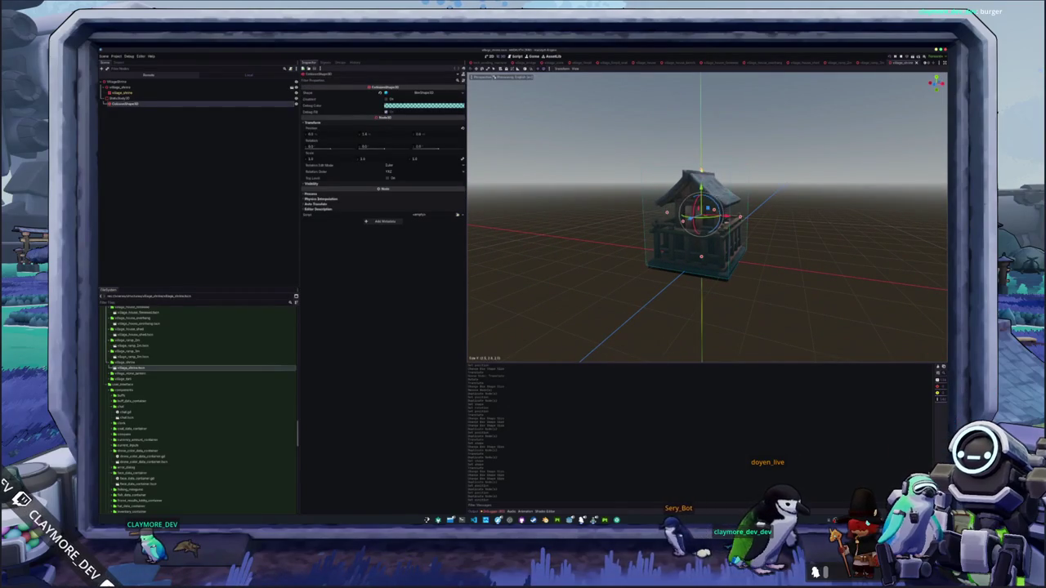
scroll(707, 217, down, 3)
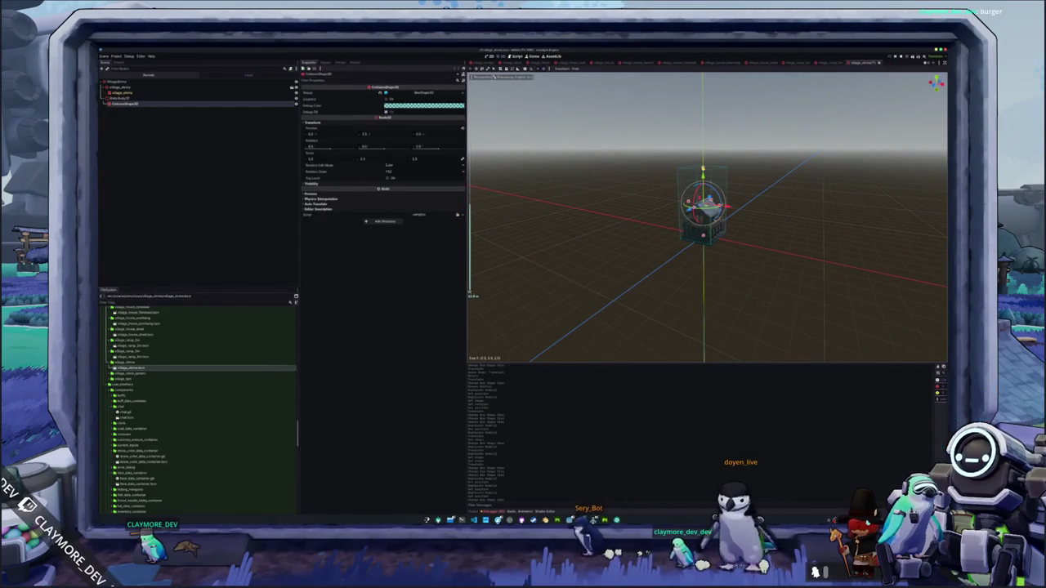
drag(703, 170, 699, 79)
scroll(707, 216, down, 3)
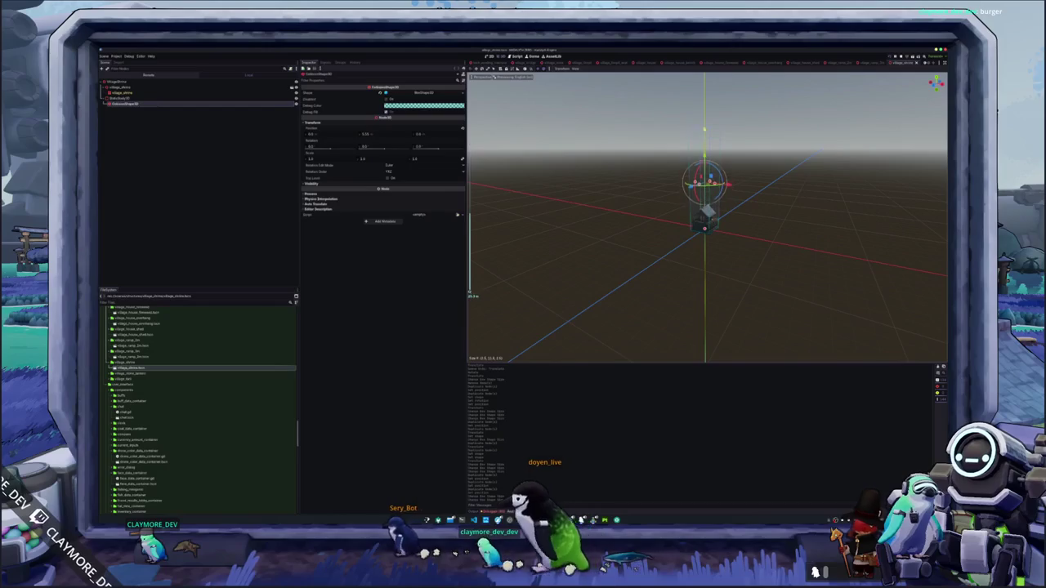
scroll(656, 204, up, 3)
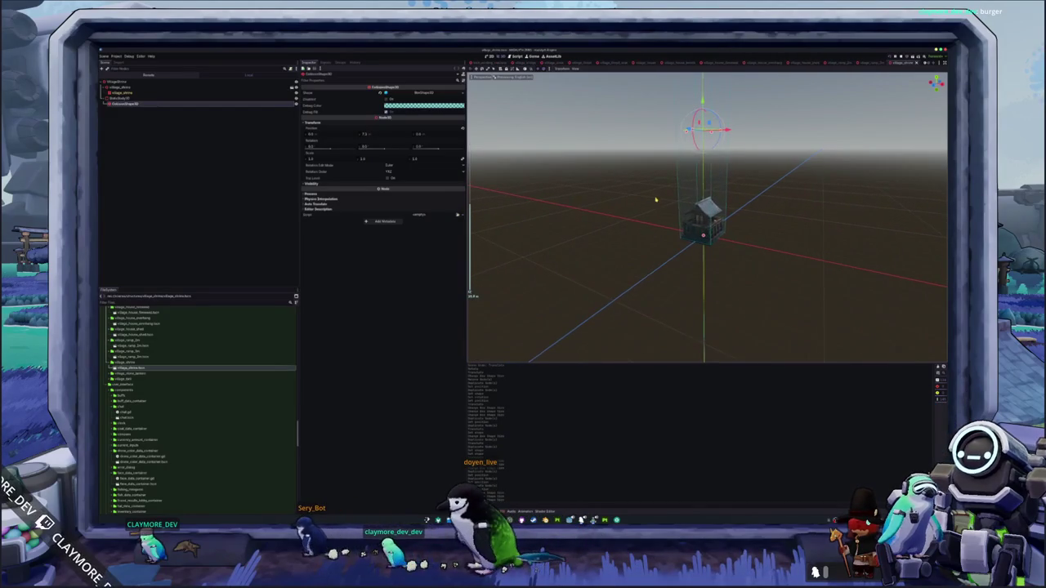
key(ctrl+z)
scroll(671, 182, up, 2)
scroll(703, 217, down, 2)
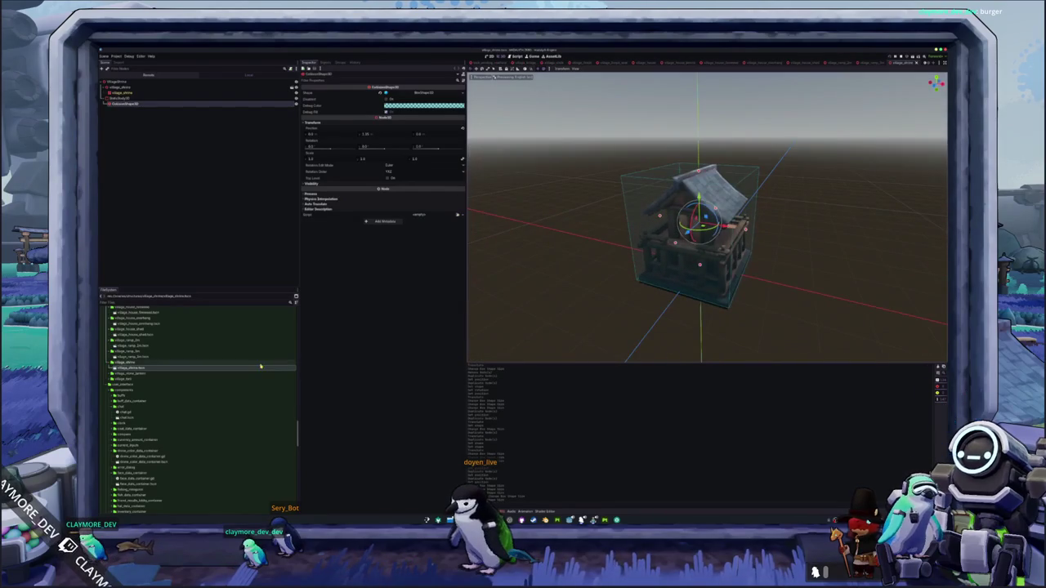
Inspect the stone lantern's collision box, then open village_torii.tscn and view the gate
double_click(164, 378)
scroll(580, 285, down, 3)
drag(571, 298, 627, 244)
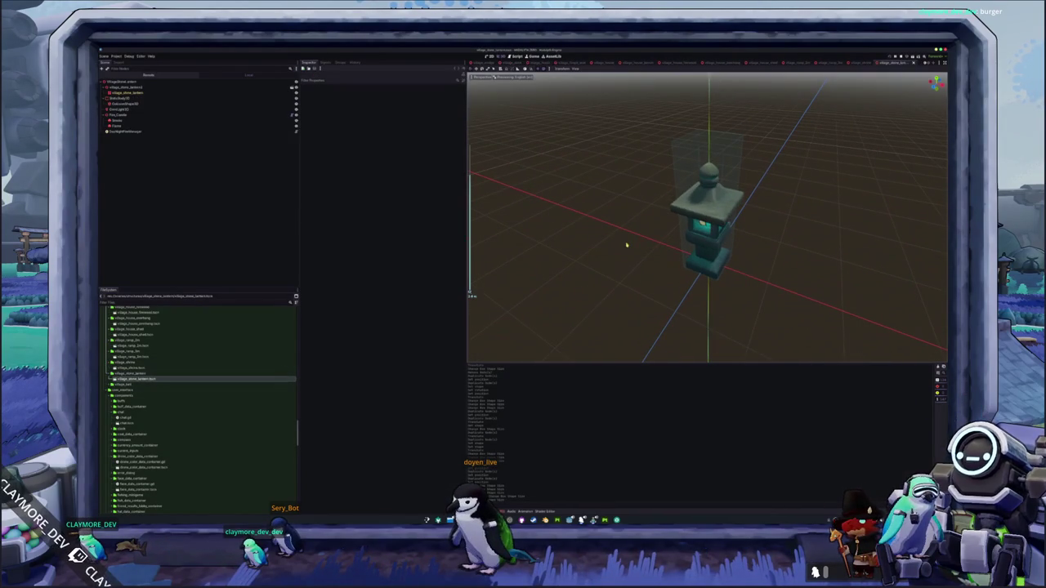
click(702, 144)
drag(681, 178, 685, 249)
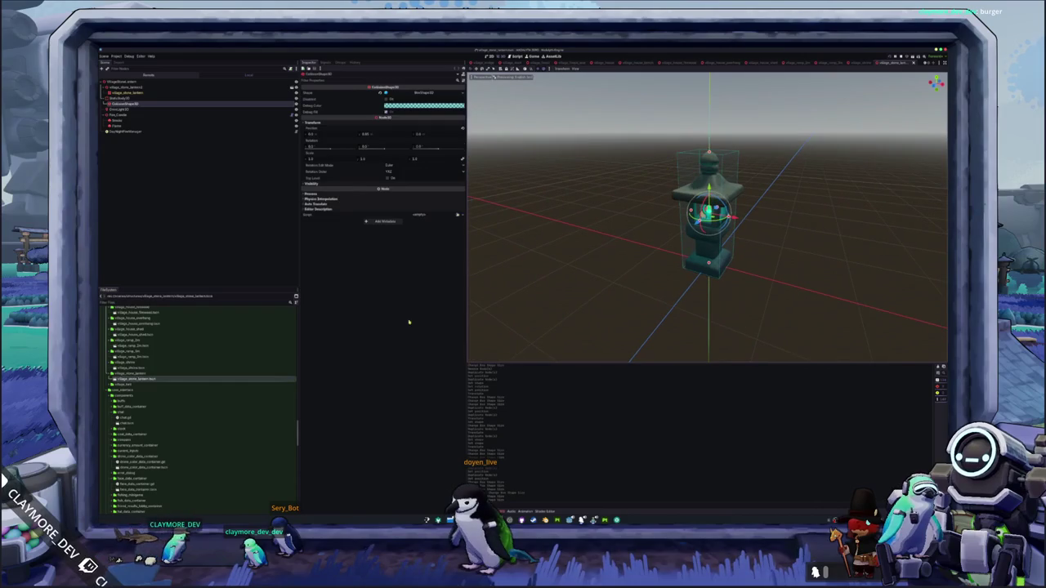
double_click(178, 390)
mouse_move(608, 281)
mouse_down()
mouse_move(670, 248)
mouse_move(633, 242)
mouse_move(649, 247)
mouse_move(678, 182)
mouse_up()
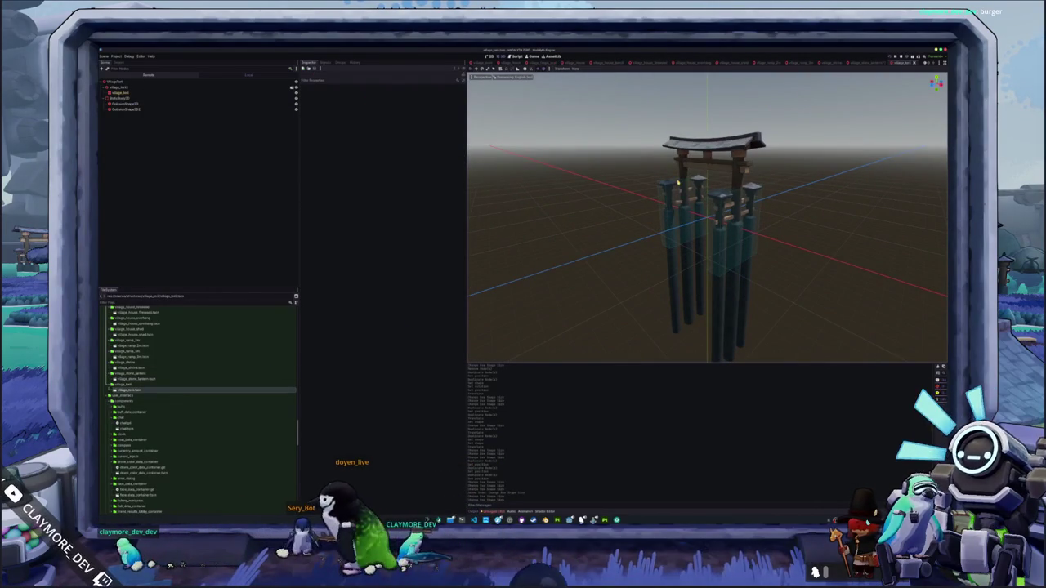
Resize the gate pillar's collision box and remove the second collision shape
click(678, 182)
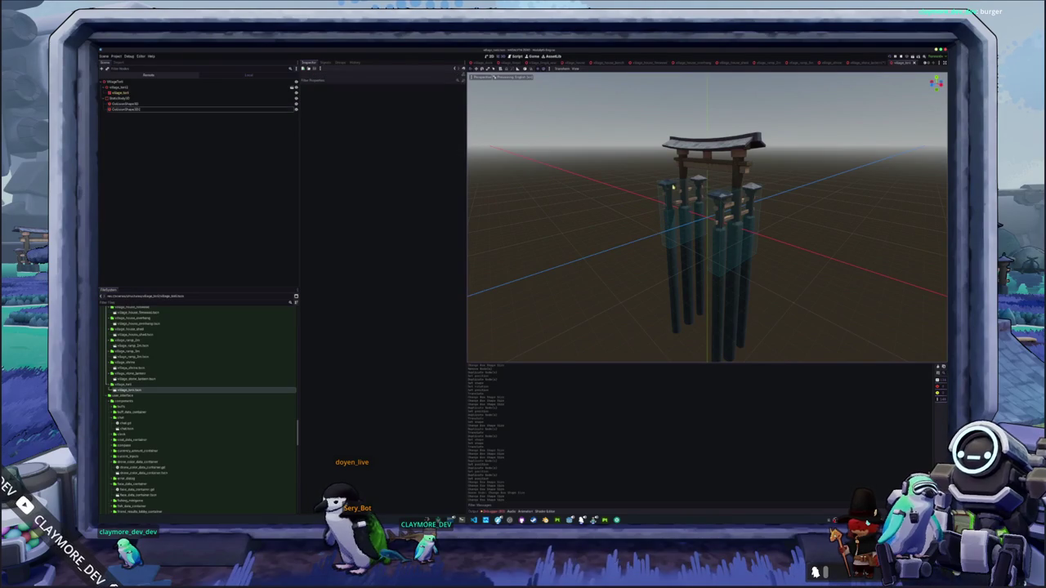
click(669, 190)
shift+click(127, 109)
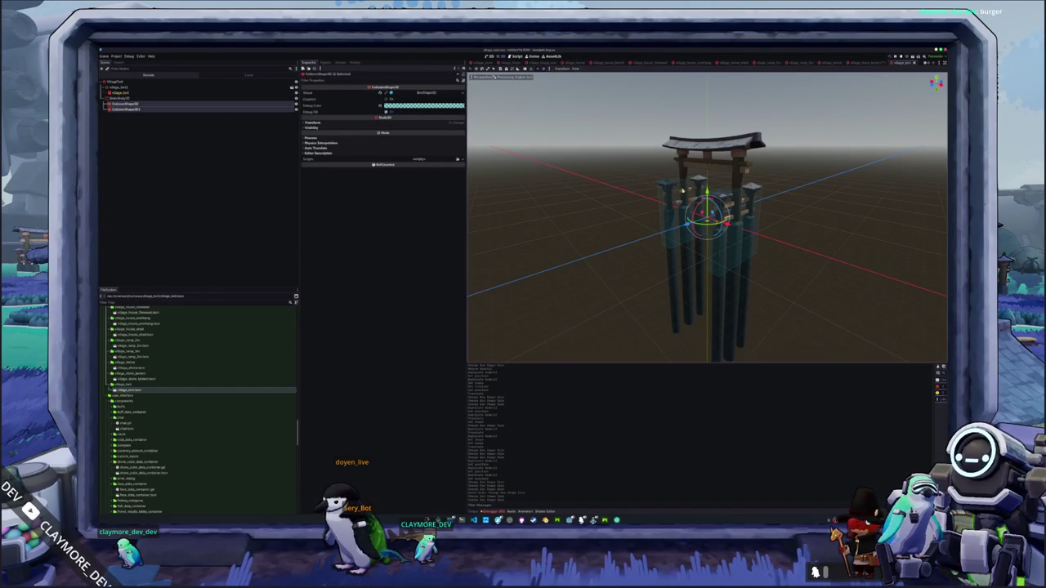
click(190, 105)
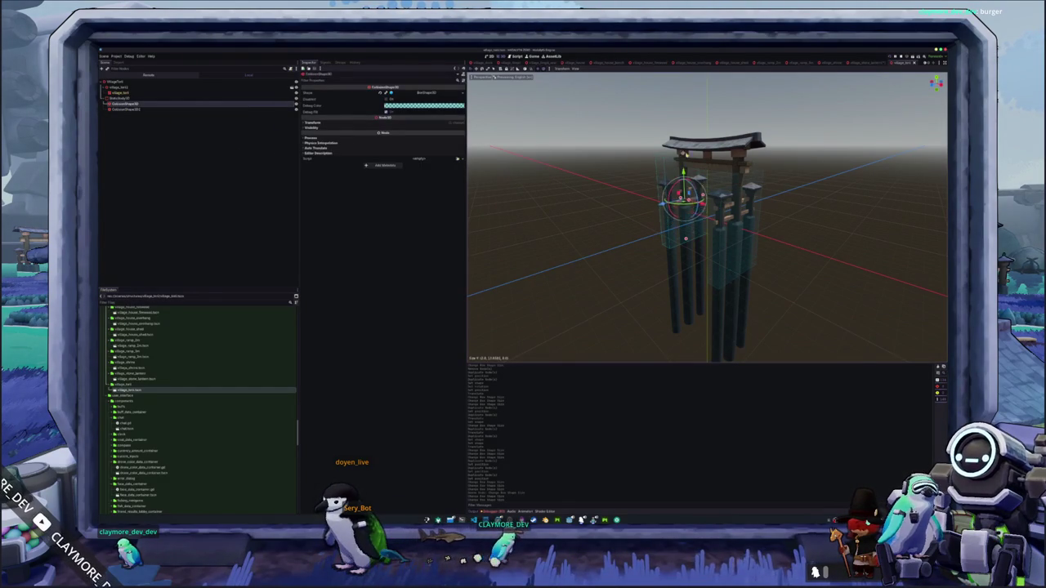
drag(689, 139, 618, 190)
scroll(618, 190, down, 2)
click(757, 188)
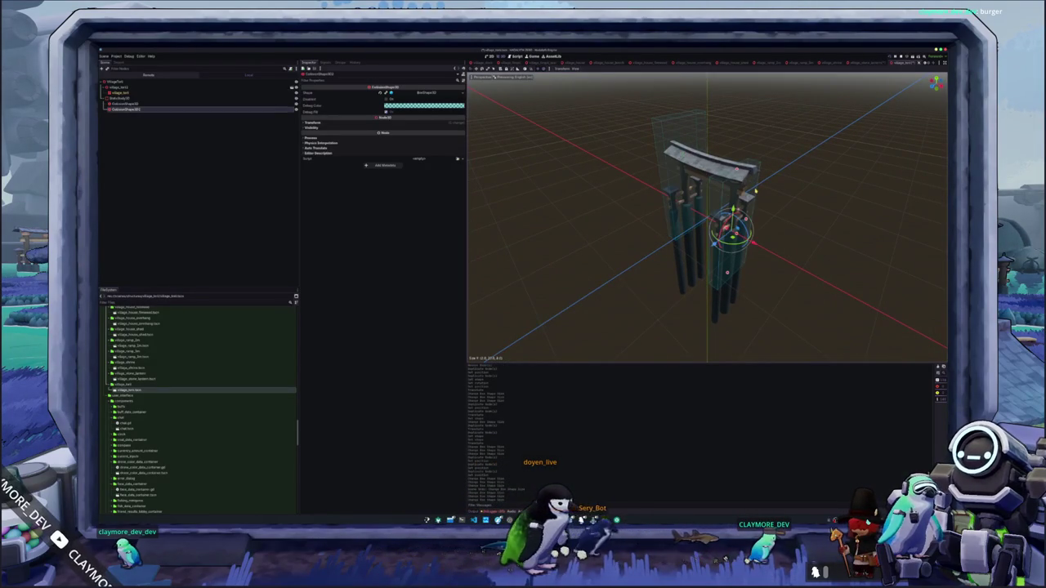
key(Return)
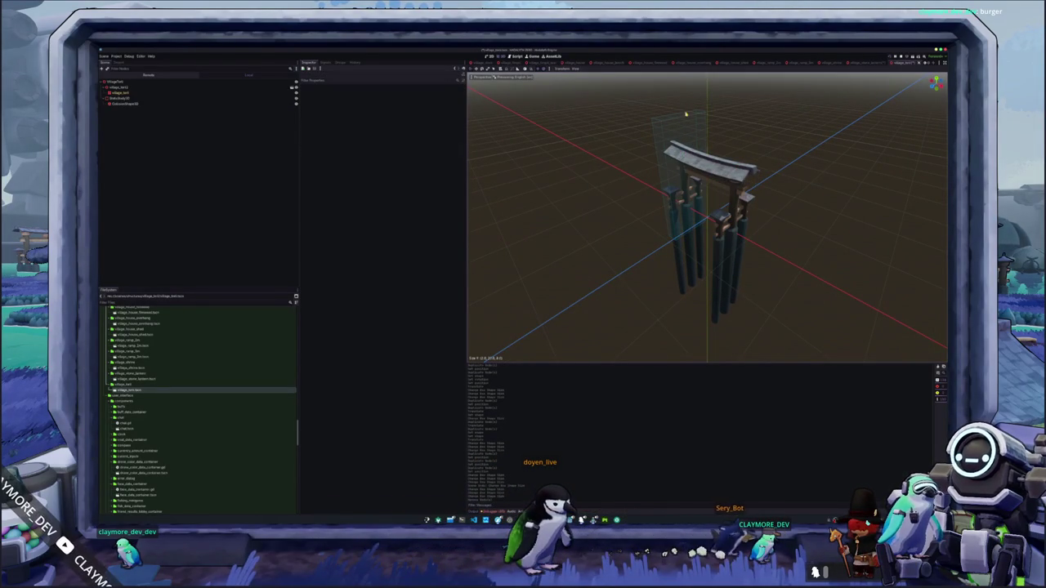
Duplicate the remaining collision shape from a top view and expand its Transform
click(687, 114)
key(KP_7)
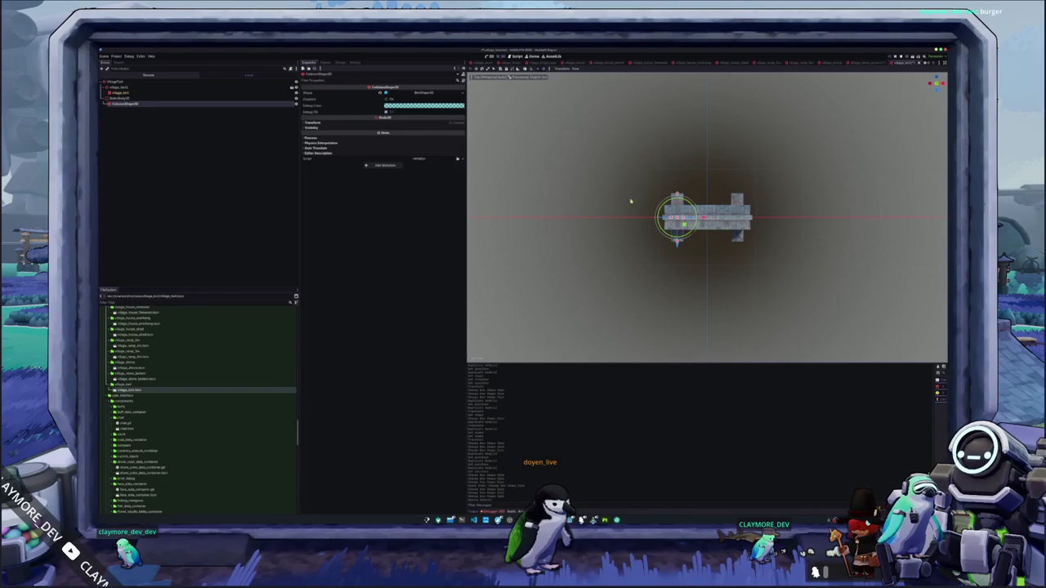
key(ctrl+d)
click(411, 122)
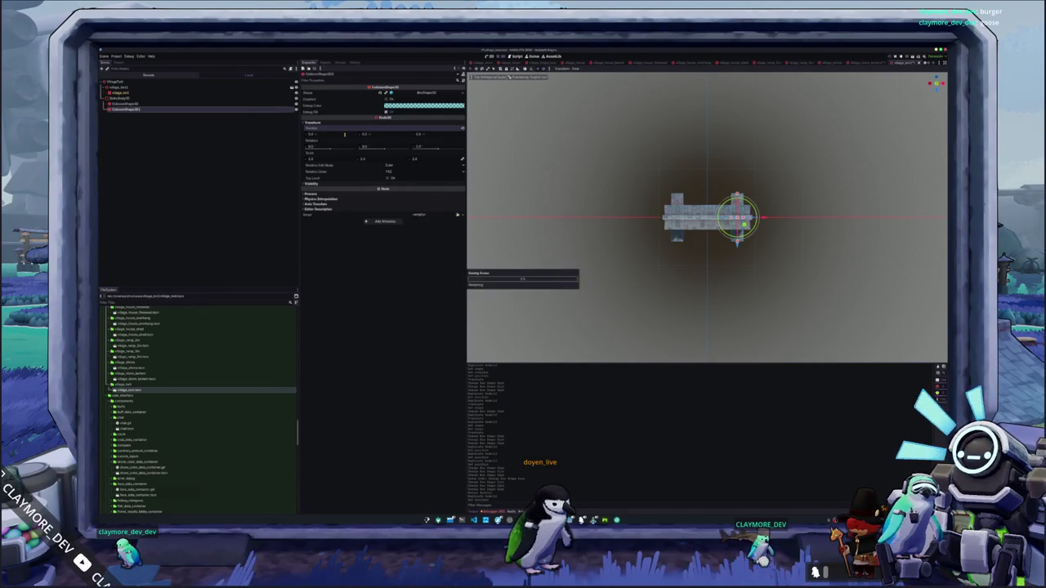
scroll(200, 384, down, 5)
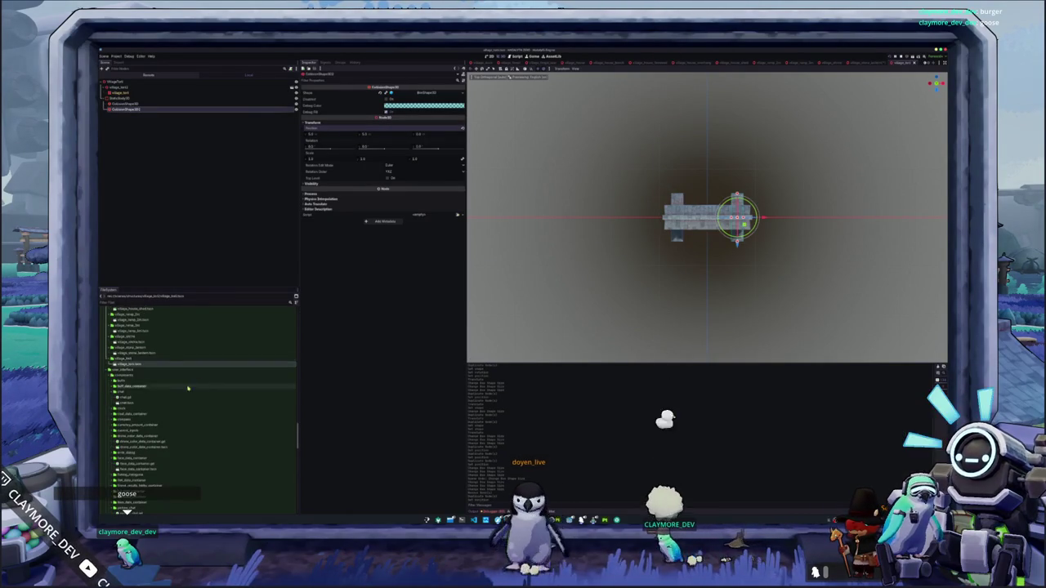
mouse_move(572, 294)
mouse_down()
mouse_move(556, 303)
mouse_move(537, 264)
mouse_up()
scroll(539, 263, down, 1)
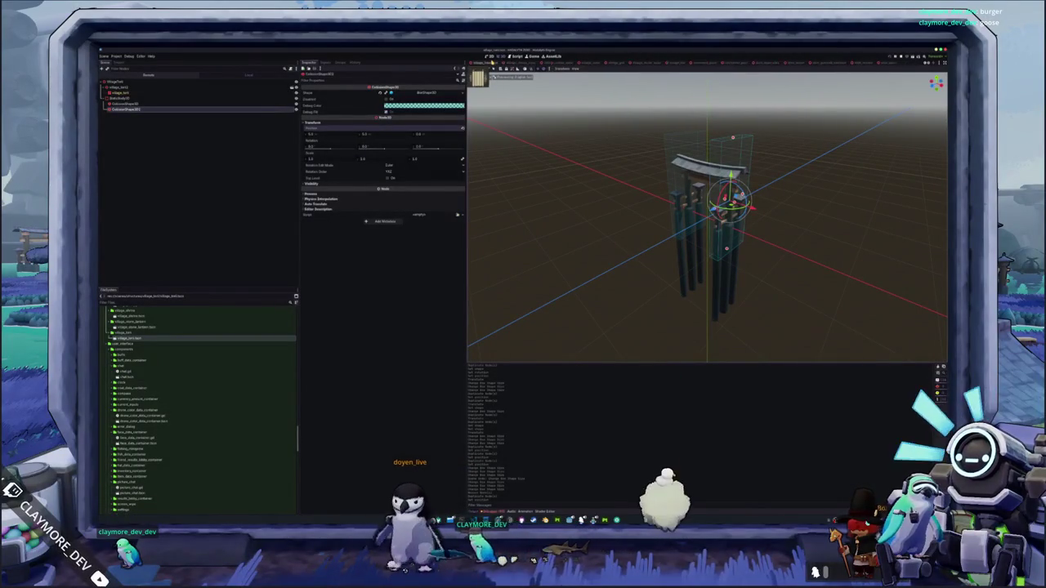
Switch to the island map scene and fly toward a building and bridge
click(477, 62)
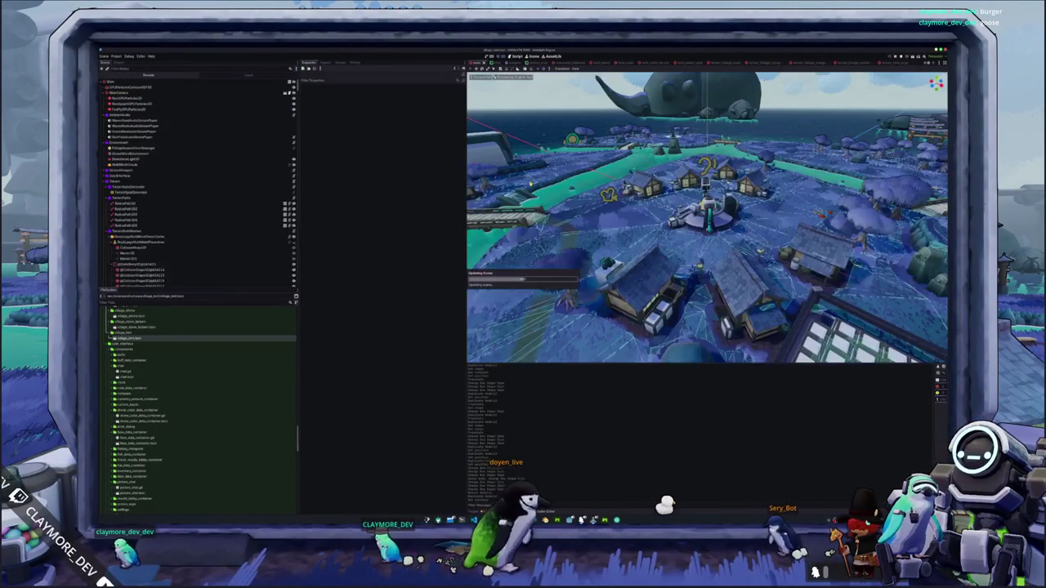
click(490, 62)
key(w)
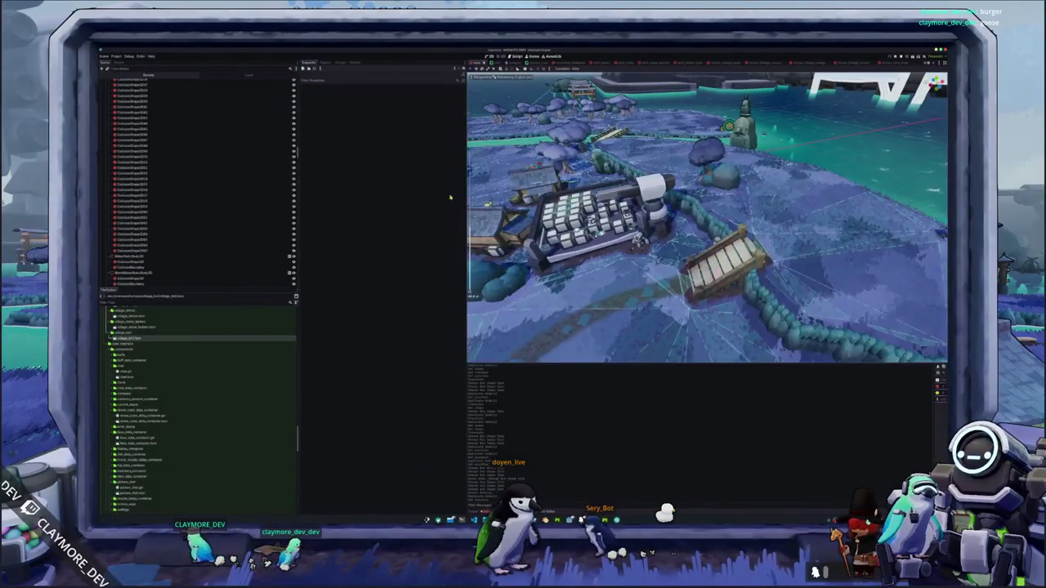
Frame a CollisionShape3D under RockSpecificBody3D, showing the cylinder around a rock in the water
scroll(164, 196, up, 10)
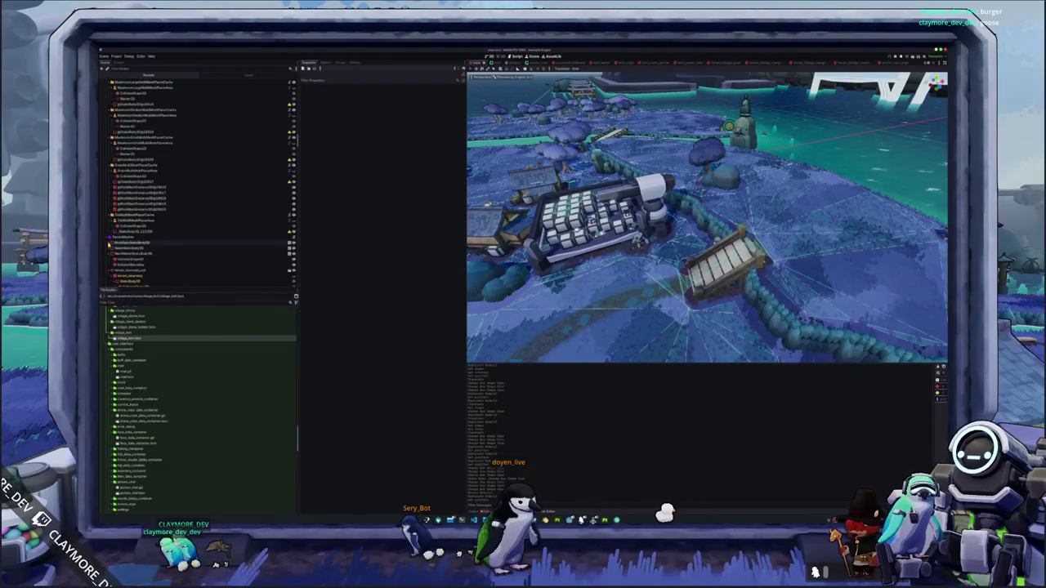
double_click(131, 248)
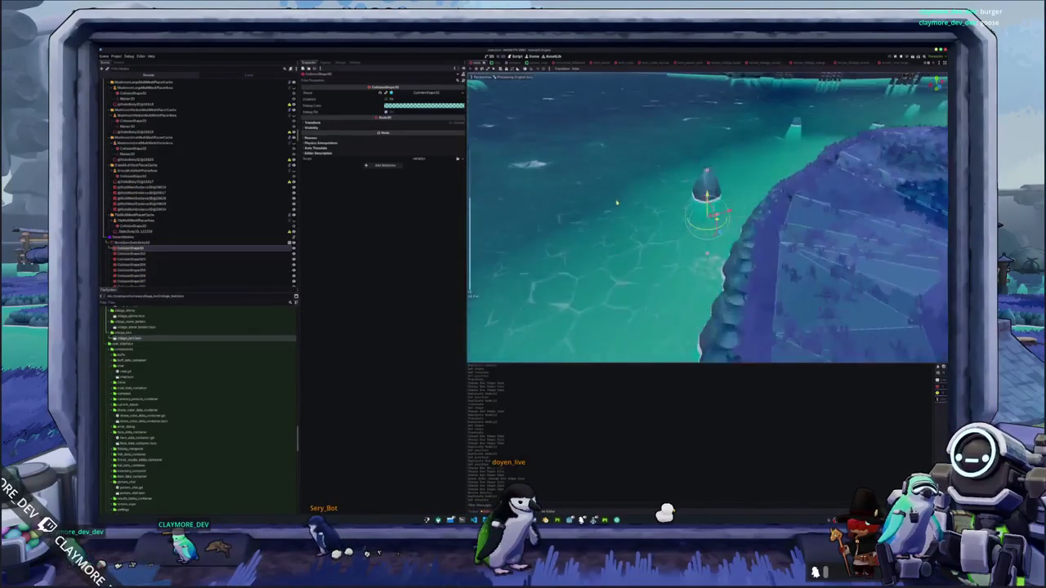
Frame the next rock collision shape and view the Transform of the one above
double_click(161, 254)
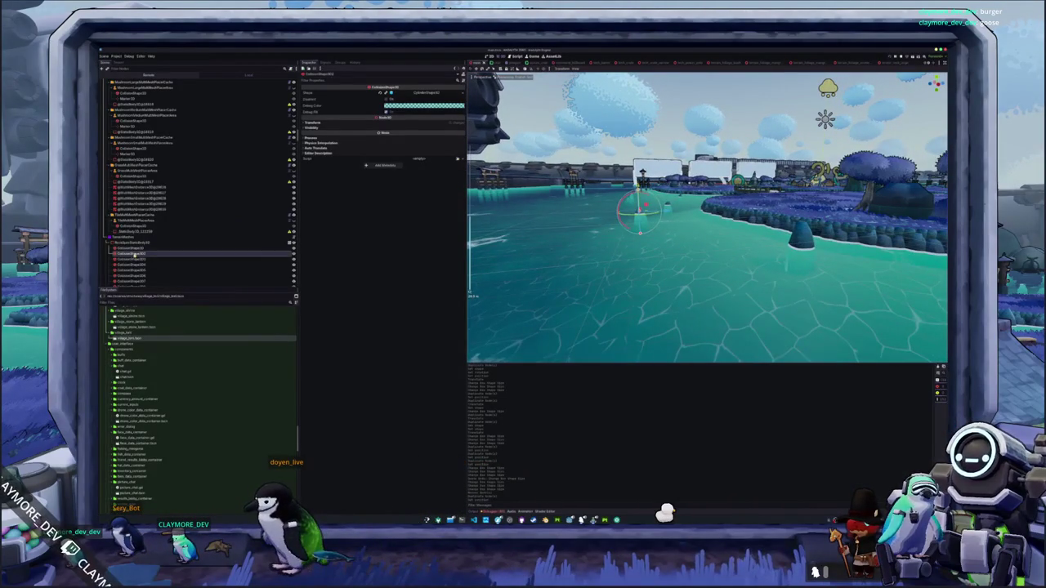
click(137, 248)
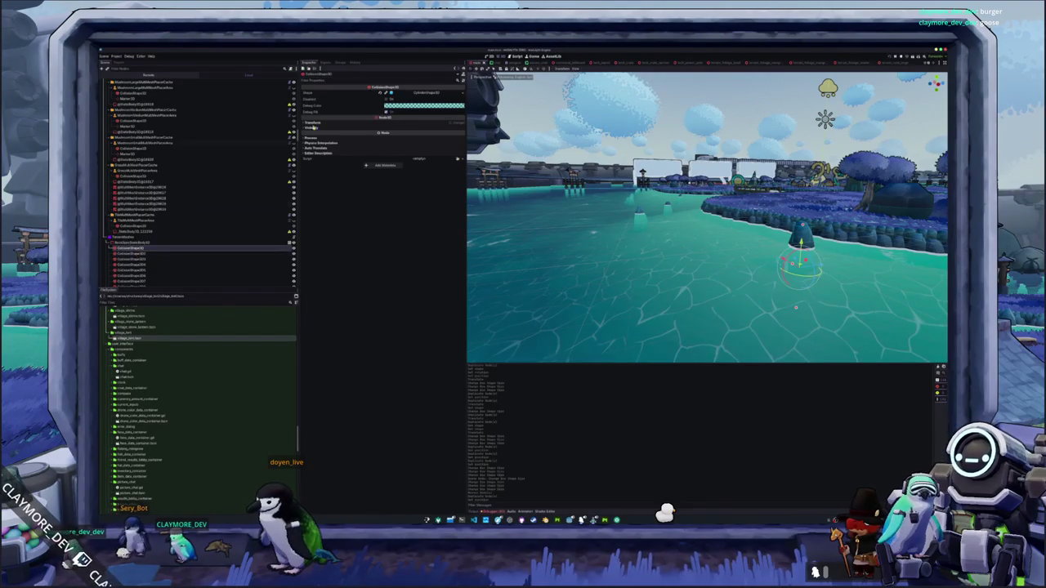
click(327, 124)
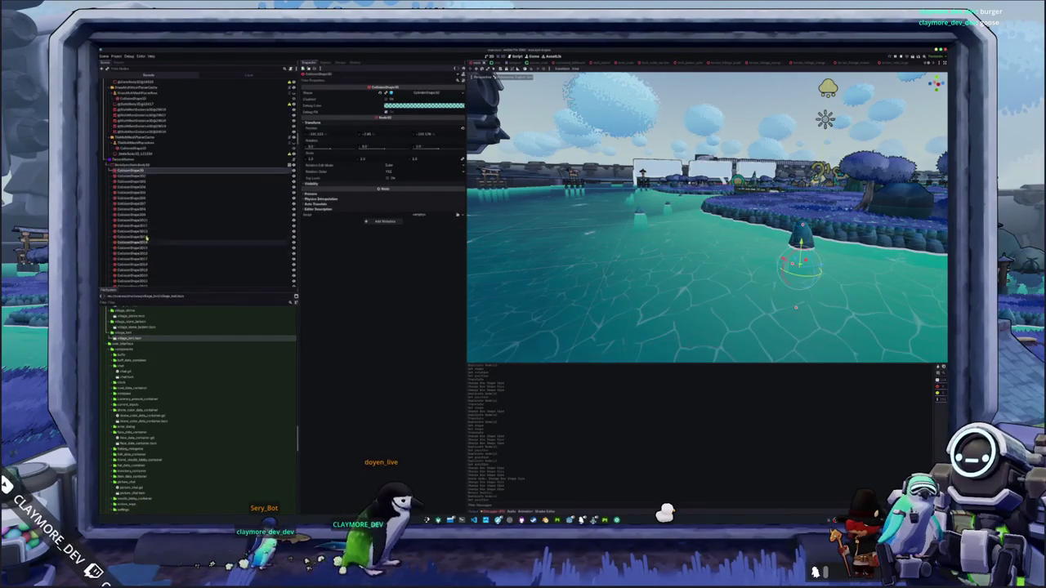
scroll(145, 233, down, 5)
scroll(145, 233, down, 3)
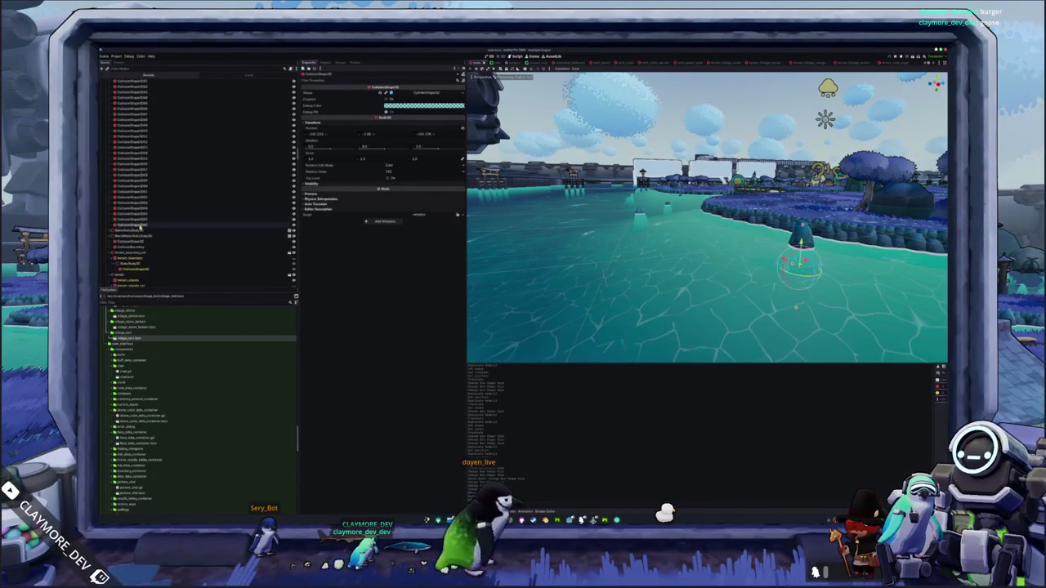
Shift-select a block of rock collision shapes, view their shared Transform, then select NavigationRegion3D
shift+click(163, 224)
click(314, 122)
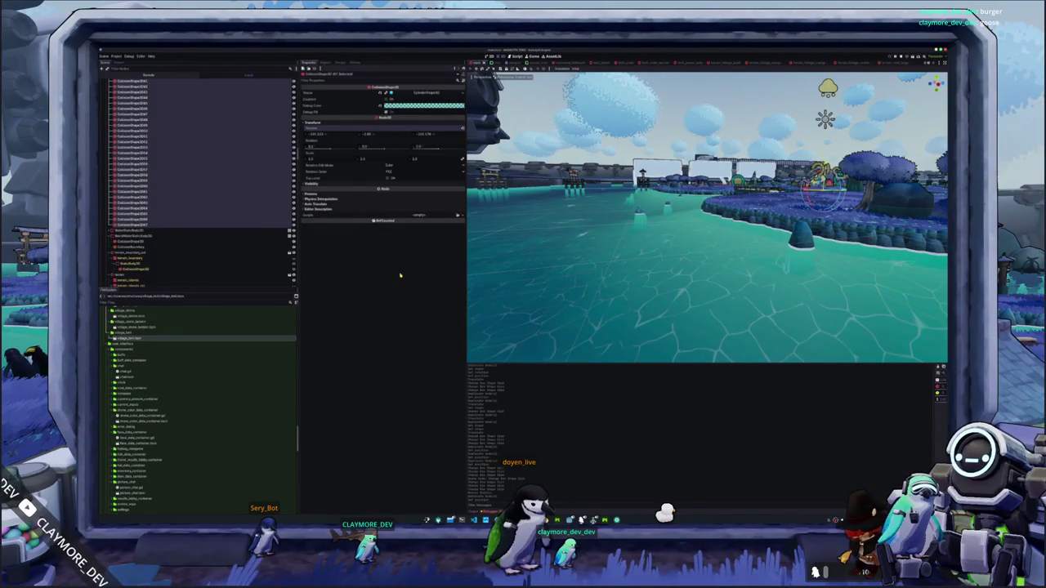
click(608, 254)
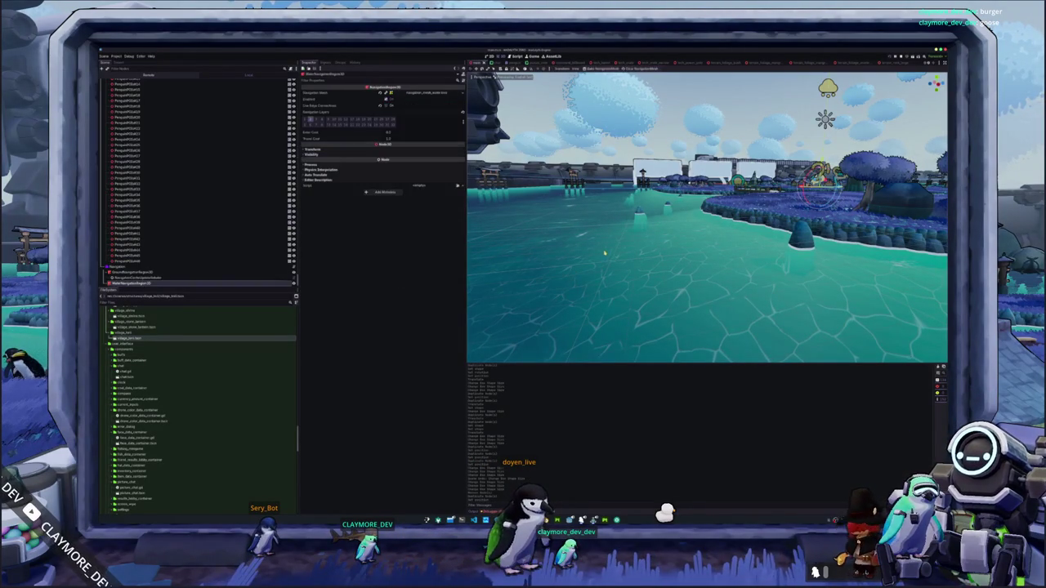
Frame a collision shape by the bridge, step through its neighbours, and view its Transform
click(143, 201)
scroll(140, 234, down, 1)
scroll(138, 234, down, 10)
scroll(137, 238, down, 10)
scroll(137, 243, down, 10)
scroll(135, 245, down, 5)
double_click(135, 239)
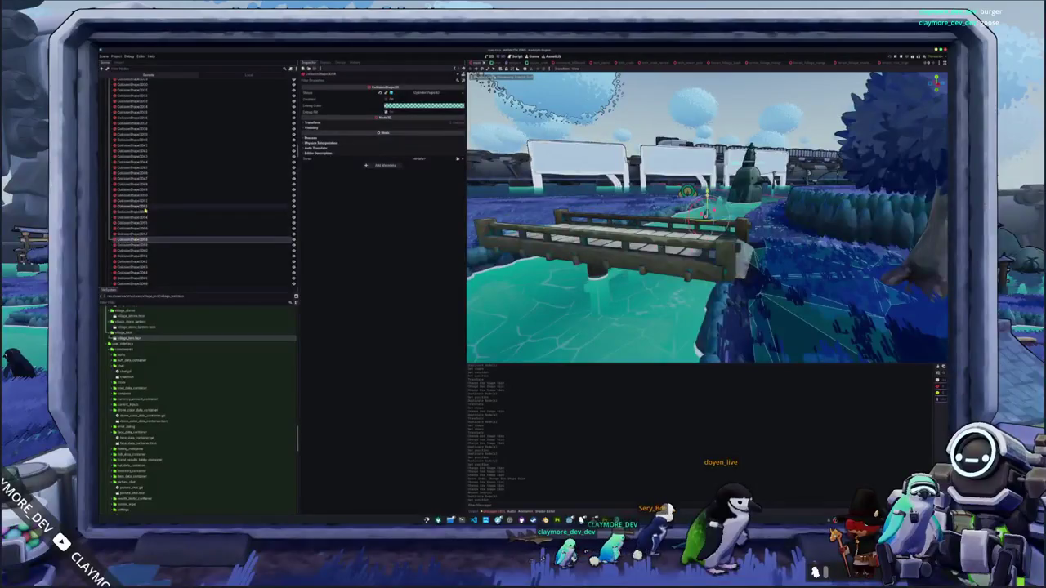
click(146, 201)
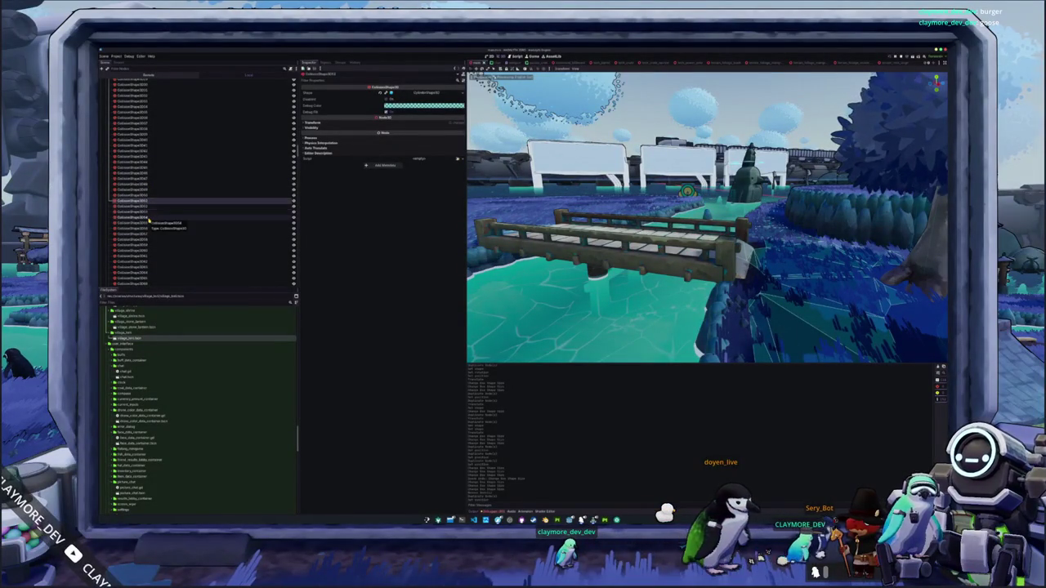
key(Down)
key(Down)
key(Down)
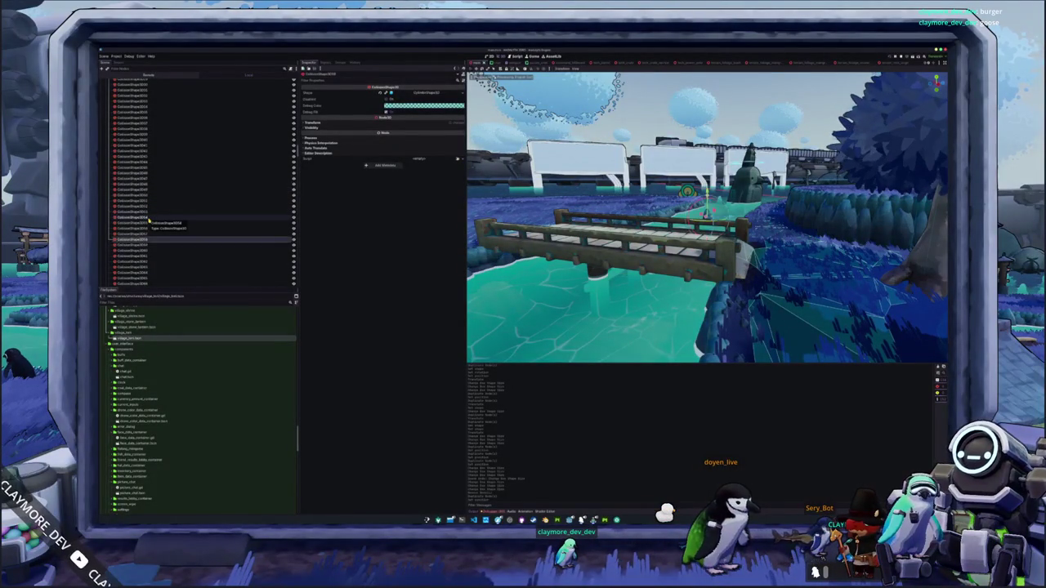
key(Up)
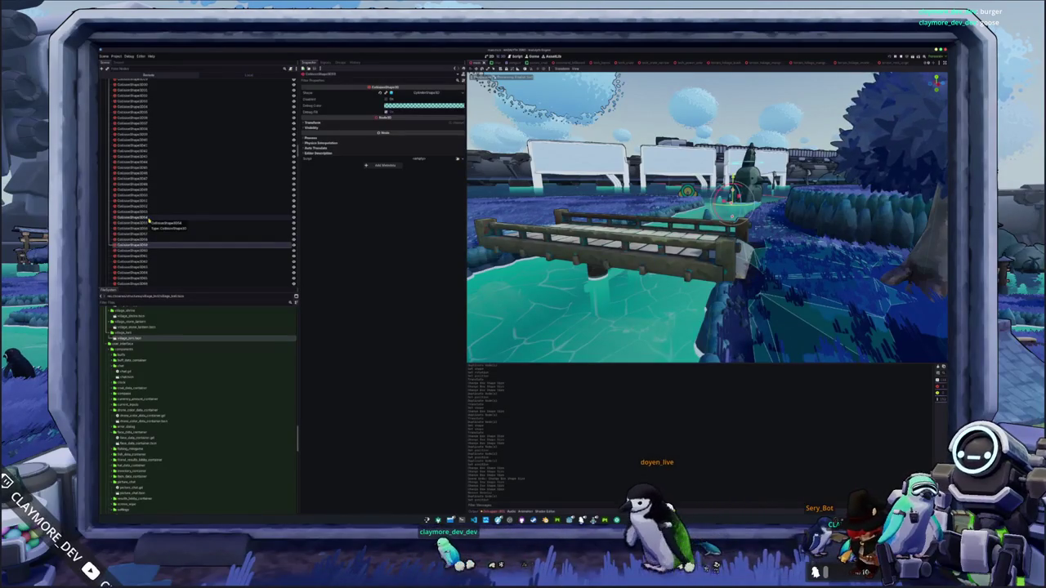
click(351, 124)
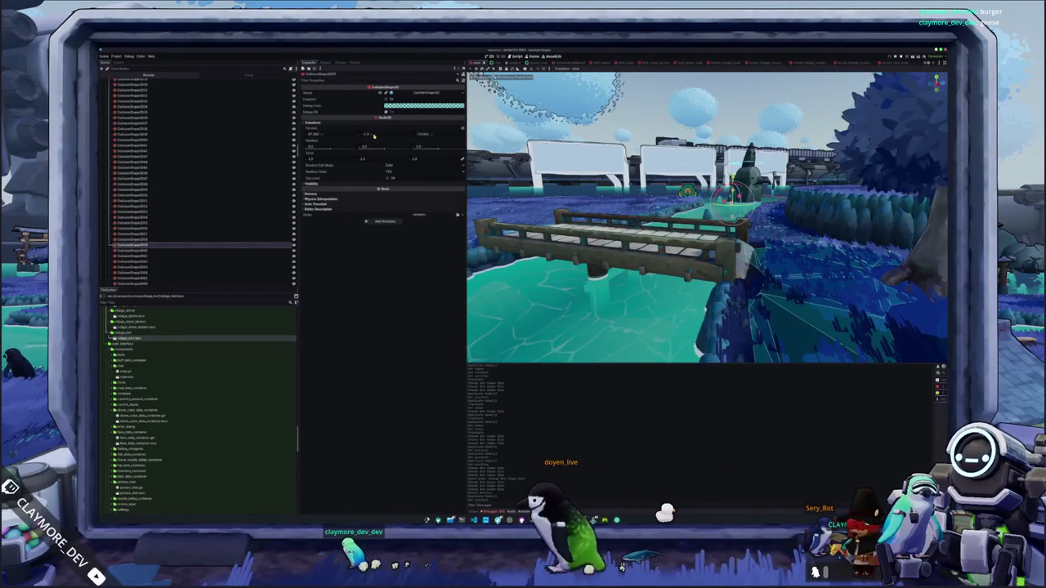
Shift-select a range of collision shapes, view their Transform, then narrow to one shape
click(165, 216)
scroll(166, 216, up, 10)
shift+click(135, 181)
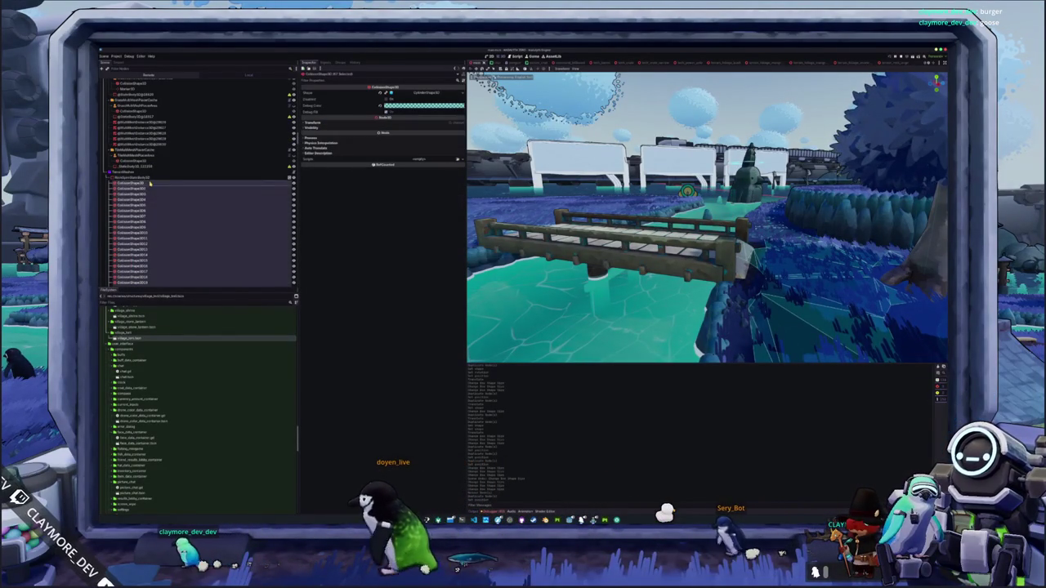
click(335, 122)
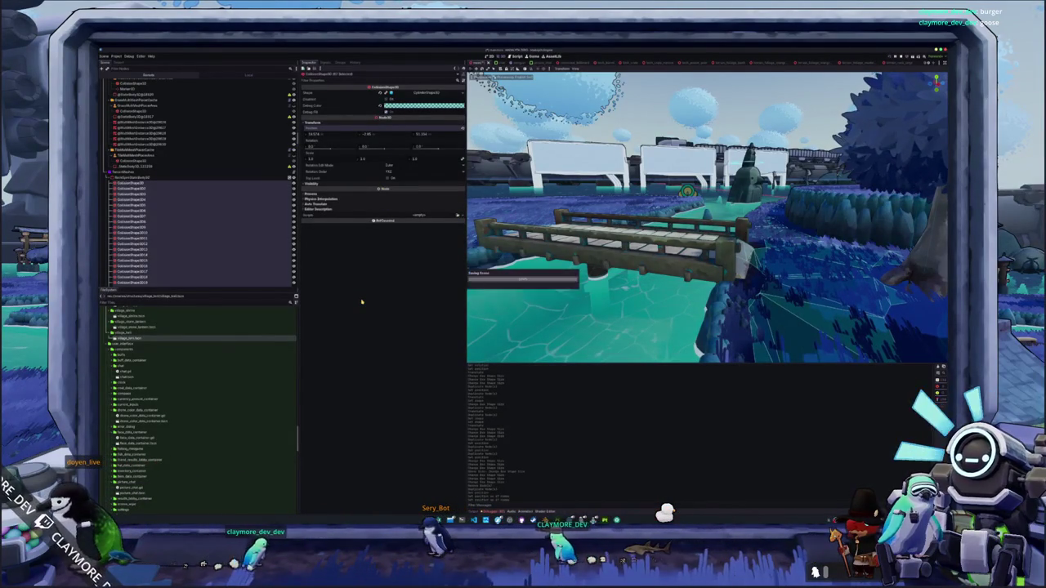
click(241, 229)
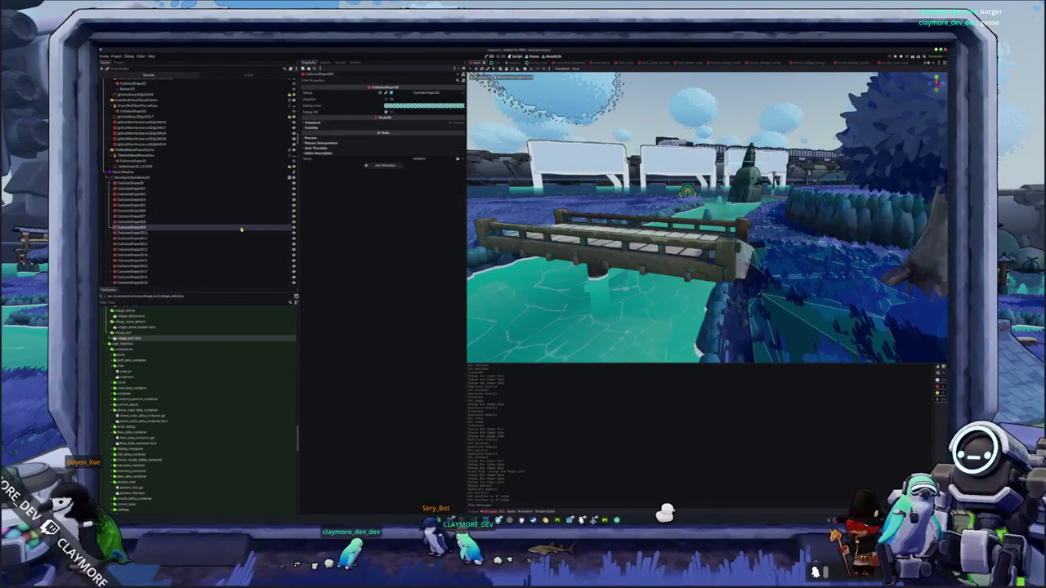
Frame the cone rock's collision shape and step down through the rock collision shapes
double_click(205, 184)
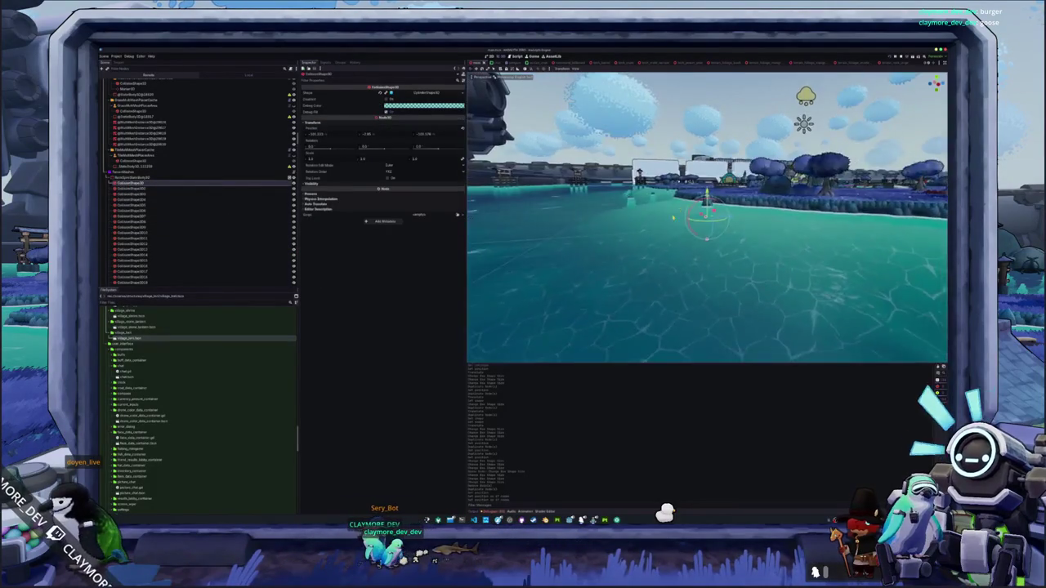
click(196, 187)
scroll(191, 219, down, 10)
scroll(188, 223, up, 10)
scroll(188, 223, down, 10)
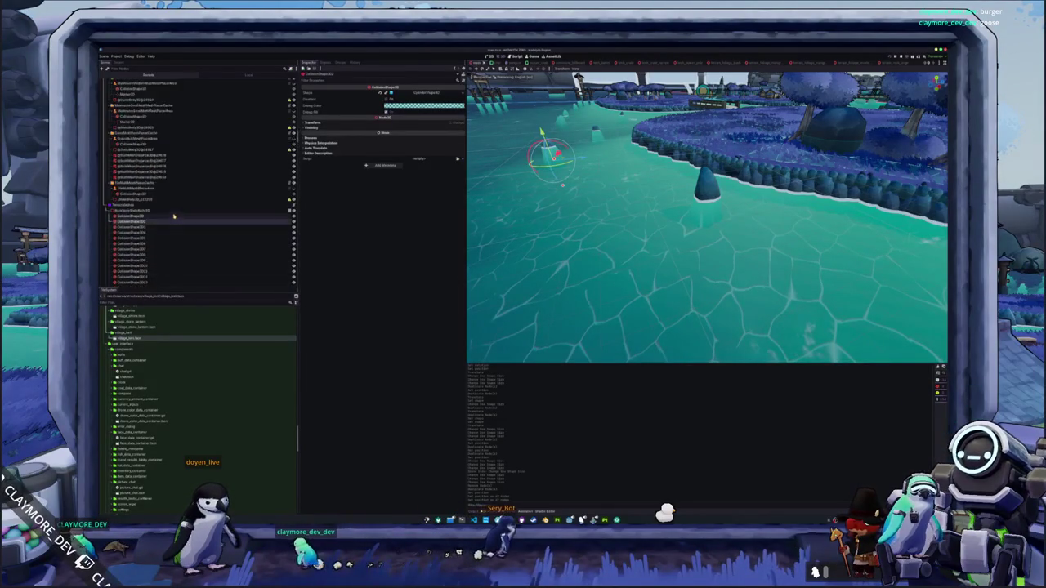
click(145, 218)
scroll(147, 209, down, 1)
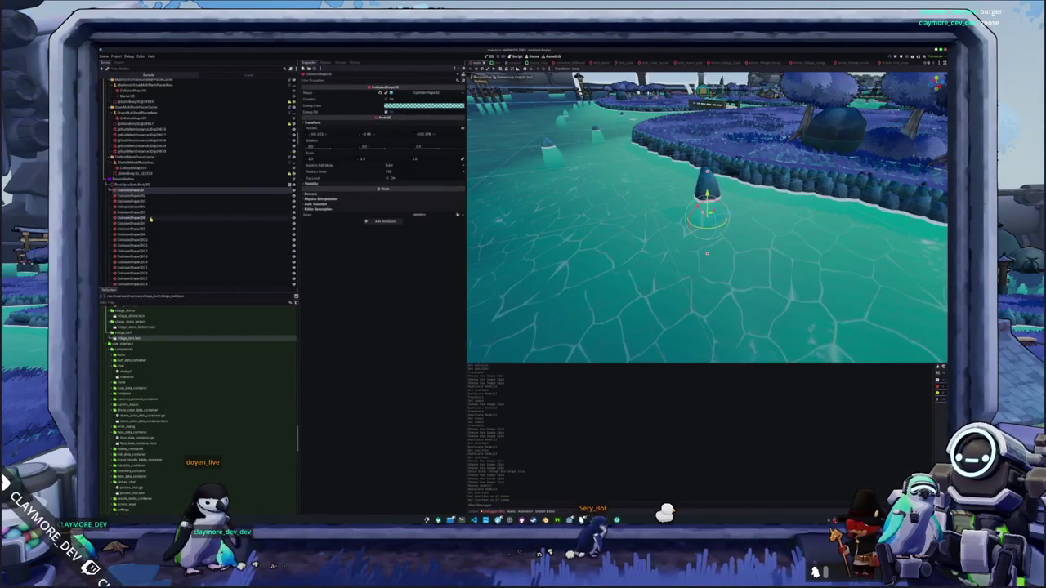
key(Down)
key(Down)
key(Down)
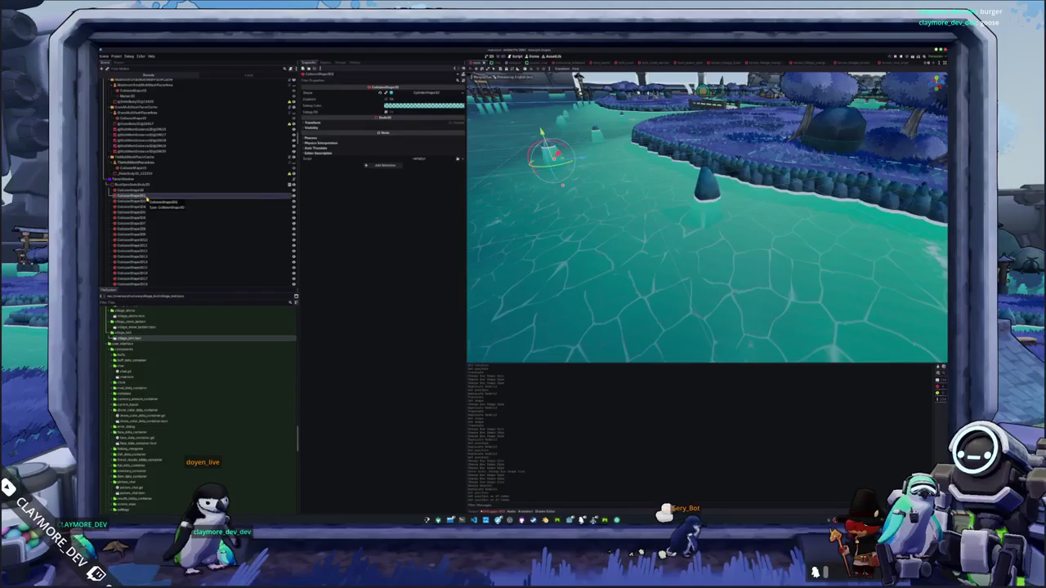
key(Down)
key(Down)
key(Down)
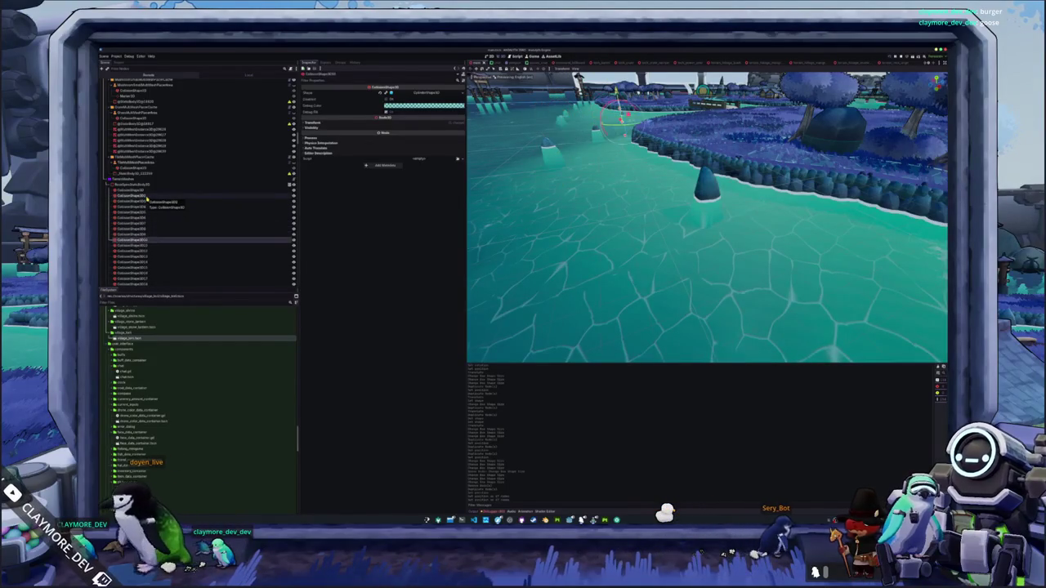
key(Down)
key(Down)
key(Down)
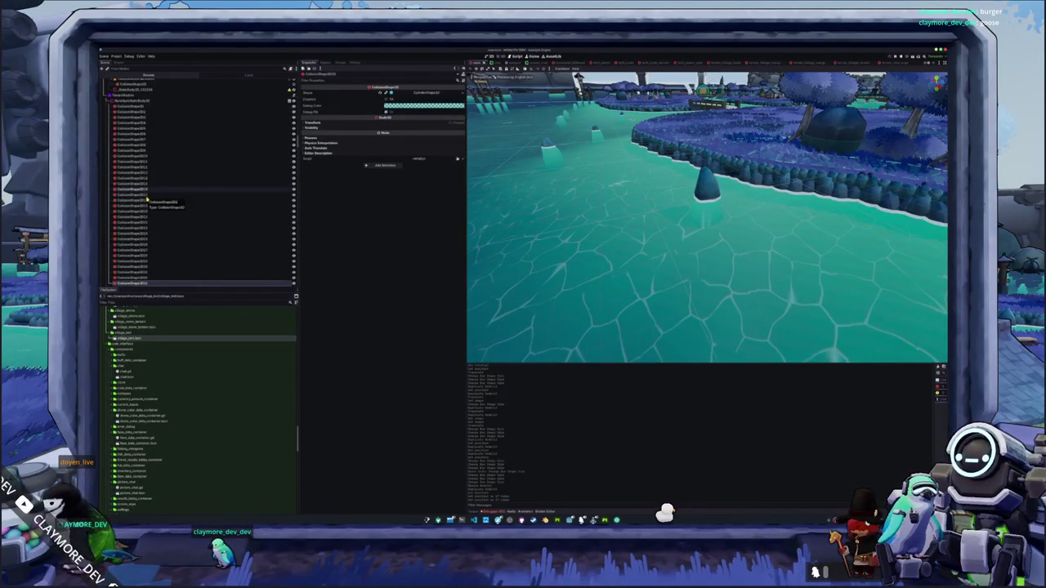
scroll(131, 200, up, 5)
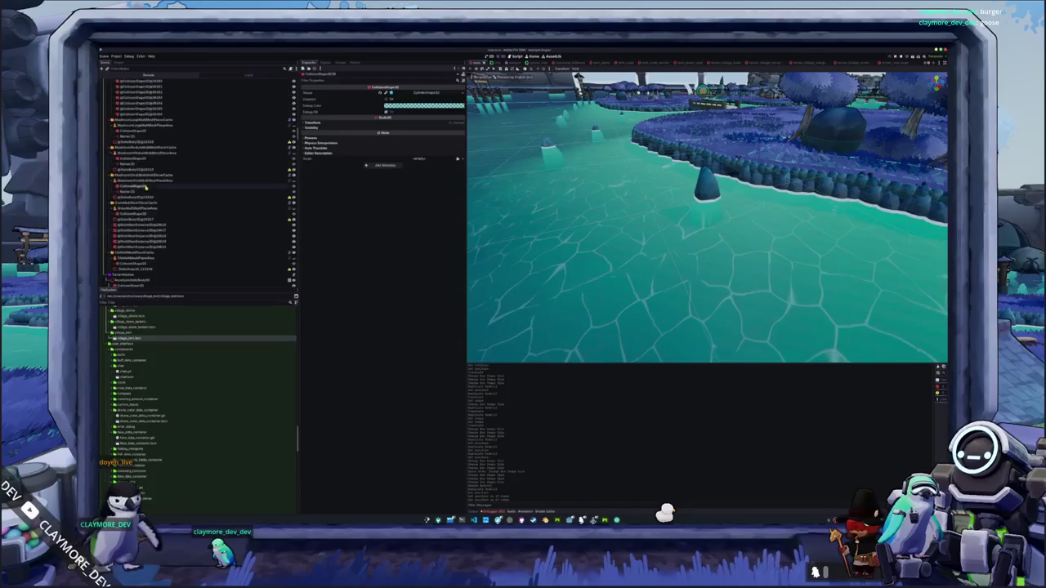
Collapse RockSpecificBody3D and select WaterStaticBody3D, then WorldWaterStaticBody3D
click(108, 203)
click(123, 209)
click(121, 214)
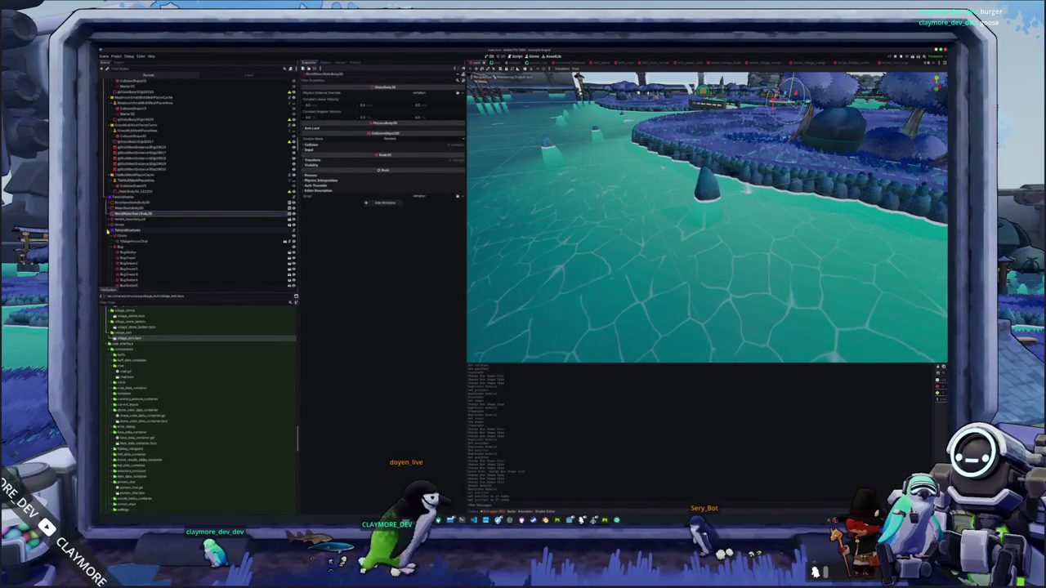
Collapse the expanded cache node and select the ForestLarge MultiMeshPlacerCache node in the Scene tree
scroll(129, 240, down, 3)
scroll(129, 239, down, 1)
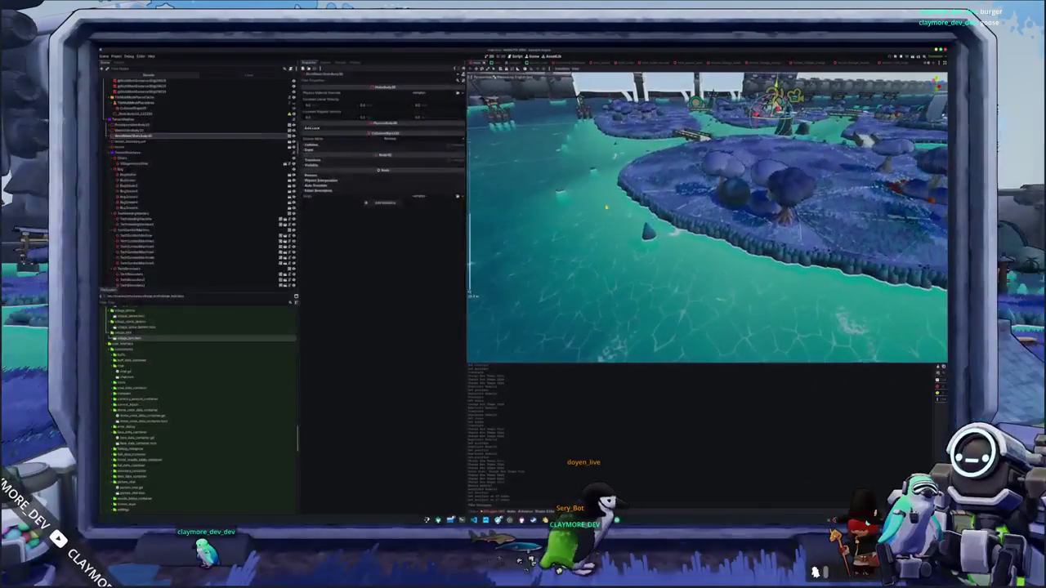
click(117, 189)
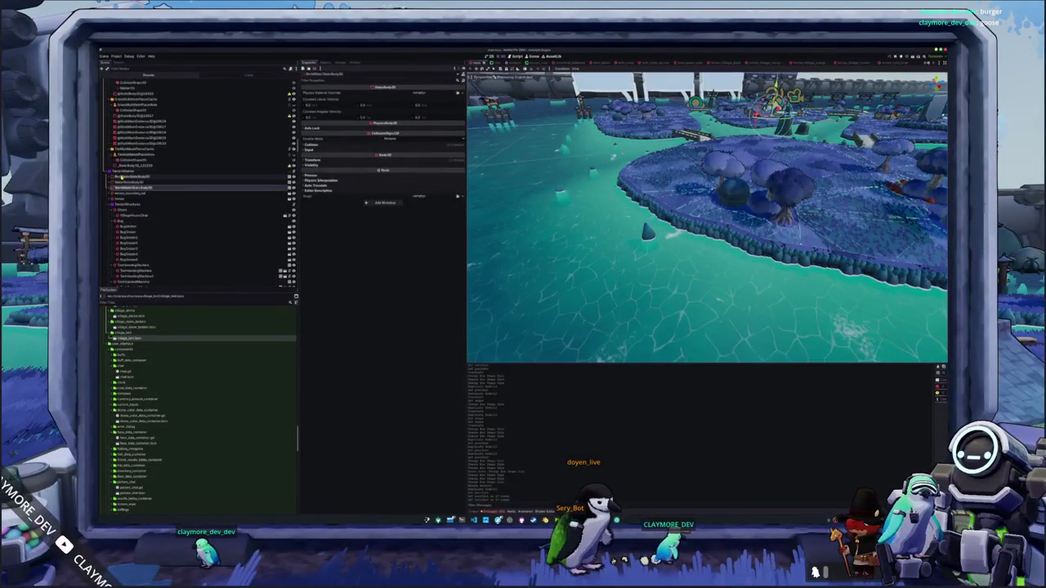
scroll(117, 189, up, 5)
scroll(109, 264, up, 3)
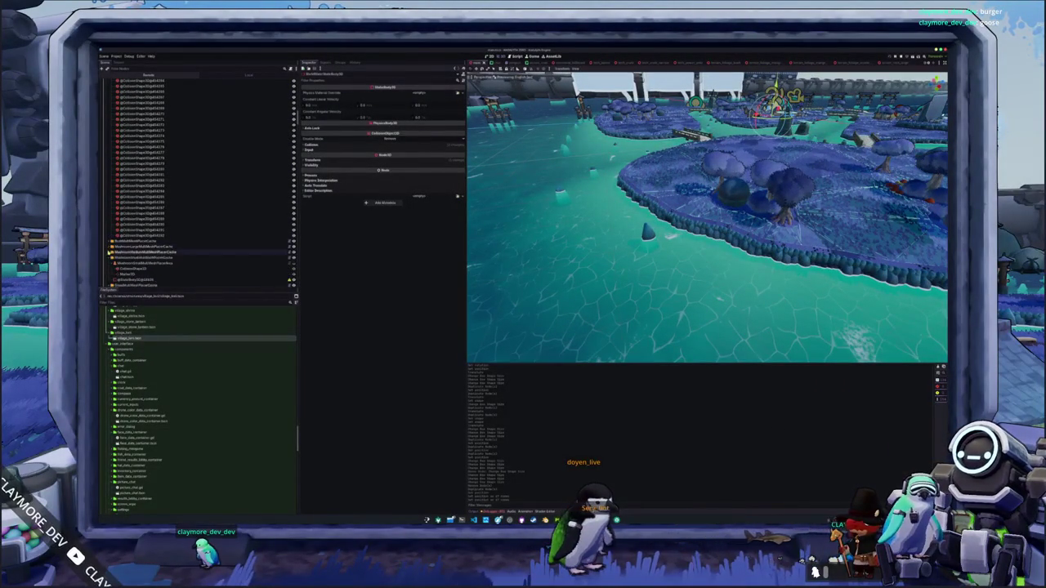
scroll(110, 192, down, 5)
scroll(200, 183, down, 5)
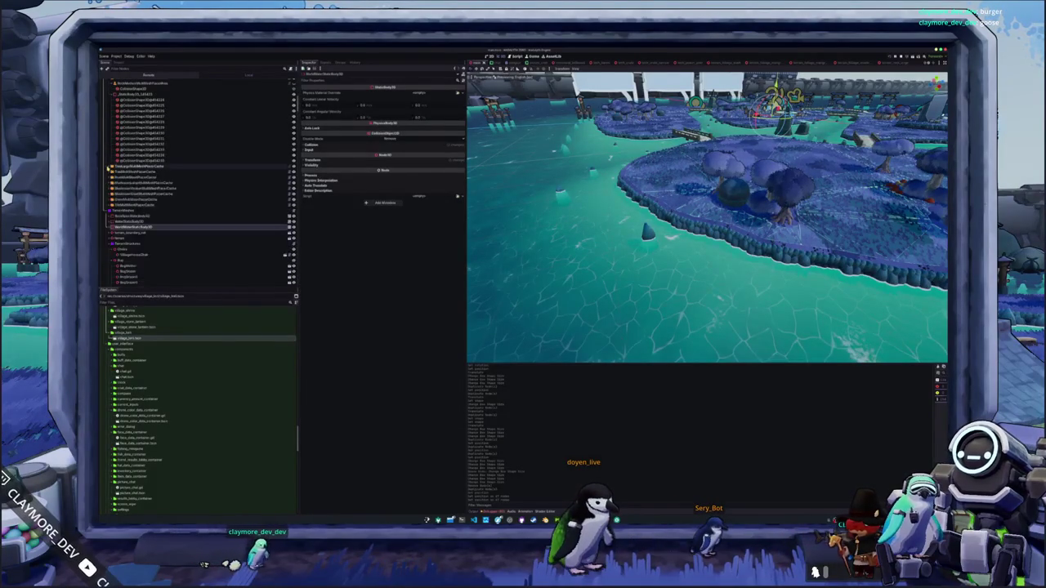
scroll(200, 183, down, 5)
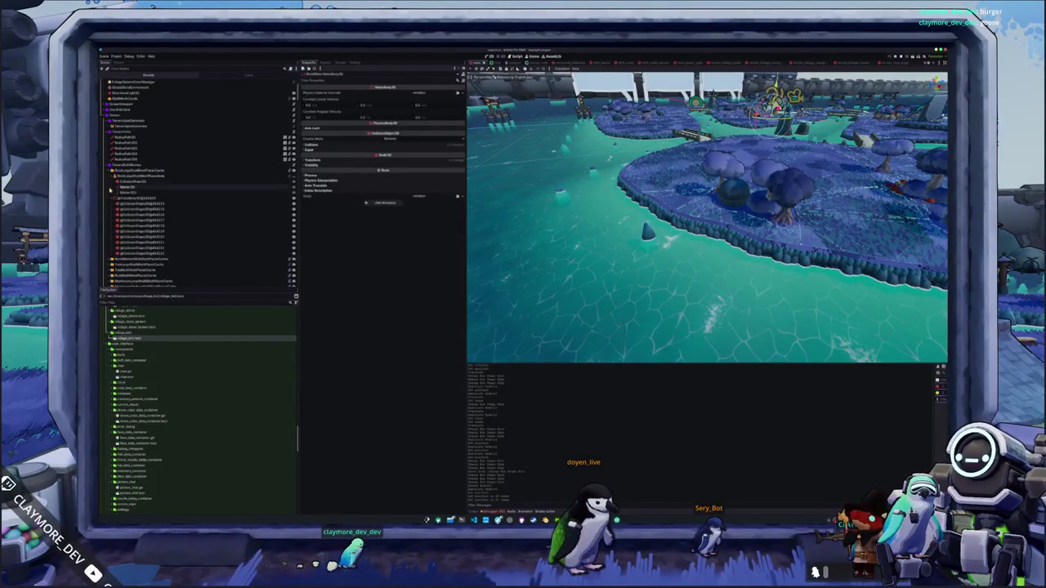
click(107, 170)
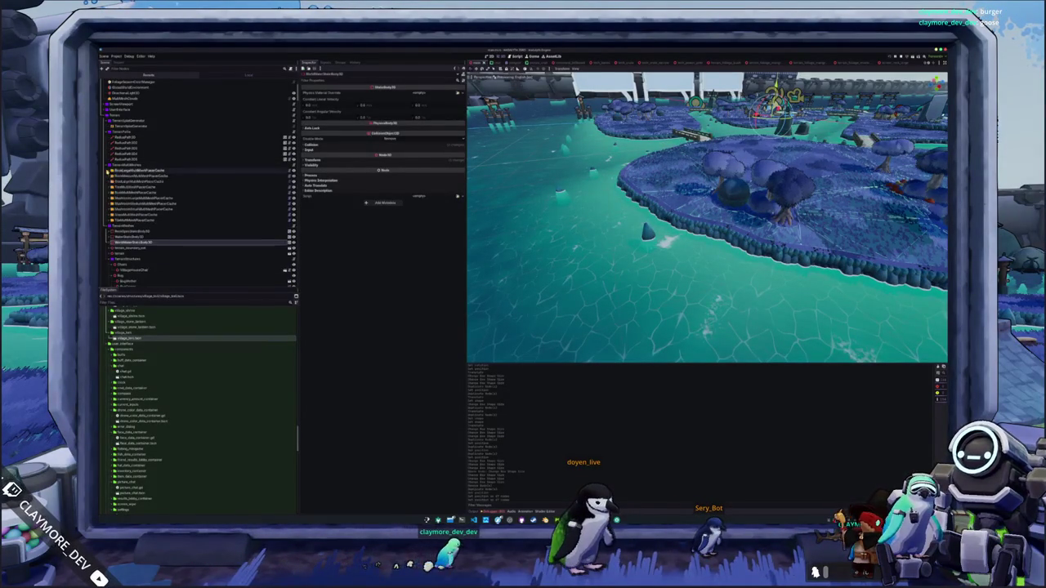
click(139, 170)
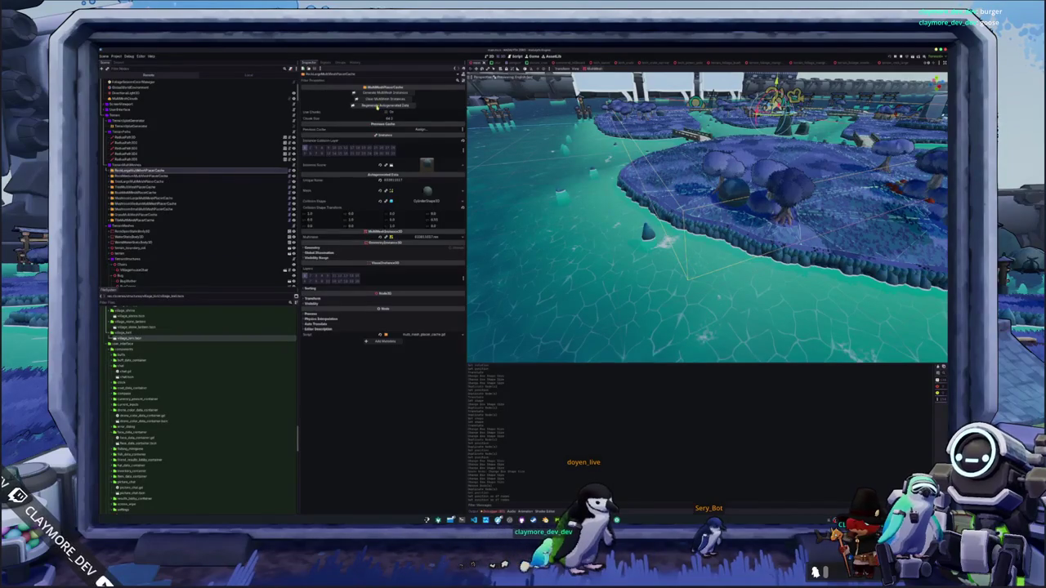
Regenerate the ForestLarge cache's multimesh, then the next placer caches' multimesh and autogenerated data
click(379, 105)
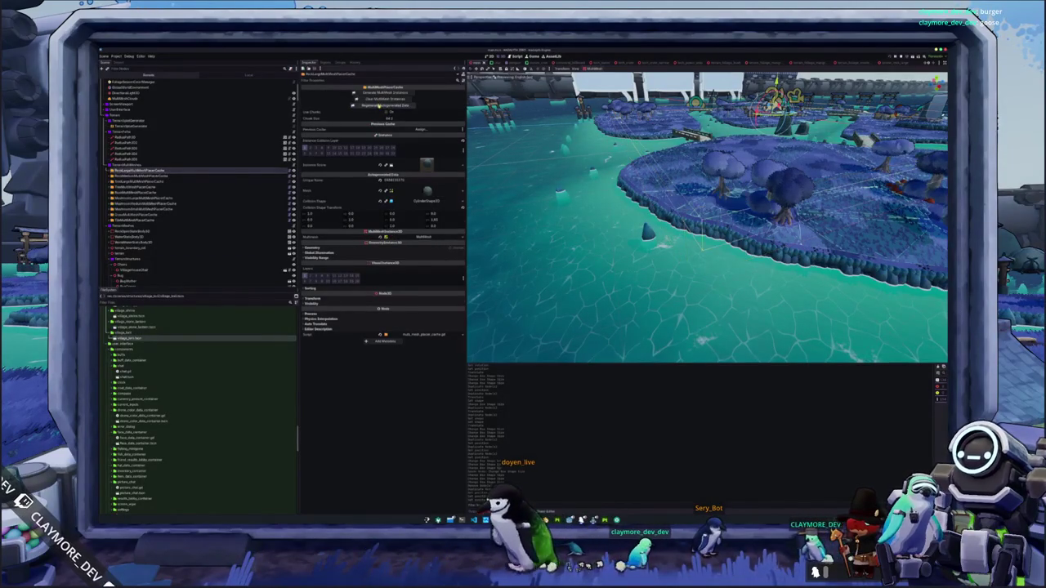
key(w)
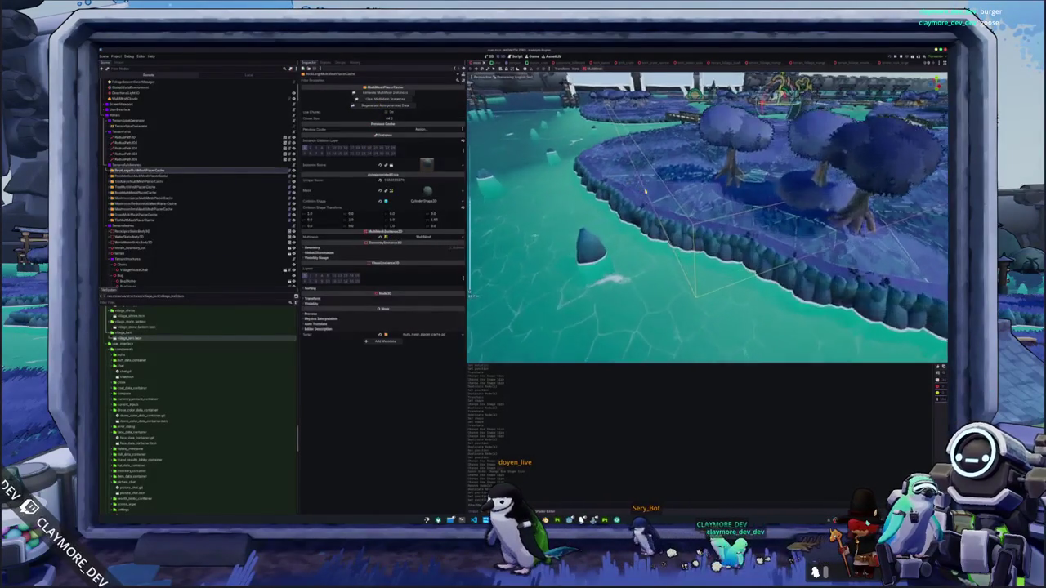
key(w)
click(174, 176)
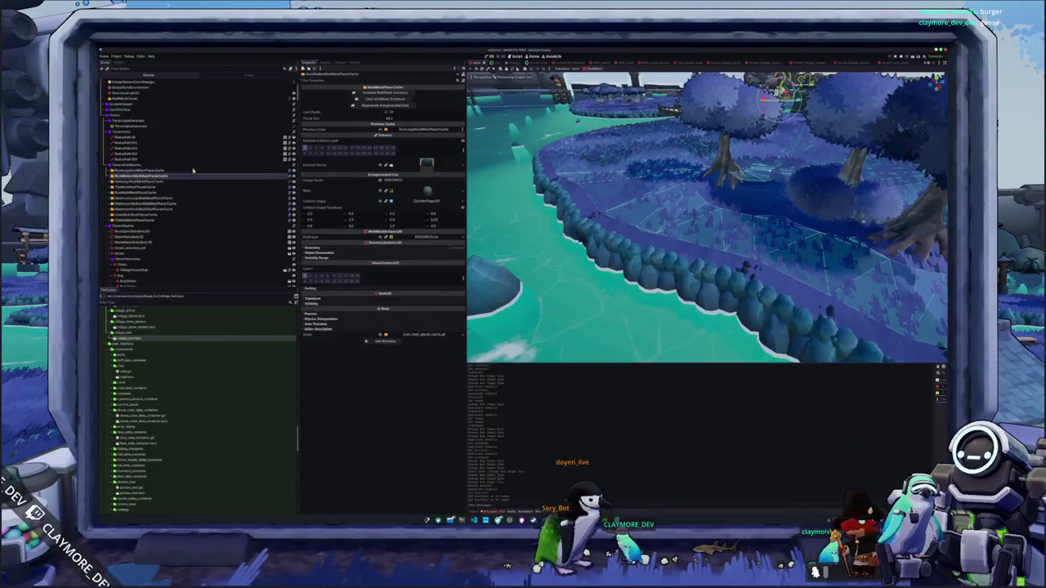
key(Down)
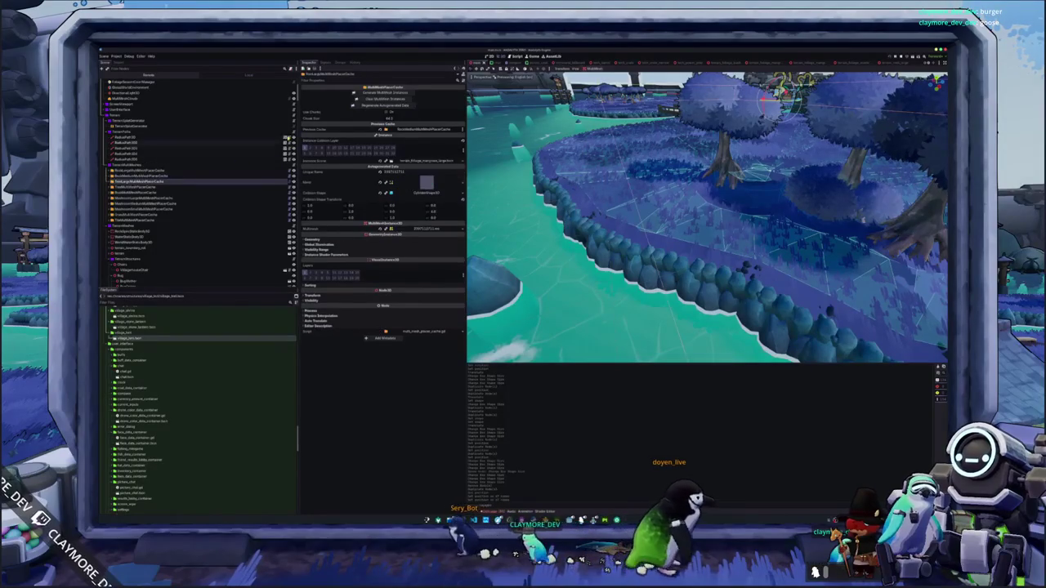
click(373, 107)
click(160, 188)
click(168, 193)
click(374, 104)
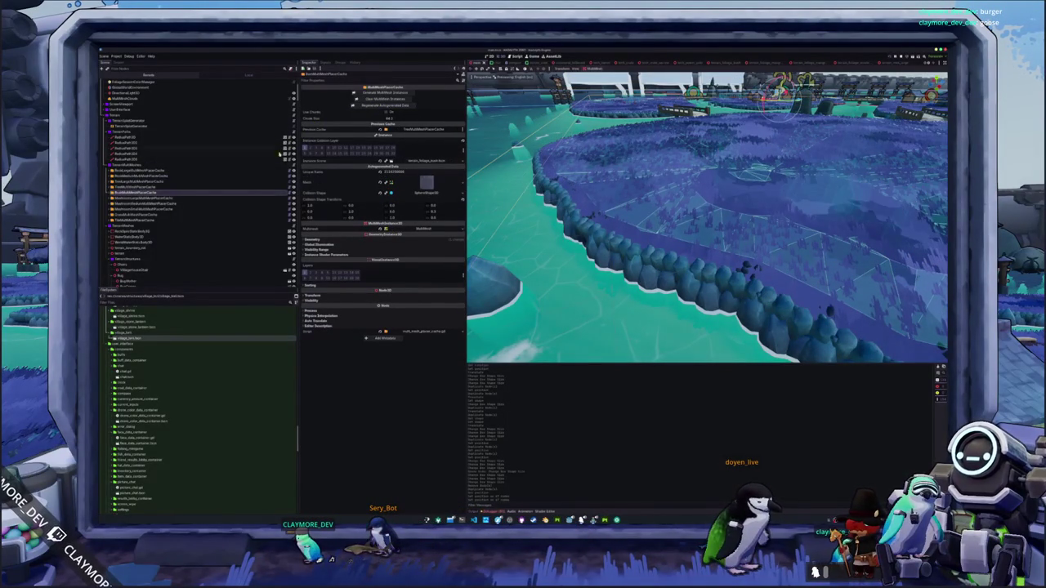
Step through the remaining caches including MushroomMedium, then generate the first cache's multimesh instances
click(169, 199)
click(170, 203)
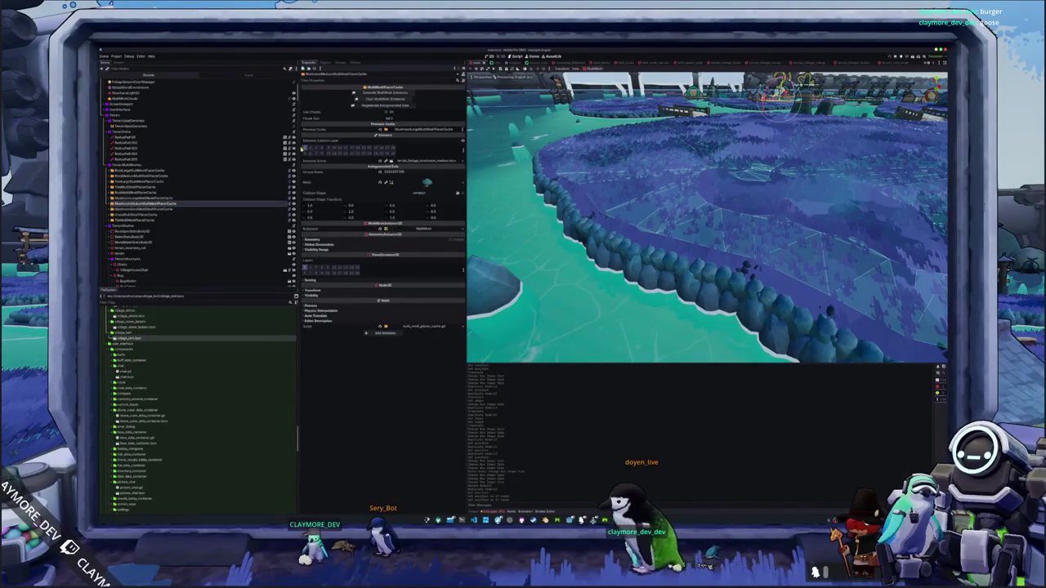
click(169, 209)
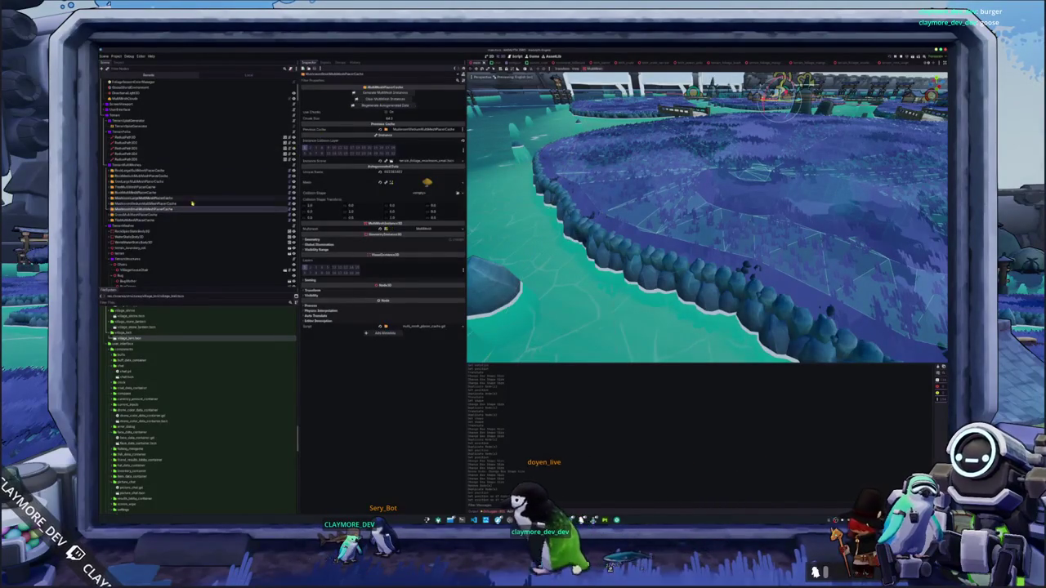
click(169, 215)
click(169, 220)
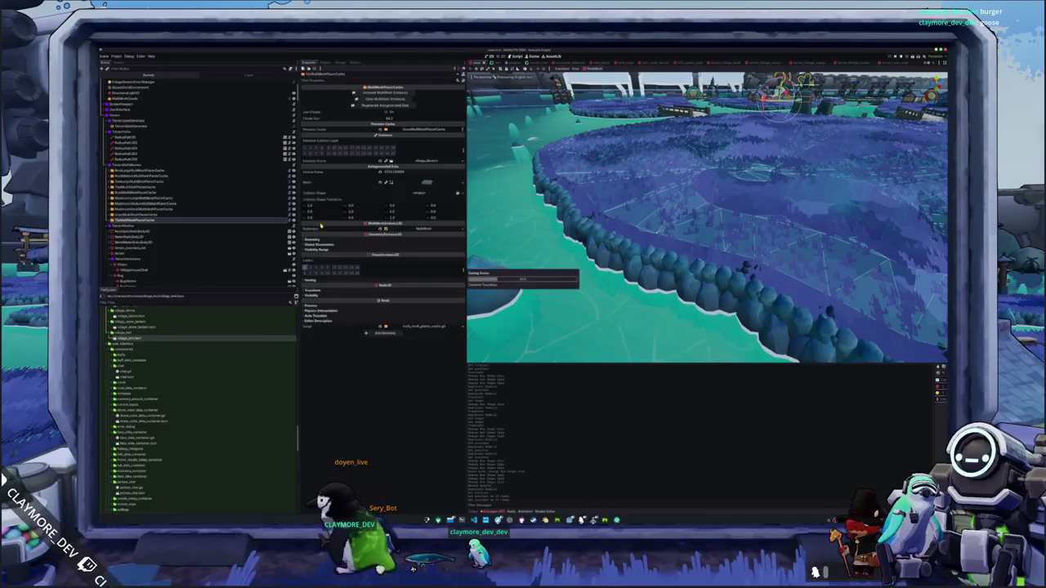
click(157, 170)
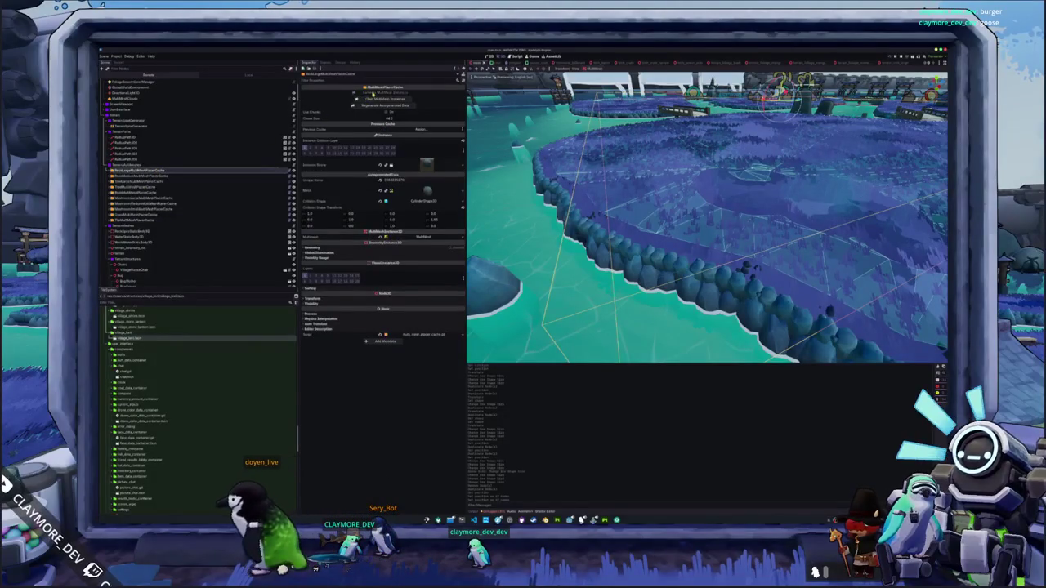
click(373, 94)
click(388, 132)
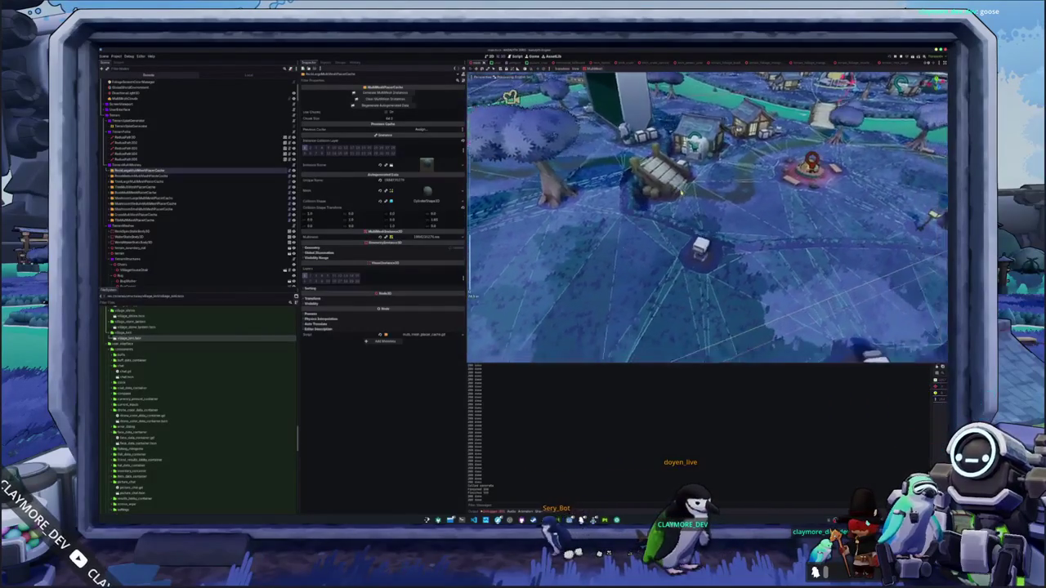
Fly the camera across the village and select the placer area to show its children
key(w)
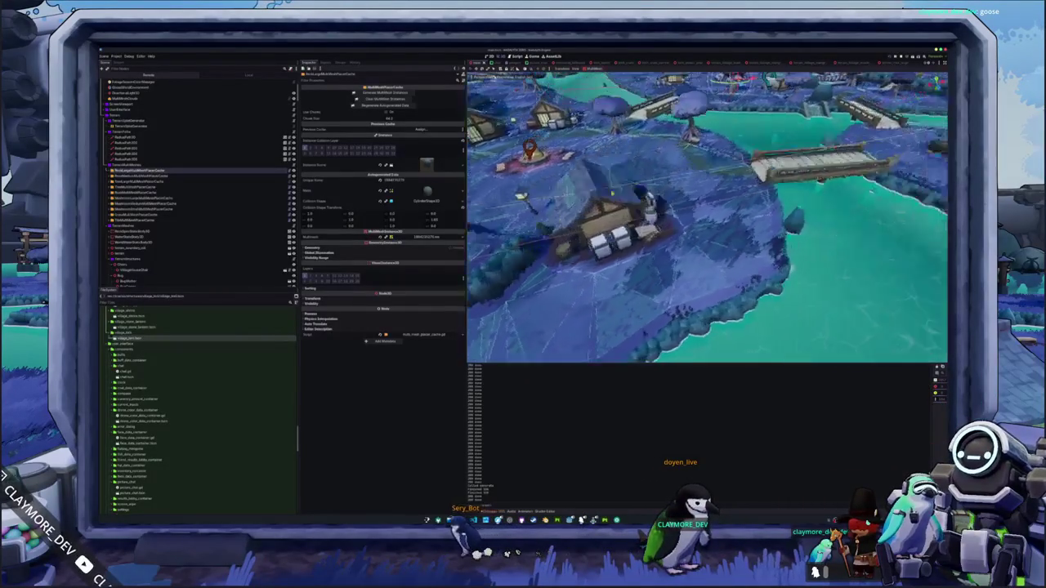
key(s)
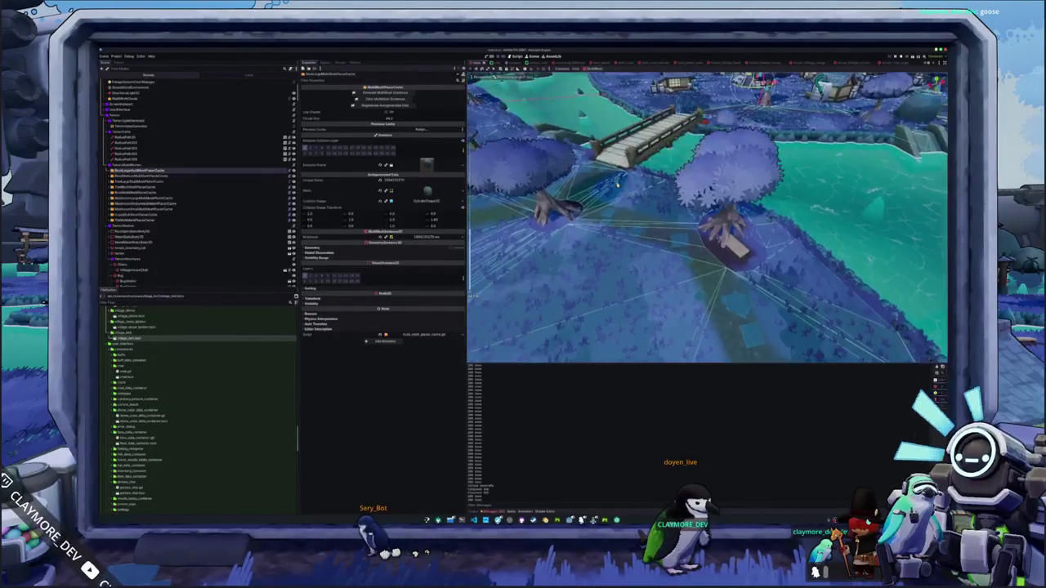
key(s)
click(119, 181)
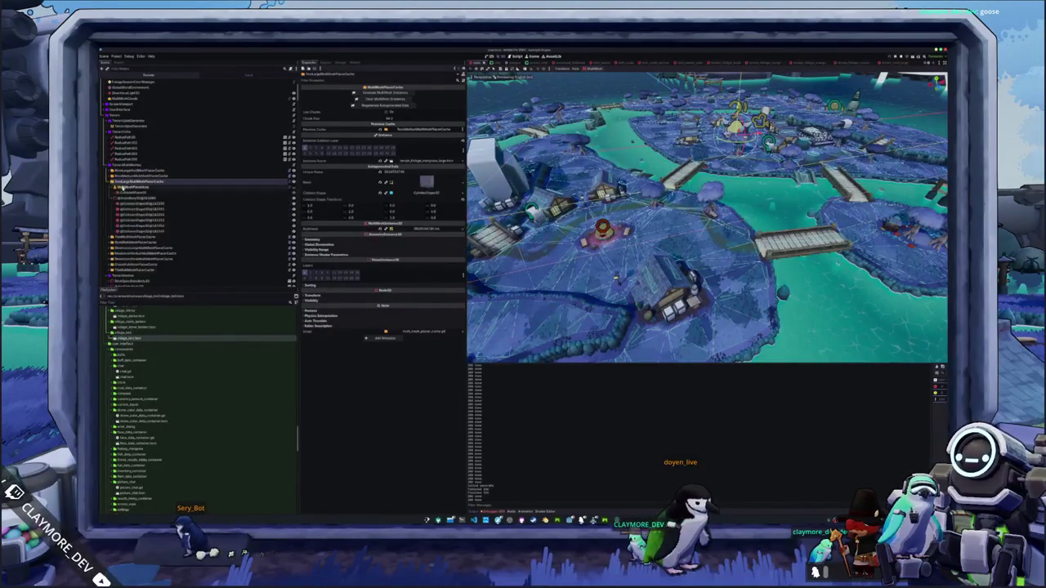
click(118, 188)
key(f)
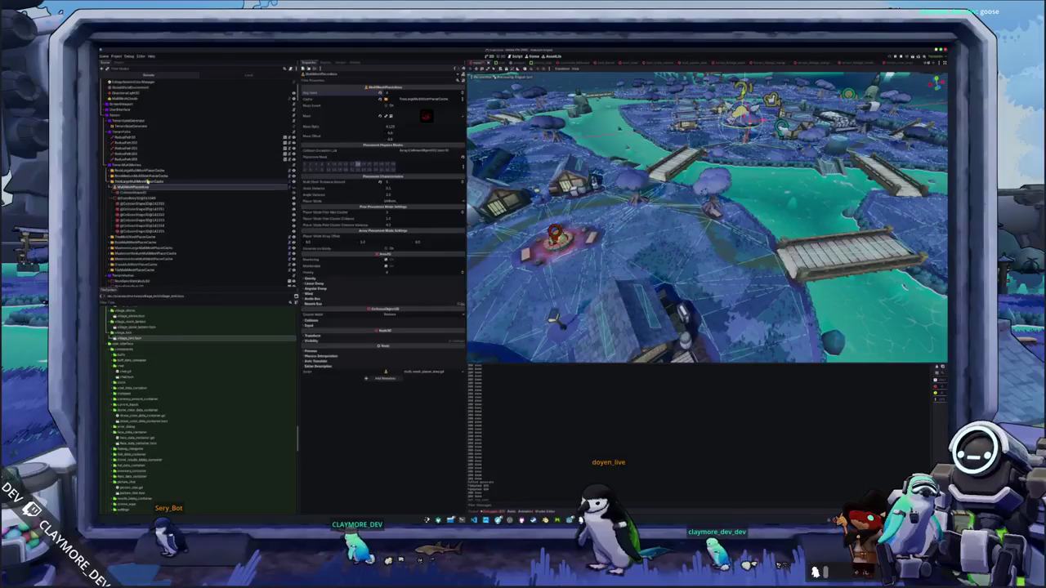
Generate MultiMesh Instances for the TreeLarge placer cache and orbit over the island
click(118, 181)
click(383, 93)
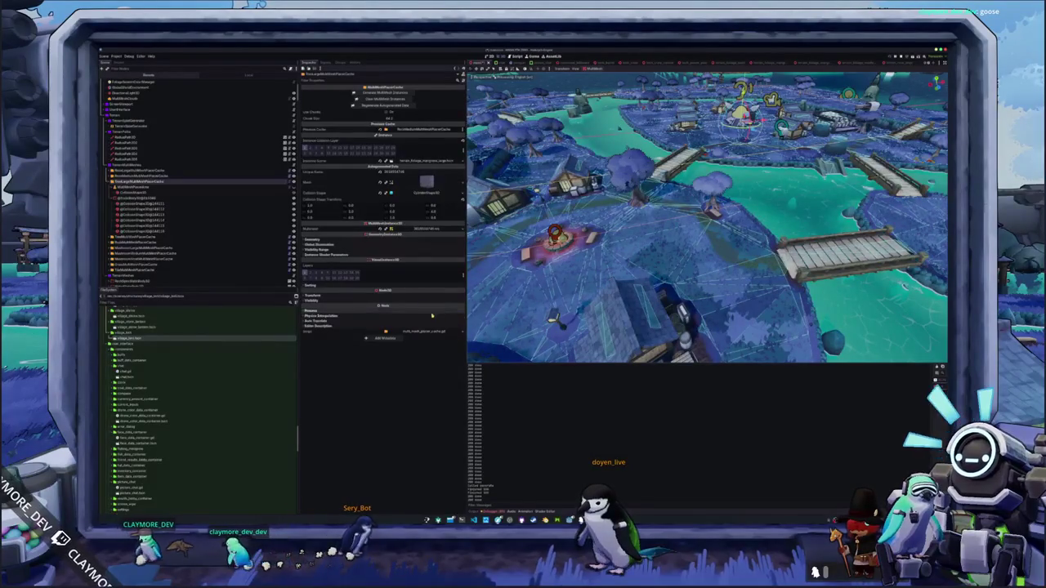
scroll(707, 216, up, 3)
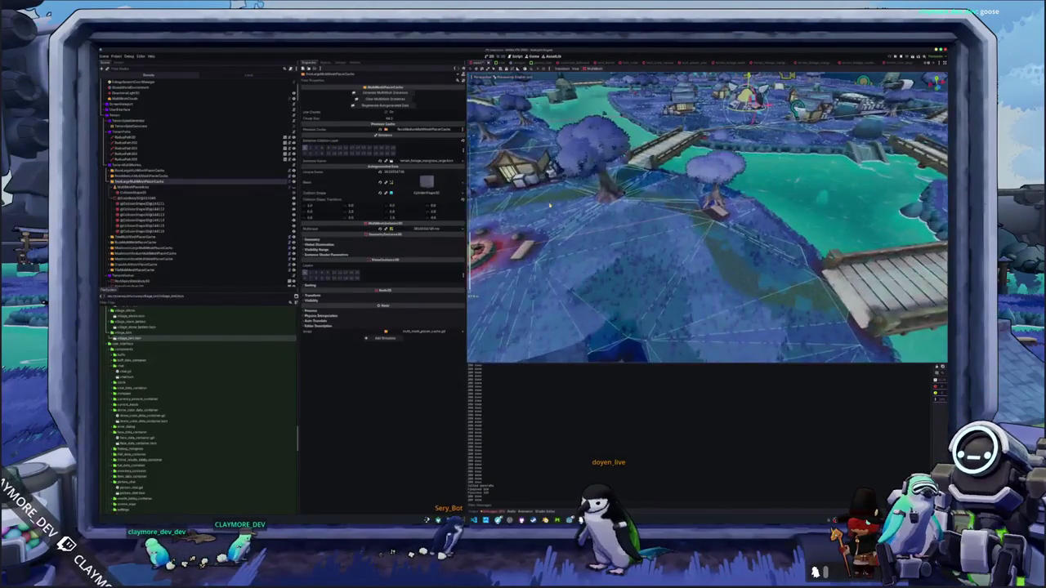
scroll(625, 180, down, 6)
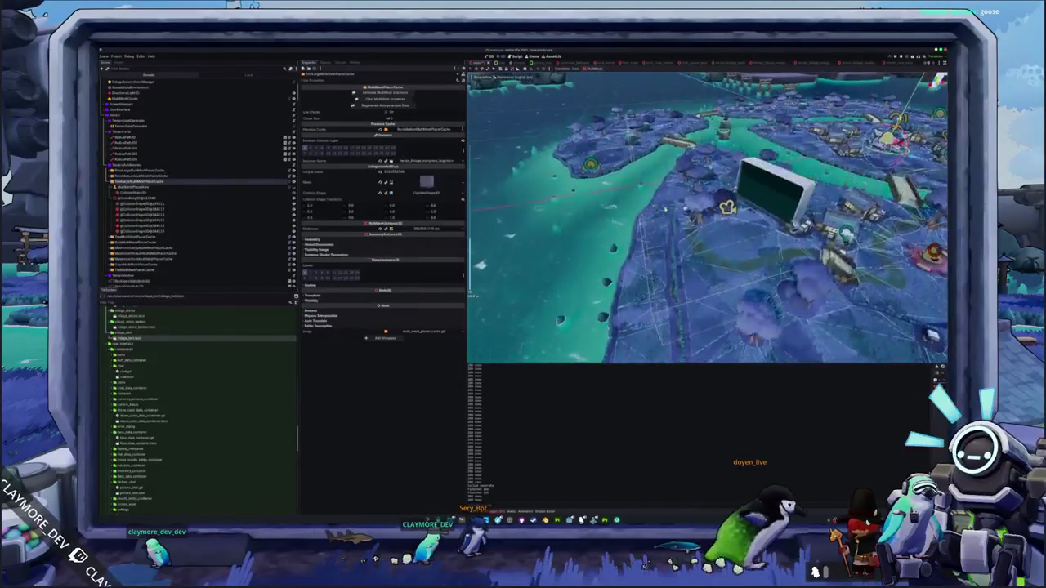
scroll(665, 209, up, 5)
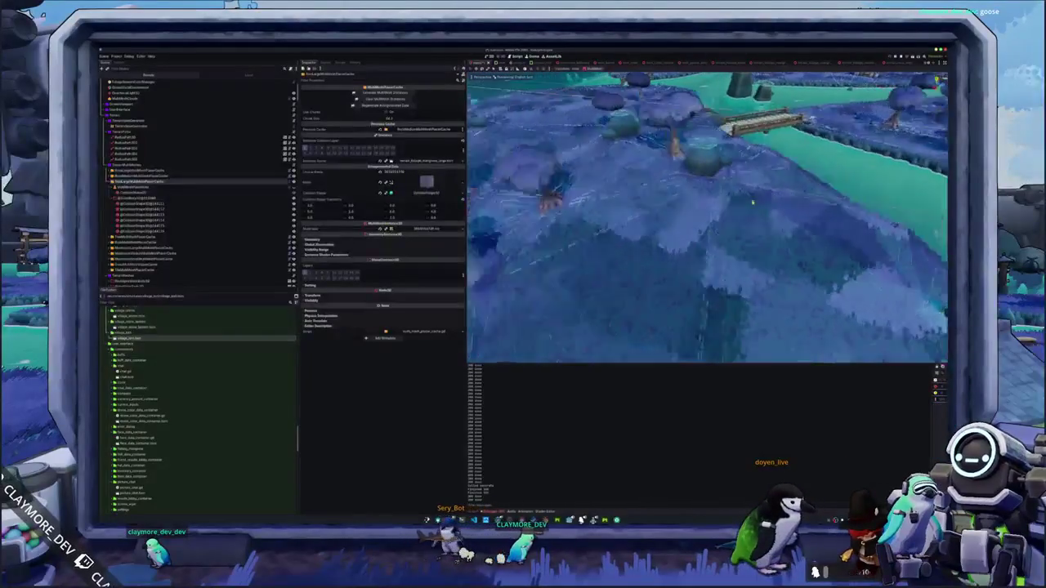
scroll(671, 196, up, 5)
drag(687, 201, 719, 197)
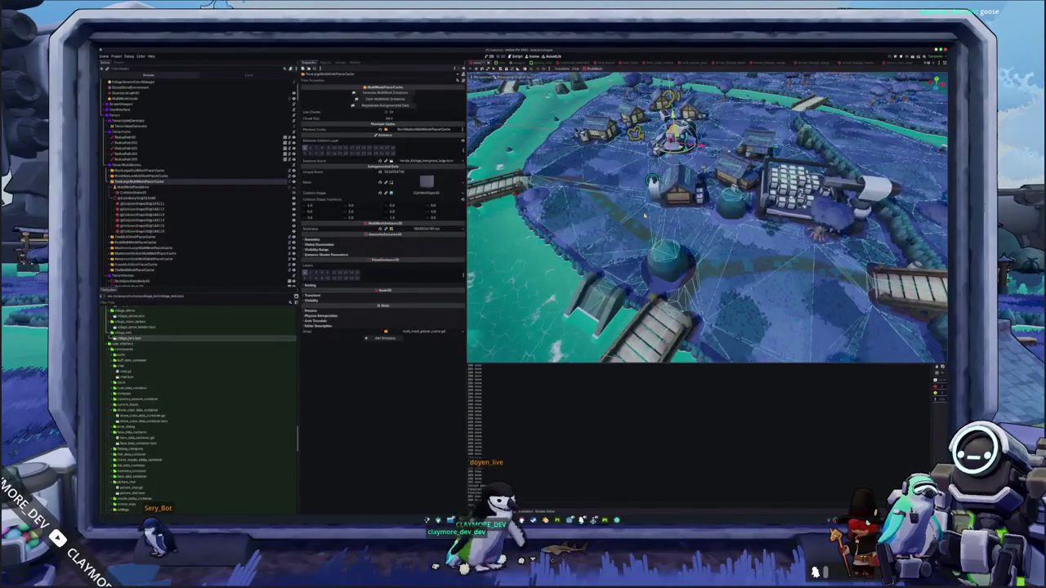
click(149, 188)
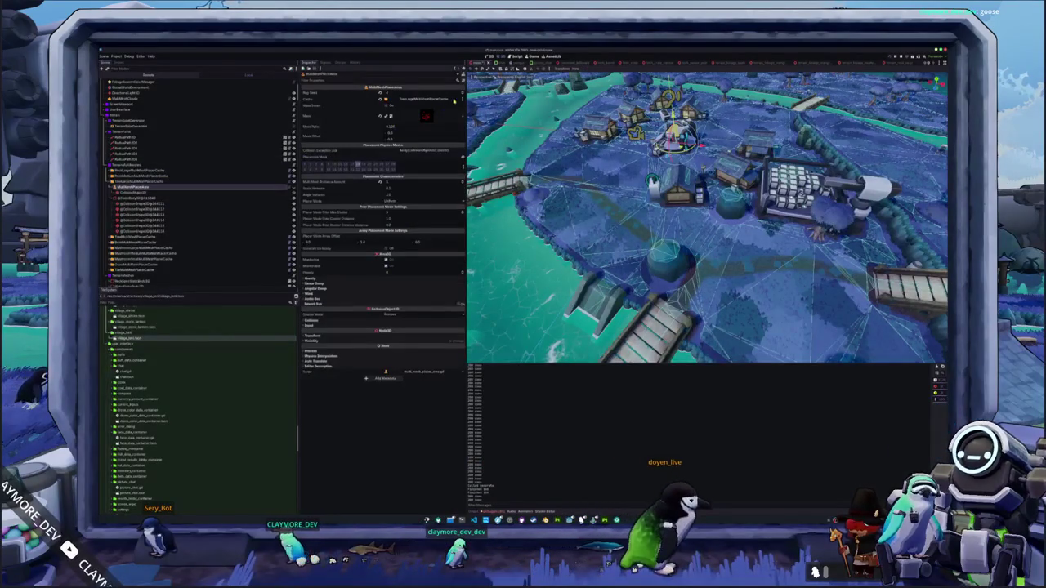
key(Up)
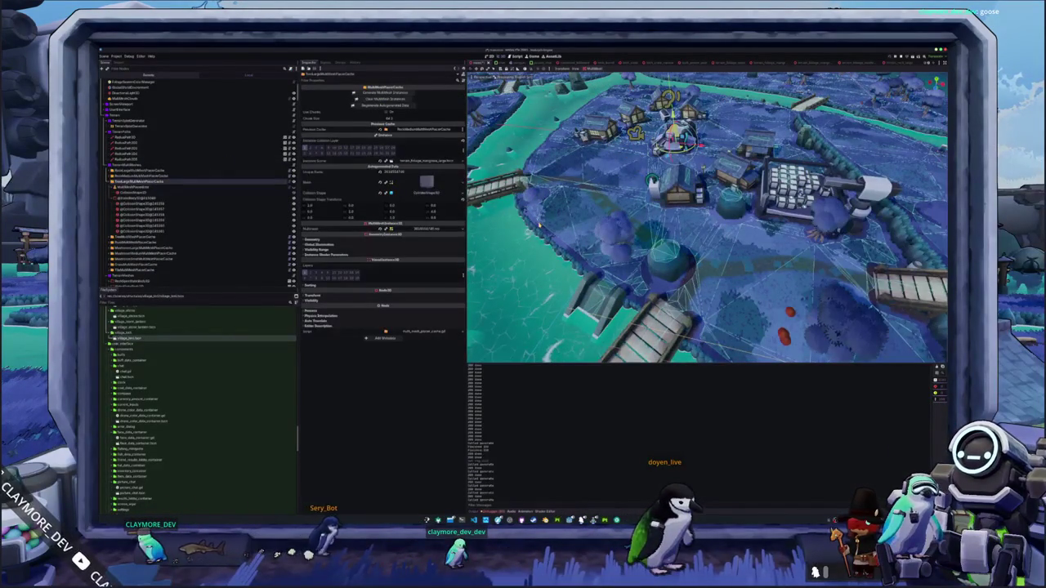
scroll(707, 218, down, 2)
scroll(707, 218, down, 3)
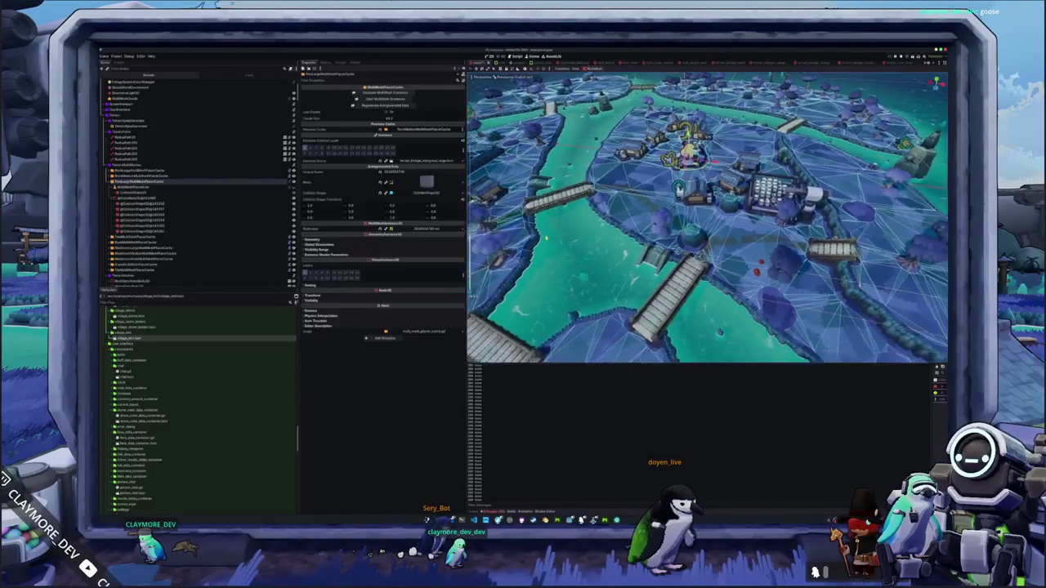
drag(707, 219, 654, 218)
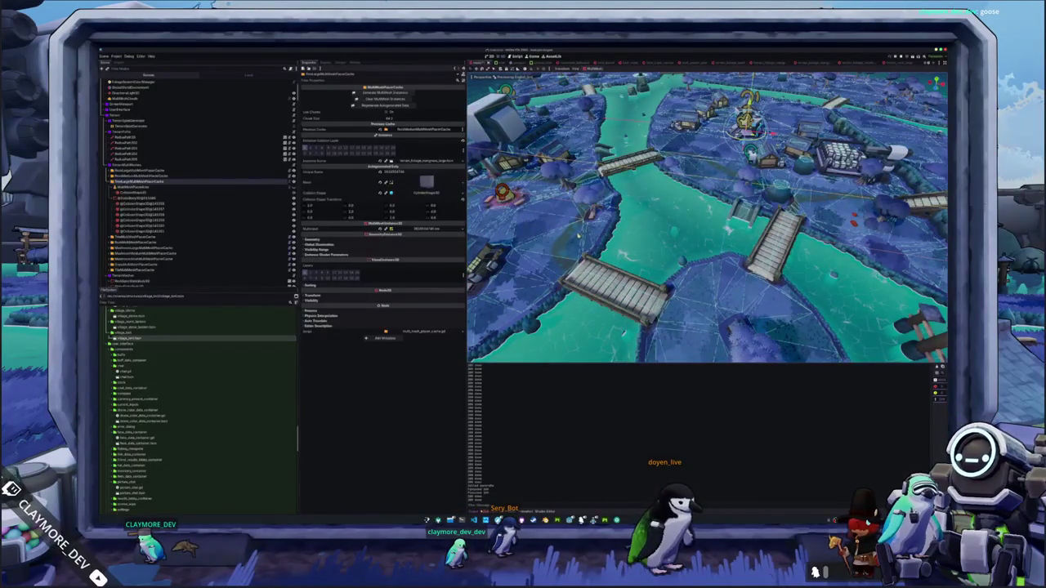
drag(707, 218, 654, 218)
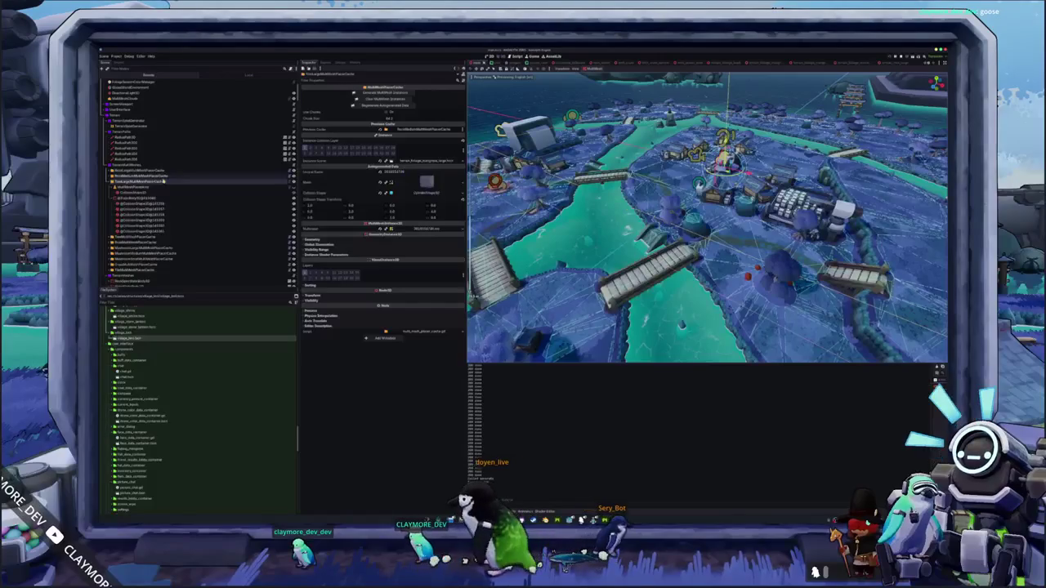
click(111, 170)
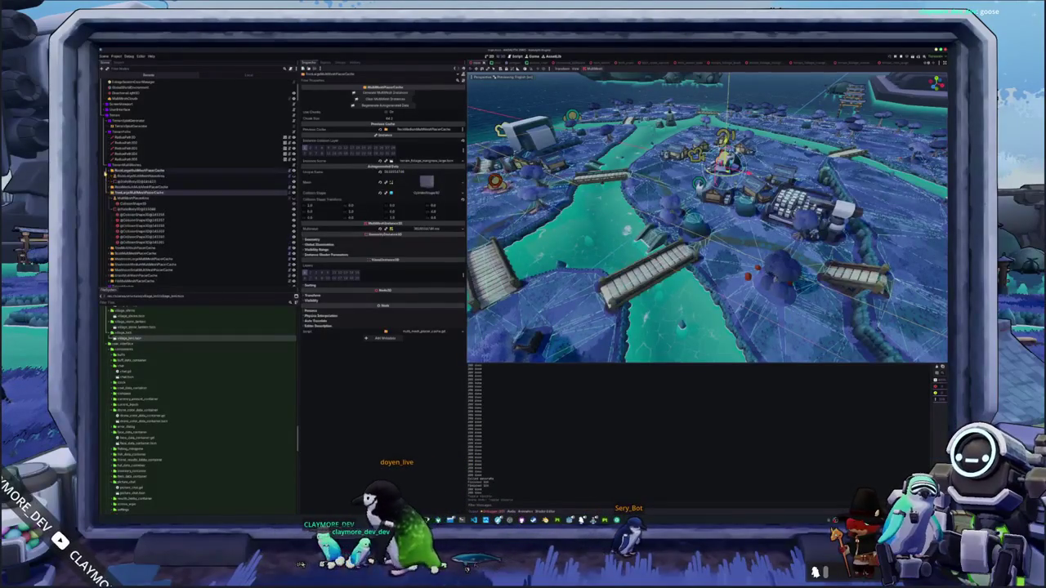
Select RockLargeMultiMeshPlacerArea's MultiMeshPlacerCache node, then zoom and pan to reveal more islands
click(131, 176)
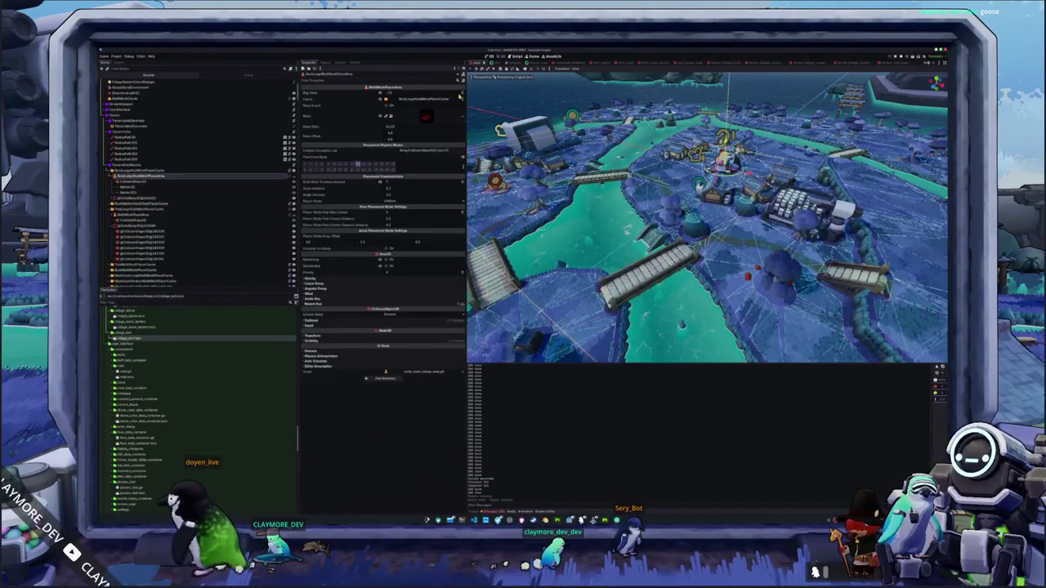
click(226, 169)
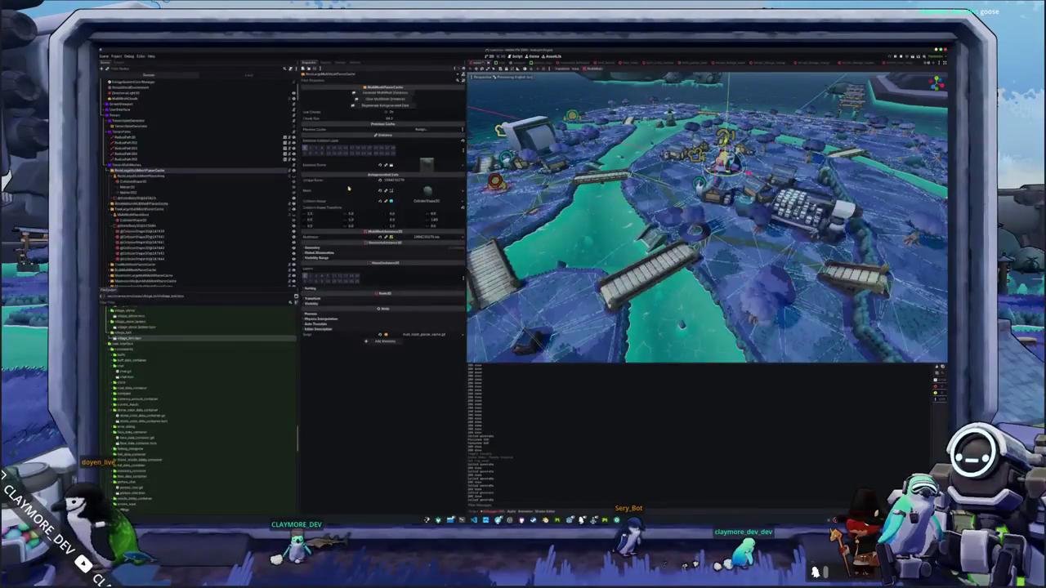
scroll(707, 217, down, 2)
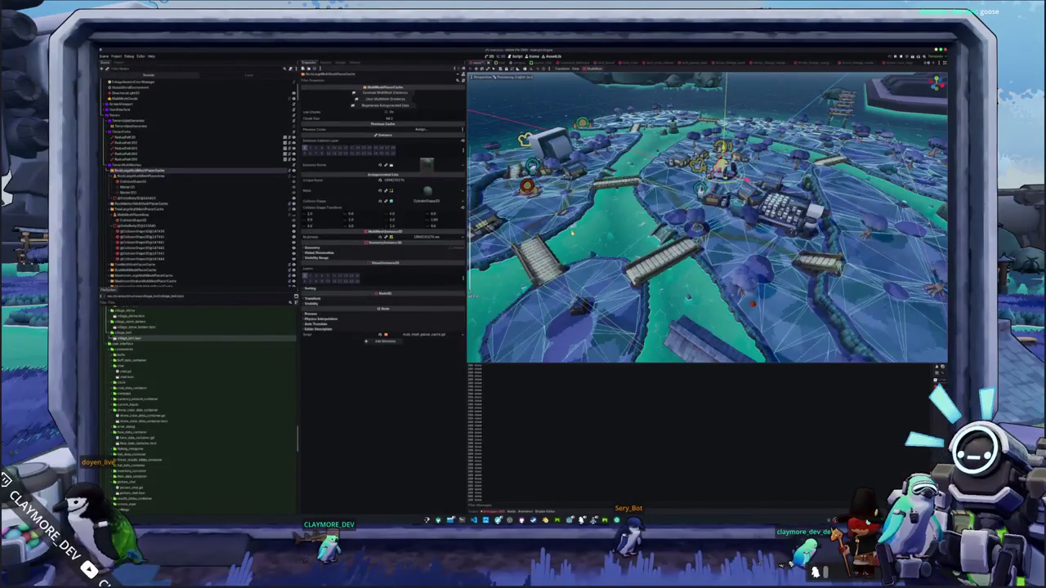
scroll(707, 216, up, 2)
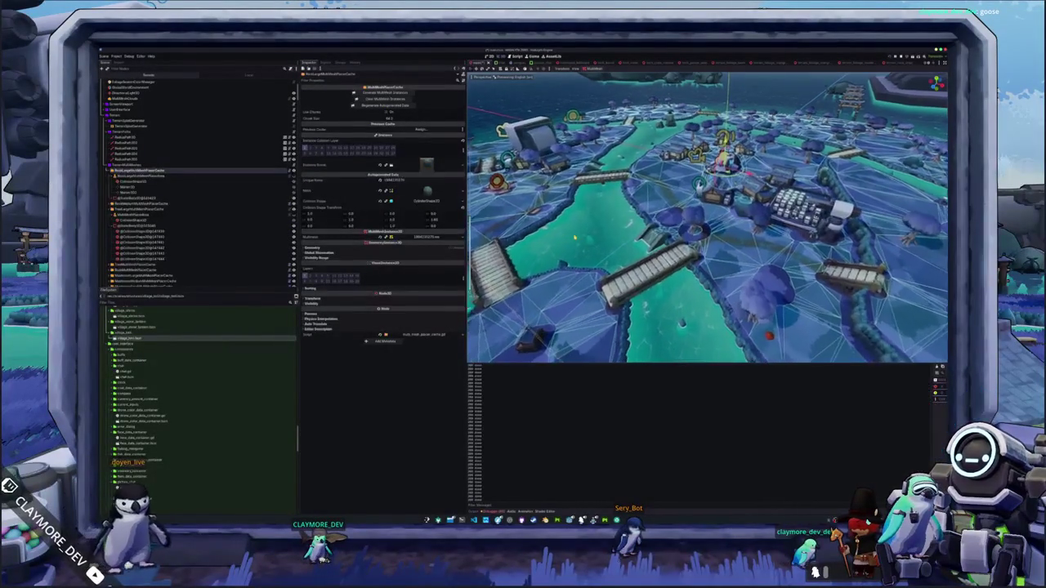
scroll(707, 216, up, 2)
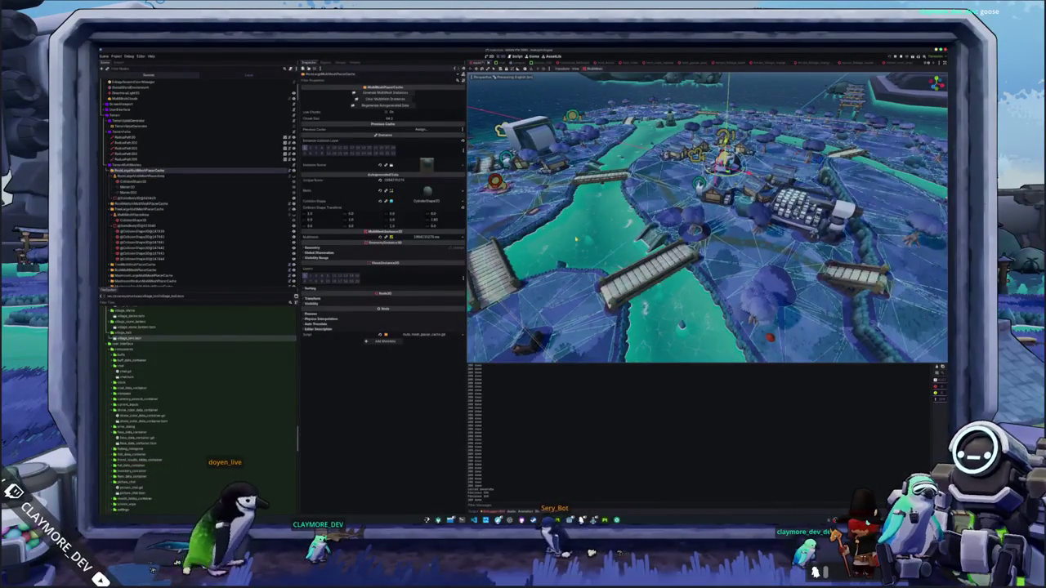
scroll(707, 216, up, 2)
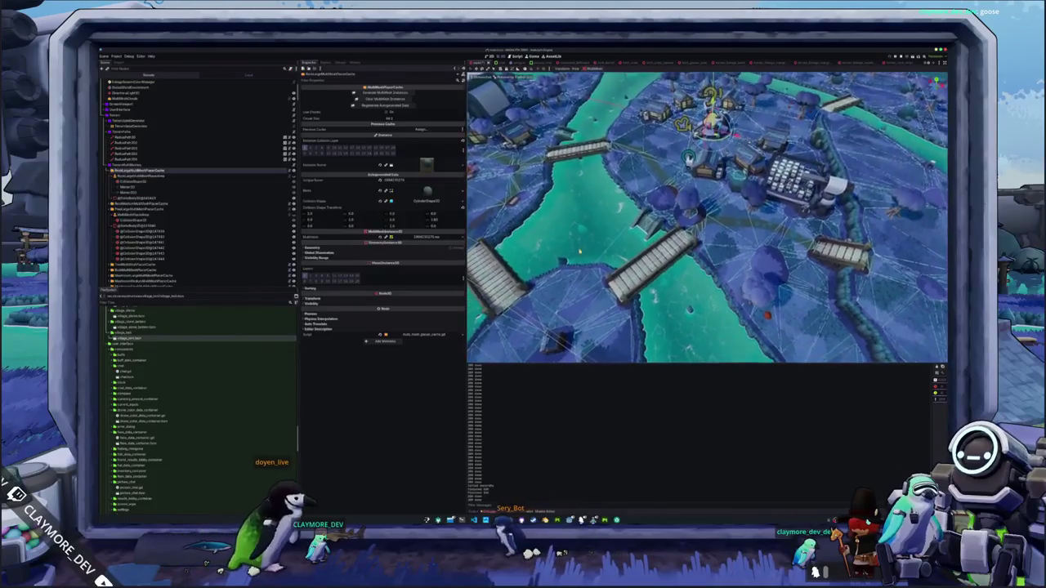
scroll(707, 217, down, 4)
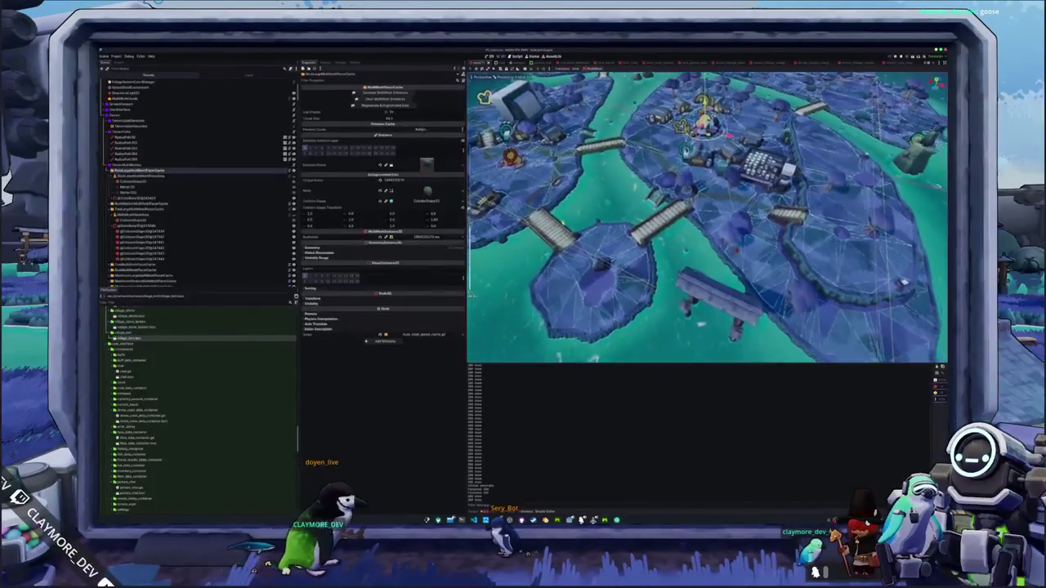
mouse_move(707, 217)
mouse_down()
mouse_move(608, 315)
mouse_move(724, 216)
mouse_move(772, 217)
mouse_move(715, 214)
mouse_move(740, 207)
mouse_up()
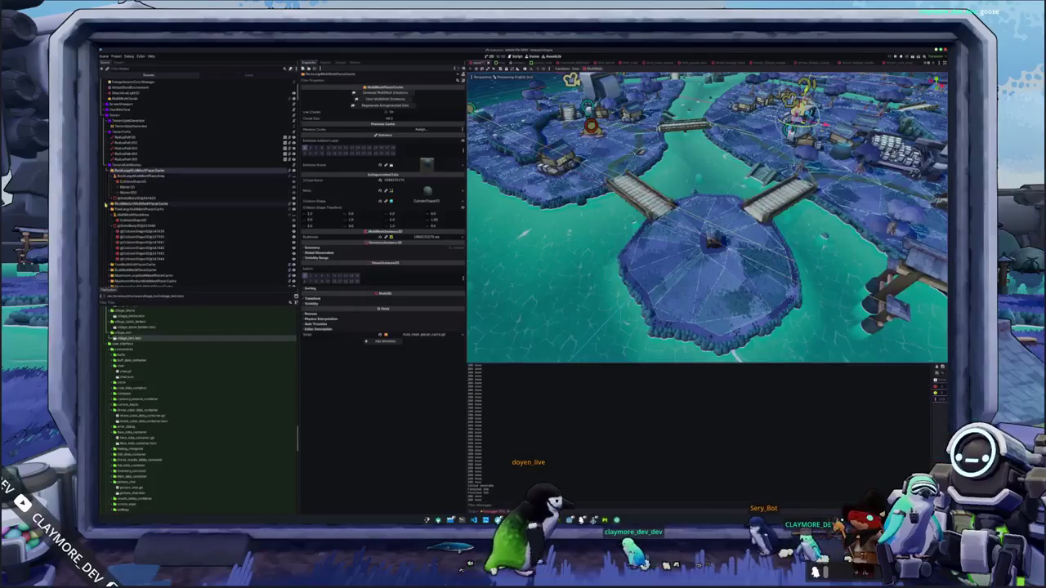
Add a new Marker3D under the tree placer and move it onto the small round island
click(139, 210)
scroll(119, 211, down, 2)
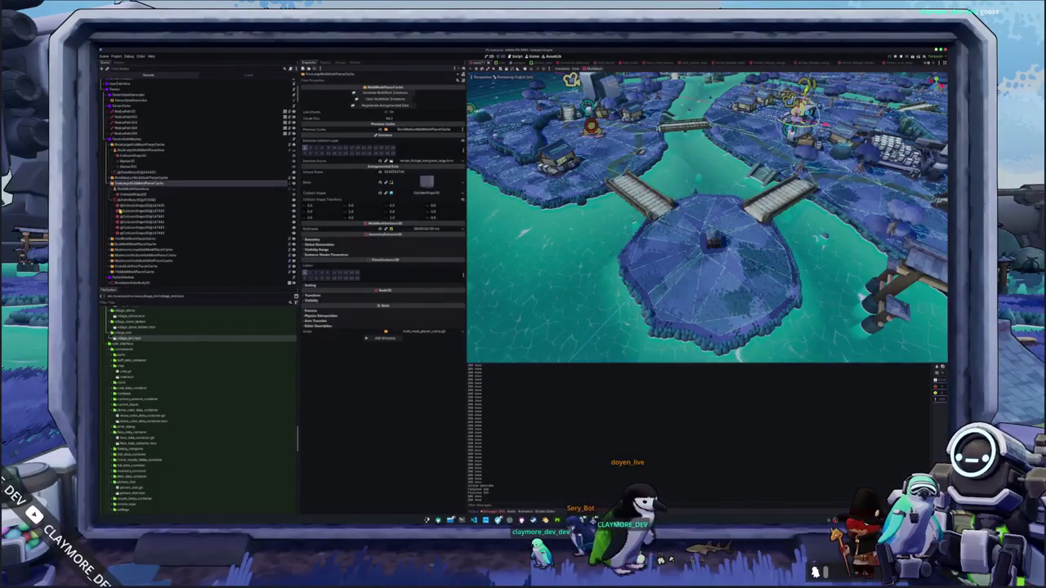
click(129, 161)
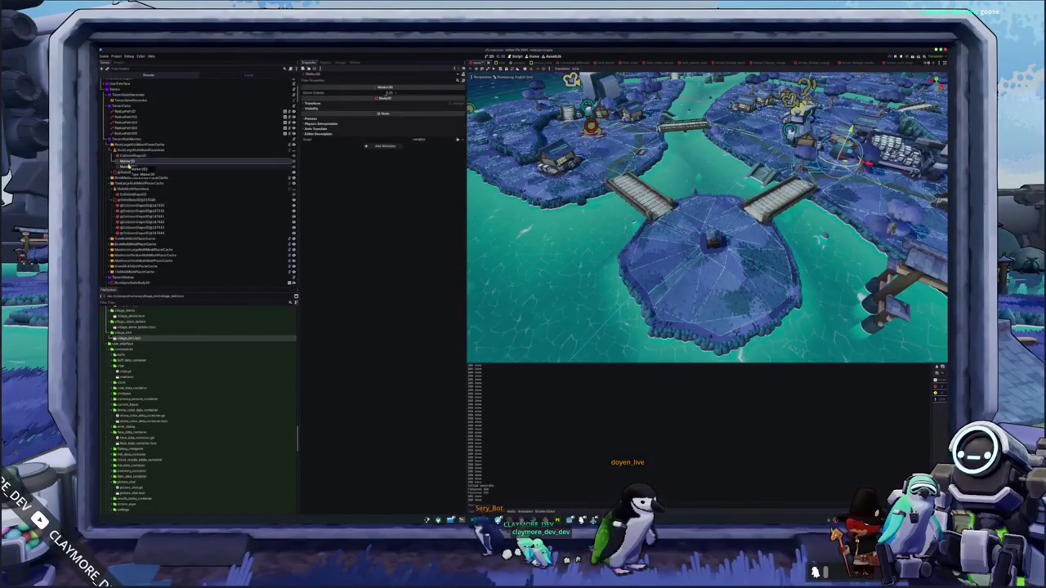
click(125, 177)
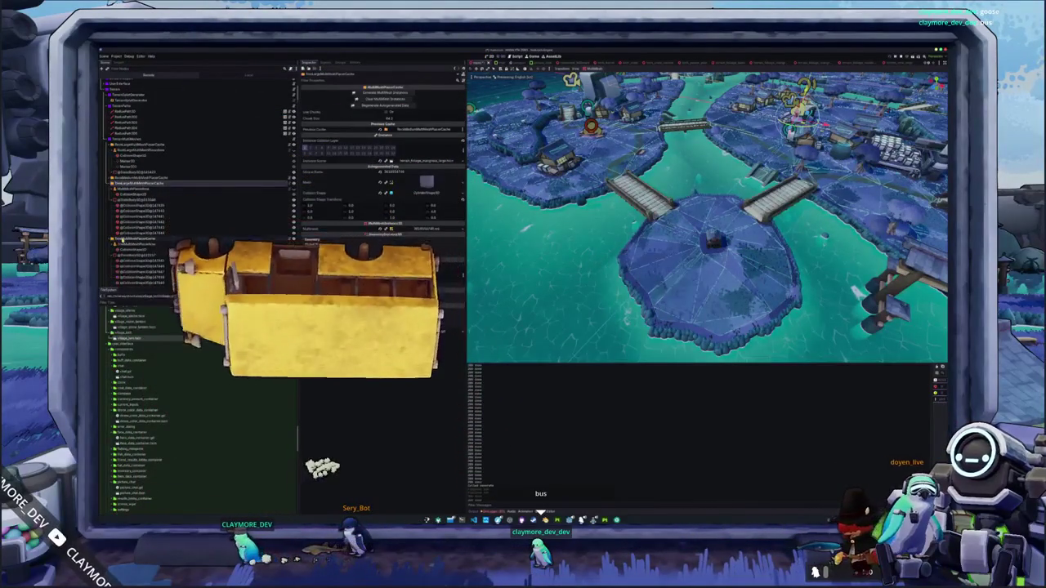
click(140, 243)
key(ctrl+a)
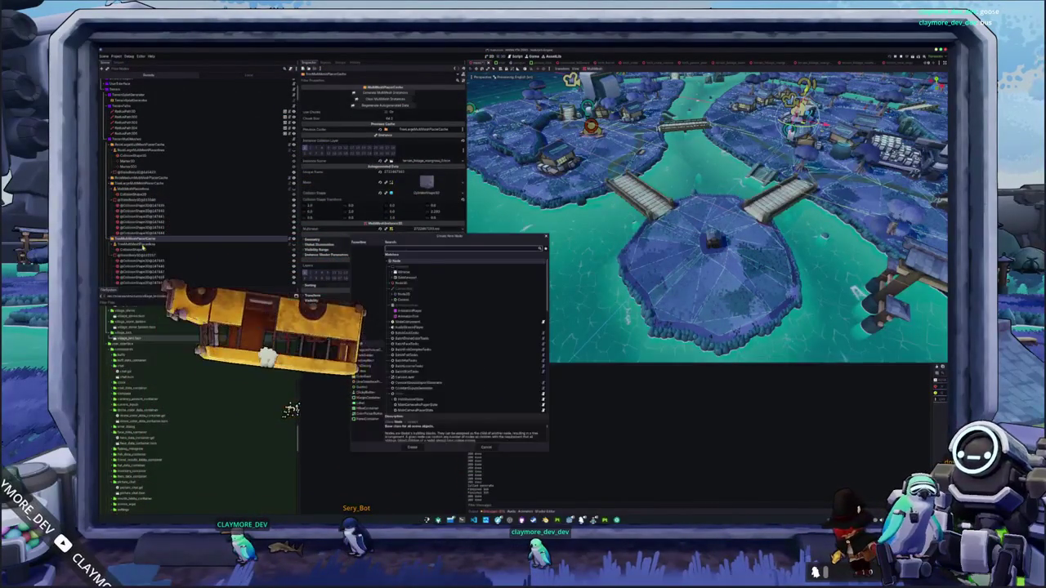
key(Return)
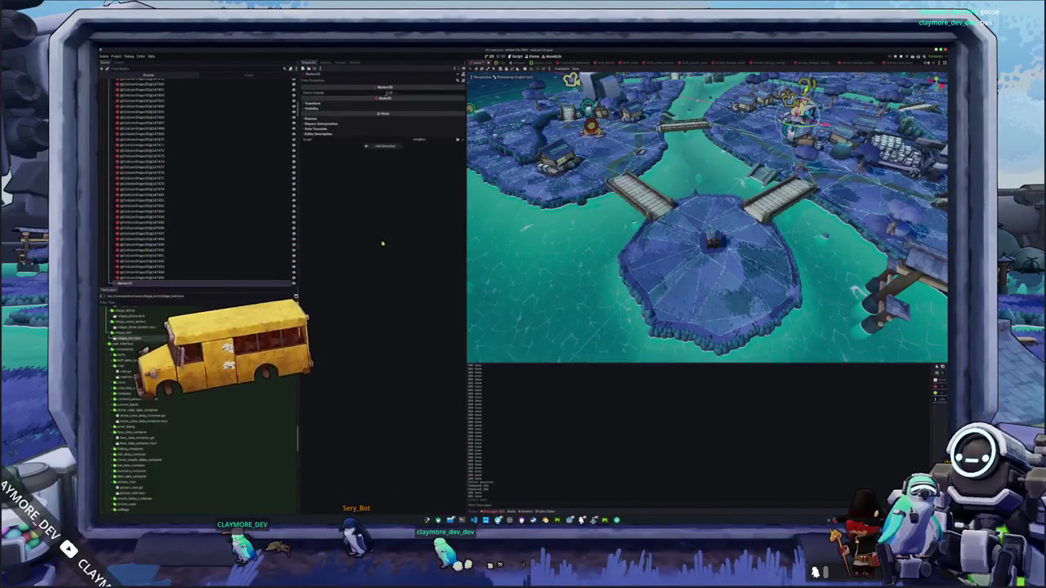
scroll(707, 217, down, 5)
key(g)
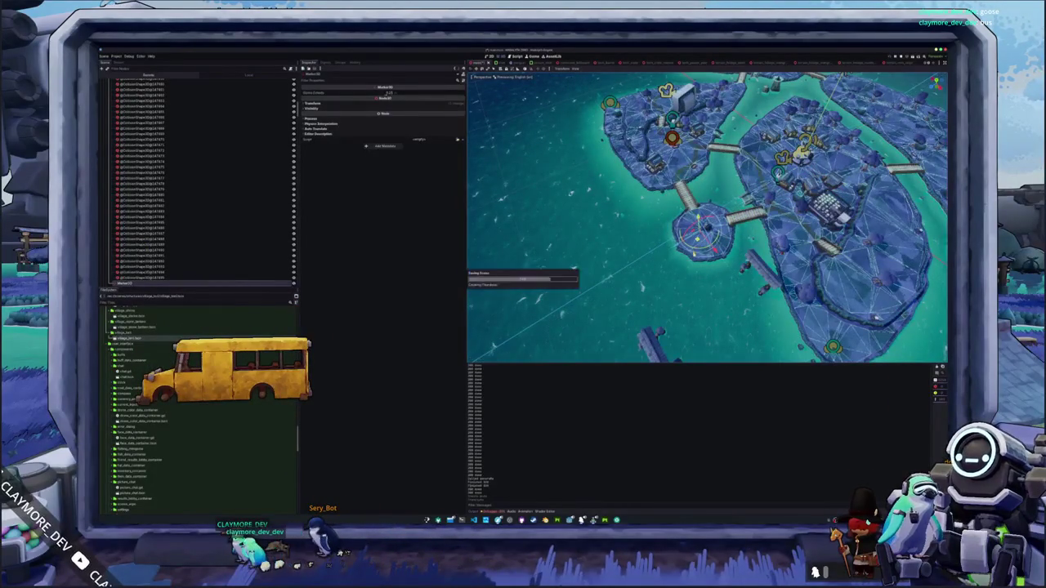
scroll(707, 217, up, 5)
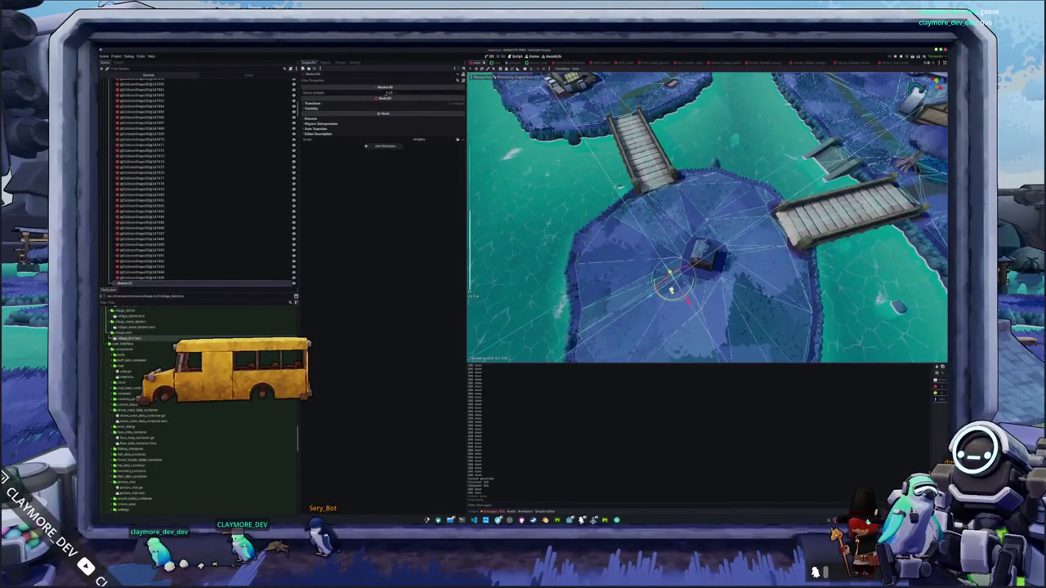
Regenerate the large-tree MultiMesh placer so trees grow around the new marker
drag(523, 278, 423, 196)
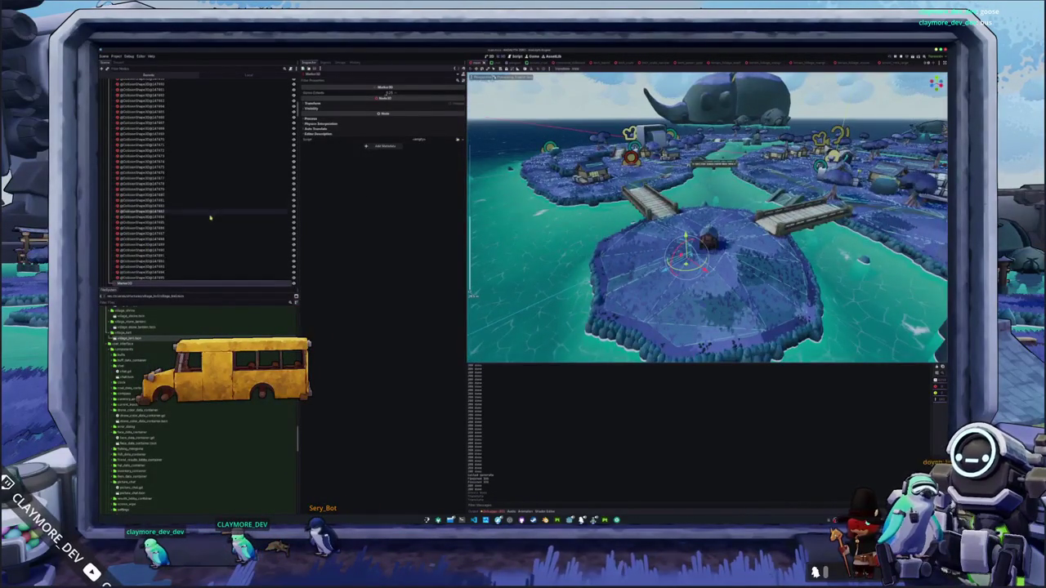
scroll(211, 216, up, 10)
click(163, 237)
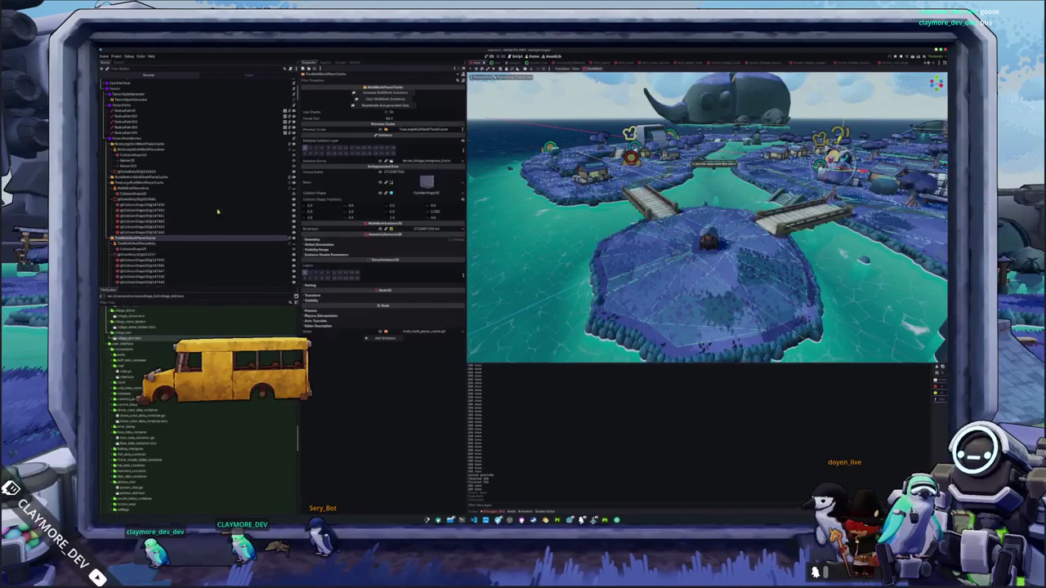
click(390, 92)
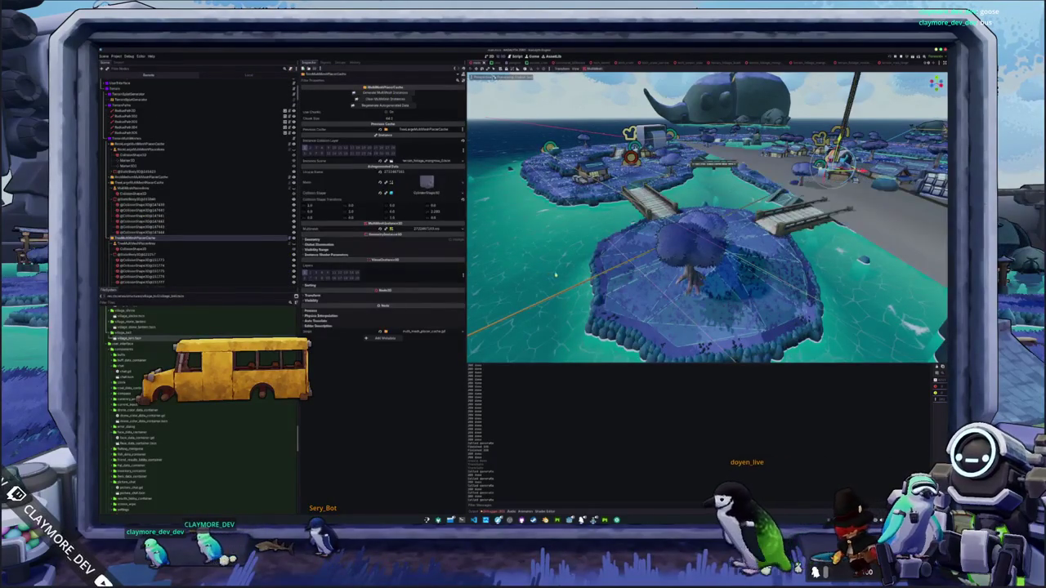
mouse_move(581, 274)
mouse_down()
mouse_move(600, 307)
mouse_move(665, 275)
mouse_up()
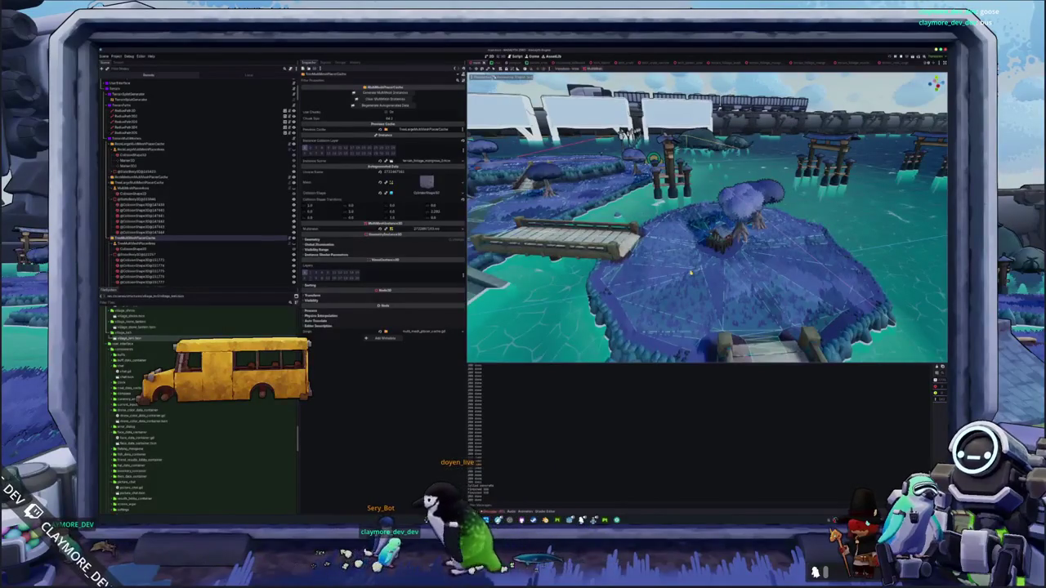
drag(693, 273, 632, 275)
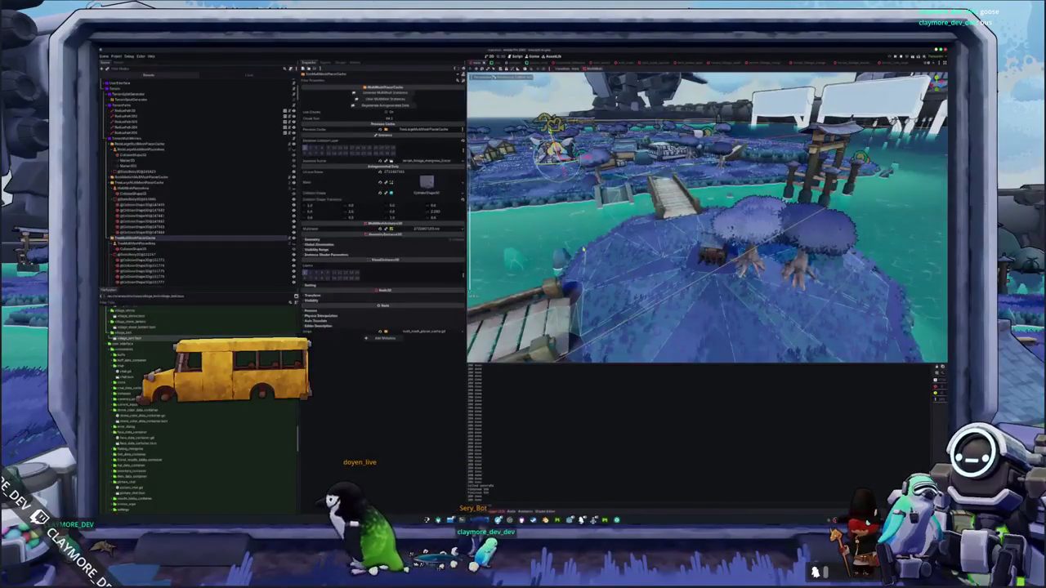
scroll(172, 232, down, 10)
scroll(172, 232, down, 5)
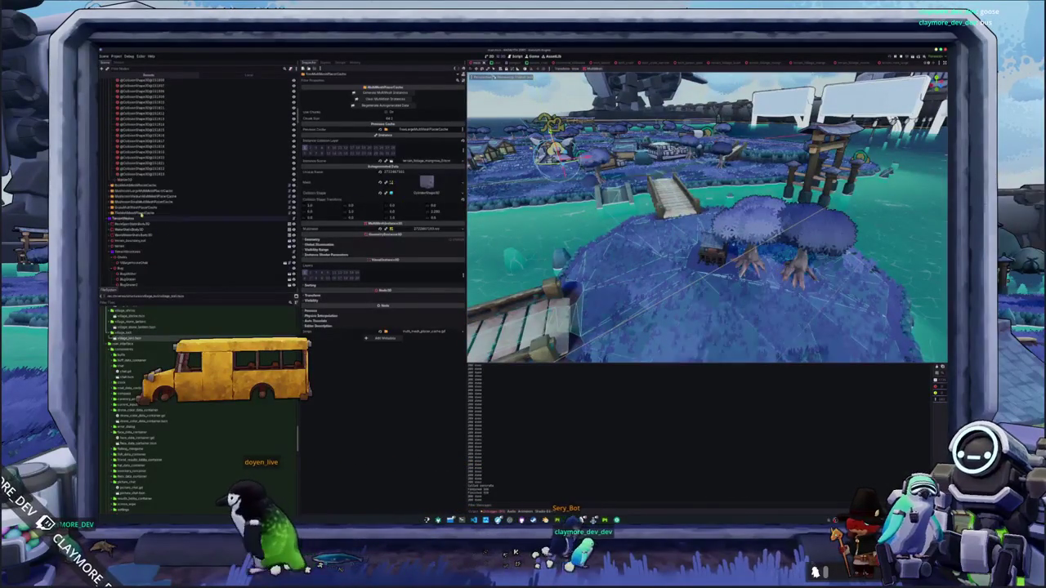
Shift the island's Marker3D to the left and save the scene
click(130, 185)
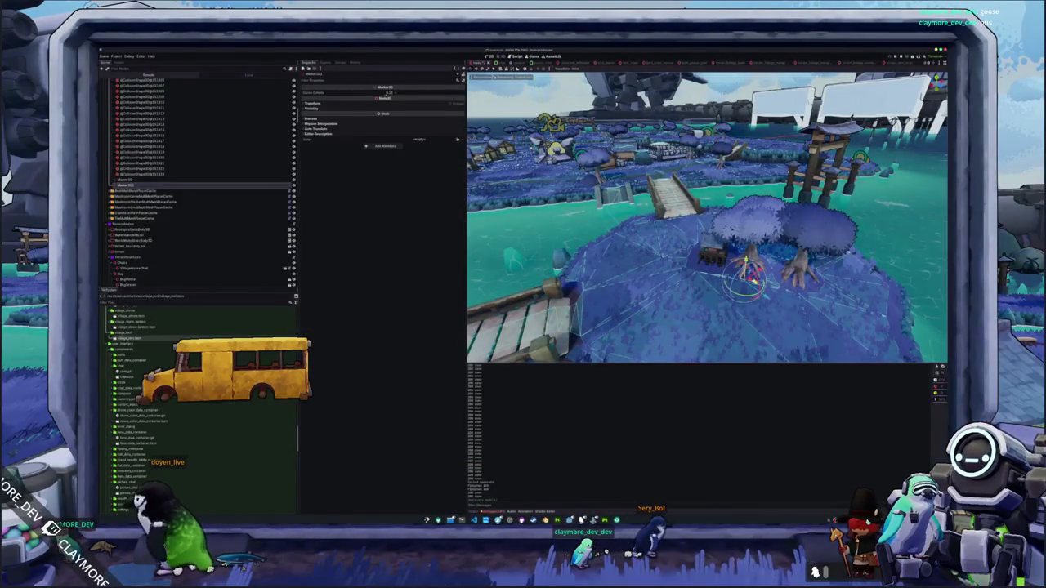
mouse_move(747, 267)
mouse_down()
mouse_move(696, 277)
mouse_move(709, 282)
mouse_up()
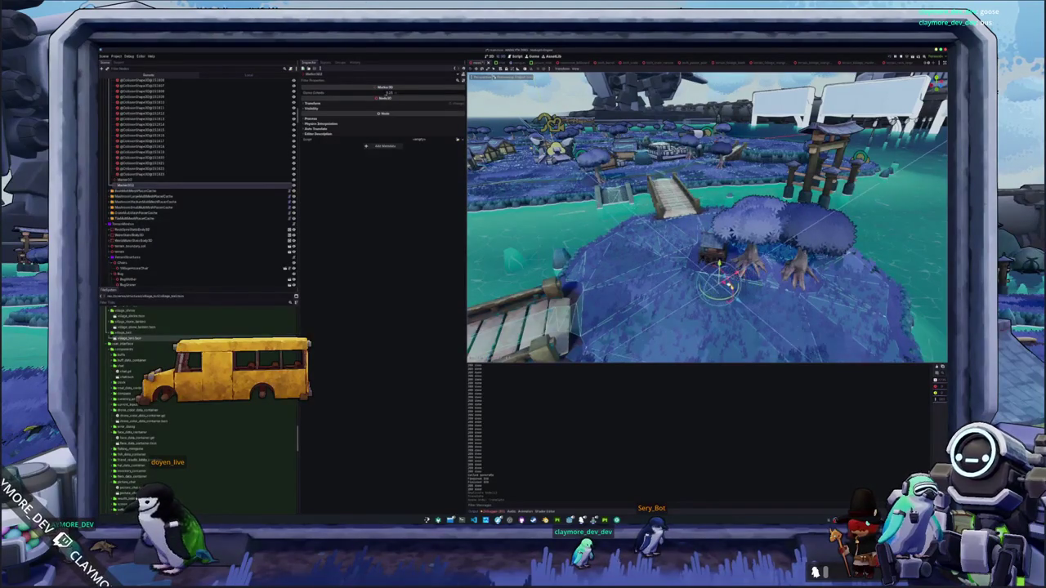
key(ctrl+s)
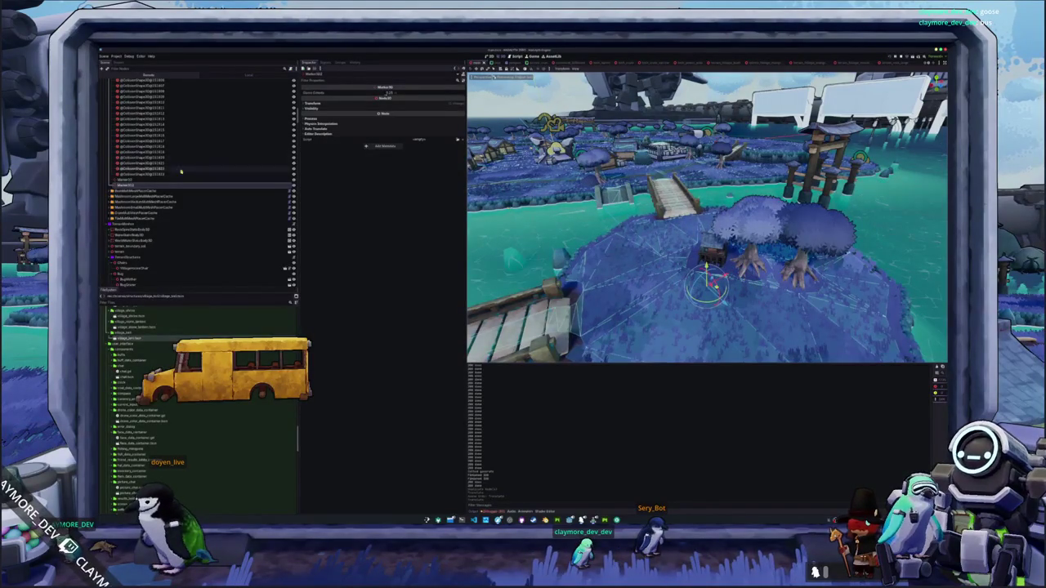
scroll(140, 199, down, 5)
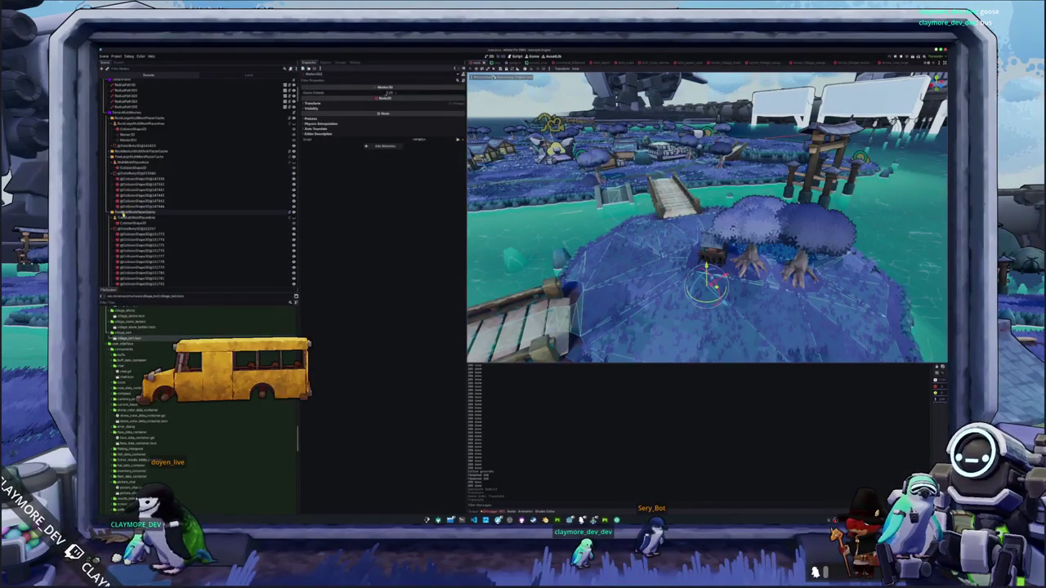
Clear the MultiMeshPlacer's generated props, then open the CommandBillboard scene for editing
click(123, 214)
click(372, 93)
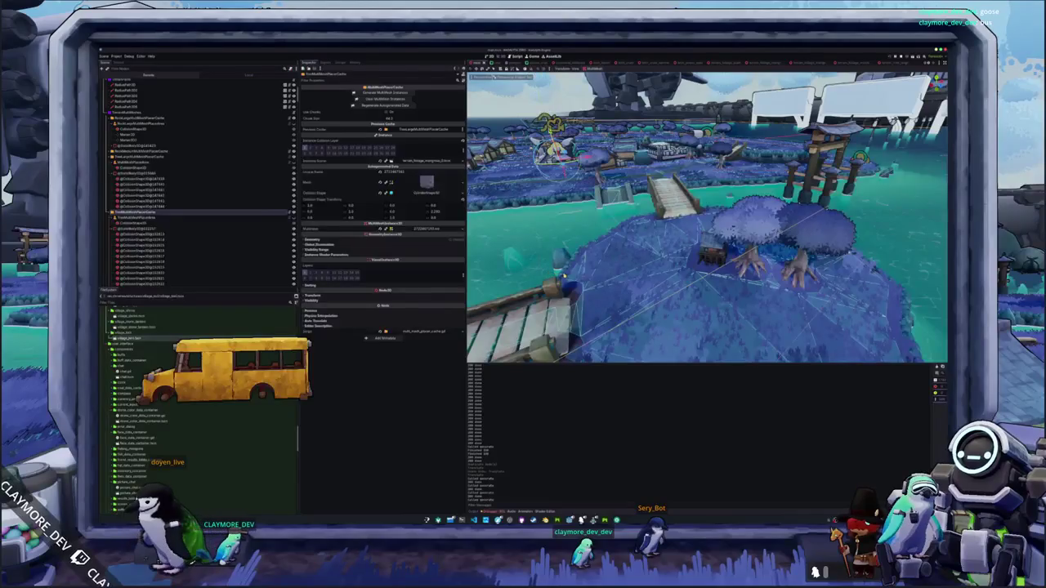
click(371, 98)
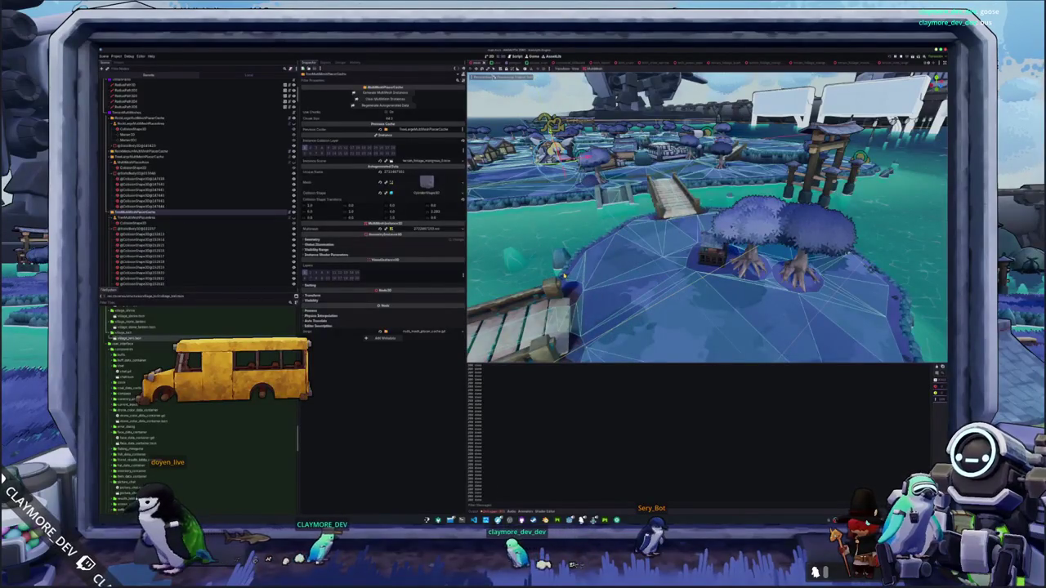
scroll(607, 325, down, 3)
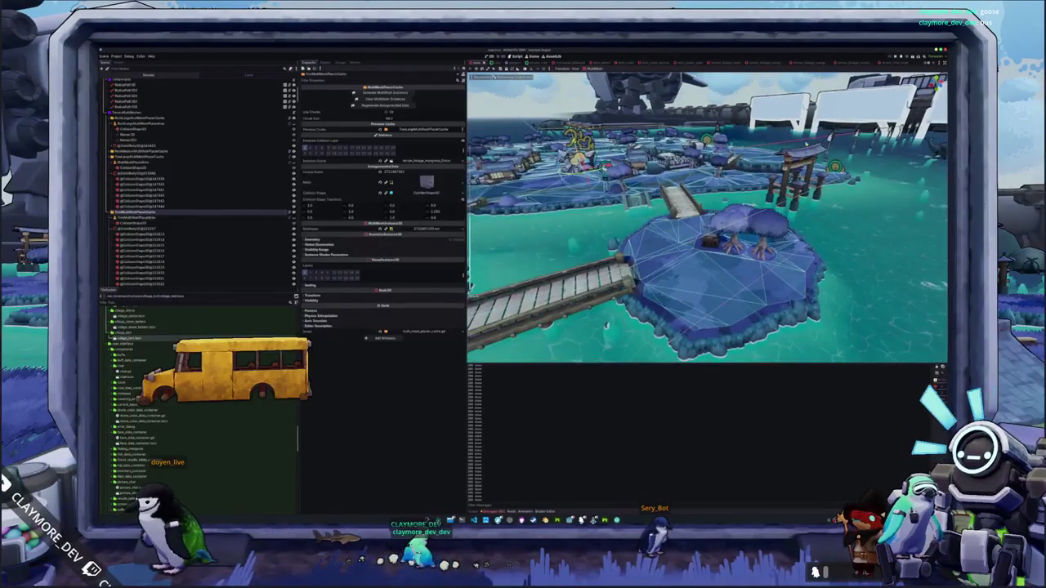
click(849, 159)
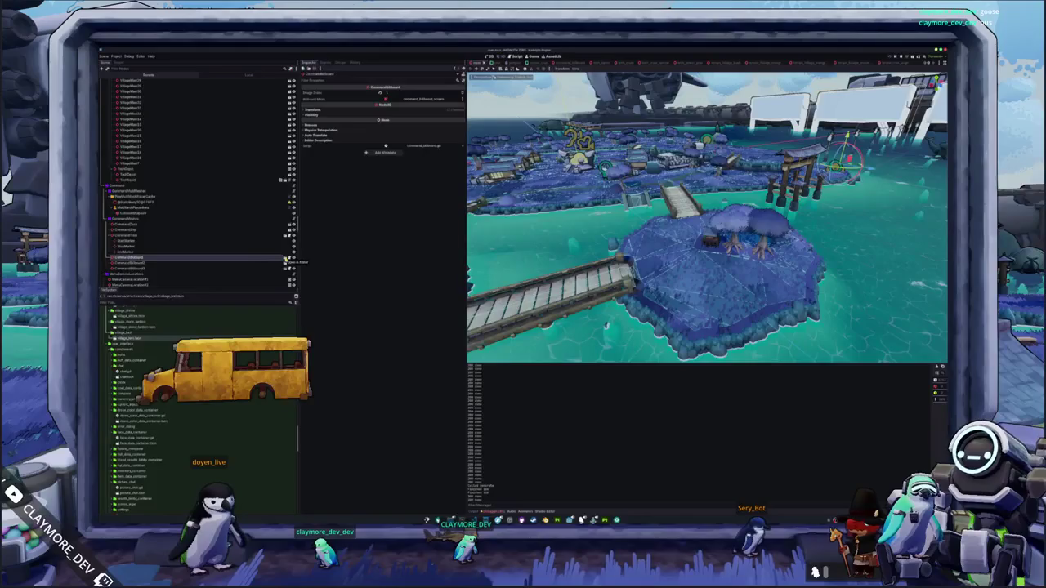
click(286, 260)
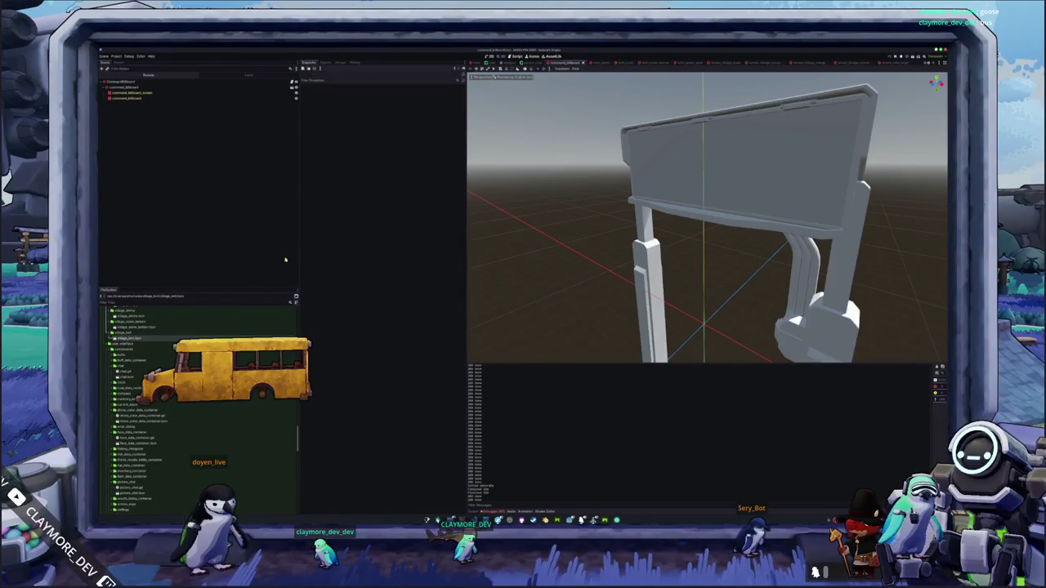
Apply the first texture as albedo on the billboard frame's override material
click(159, 98)
click(434, 135)
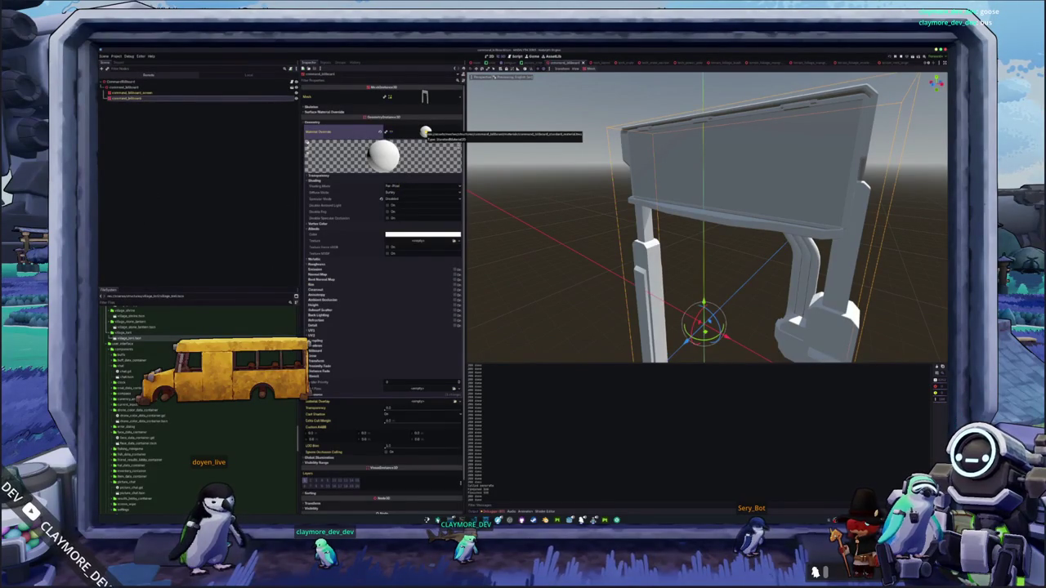
key(ctrl+s)
click(454, 242)
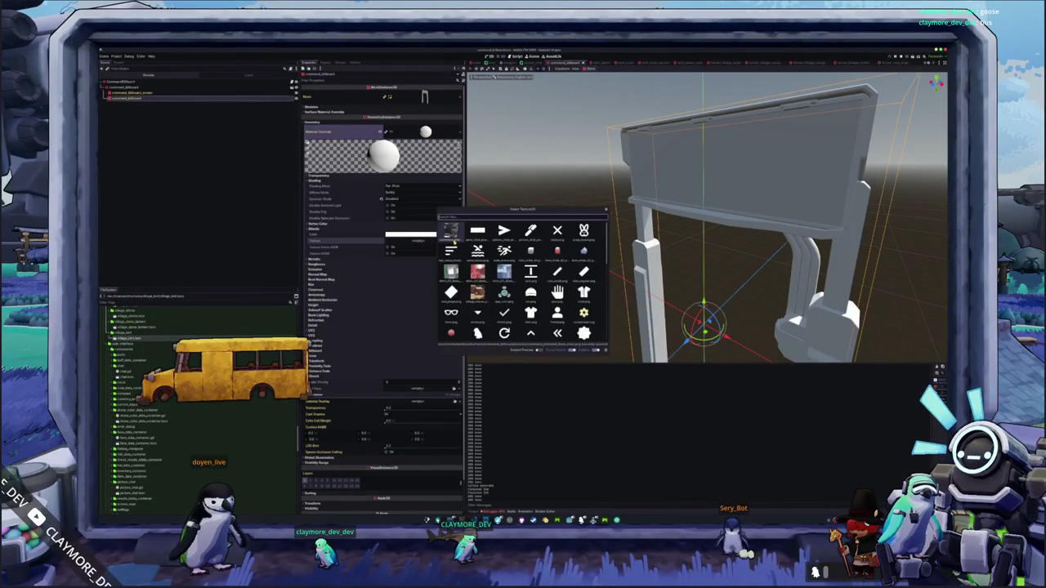
click(452, 233)
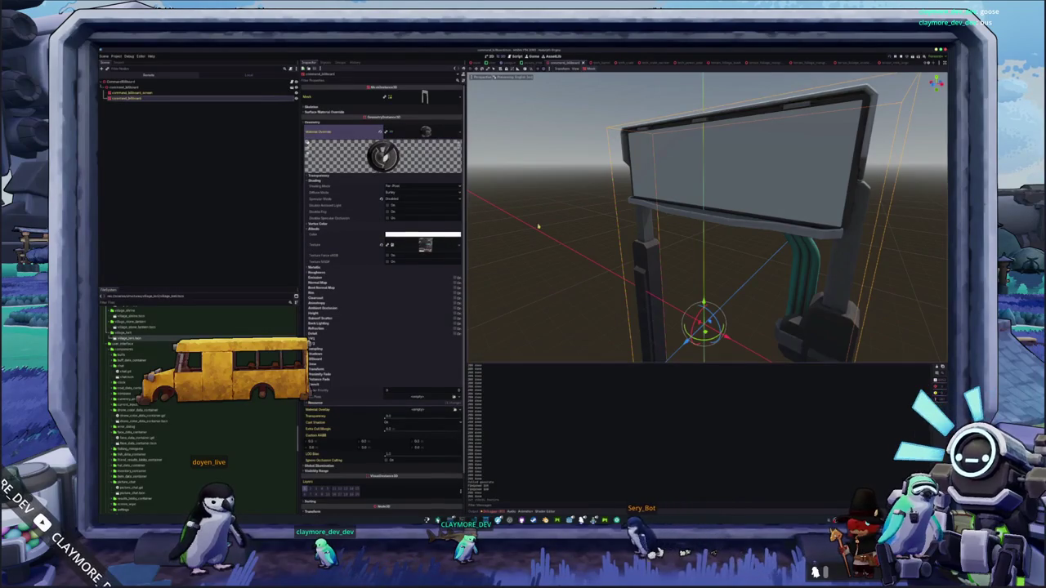
Create a StandardMaterial3D saved as '_screen_standard_material' in the billboard's materials folder
click(719, 163)
scroll(703, 205, down, 3)
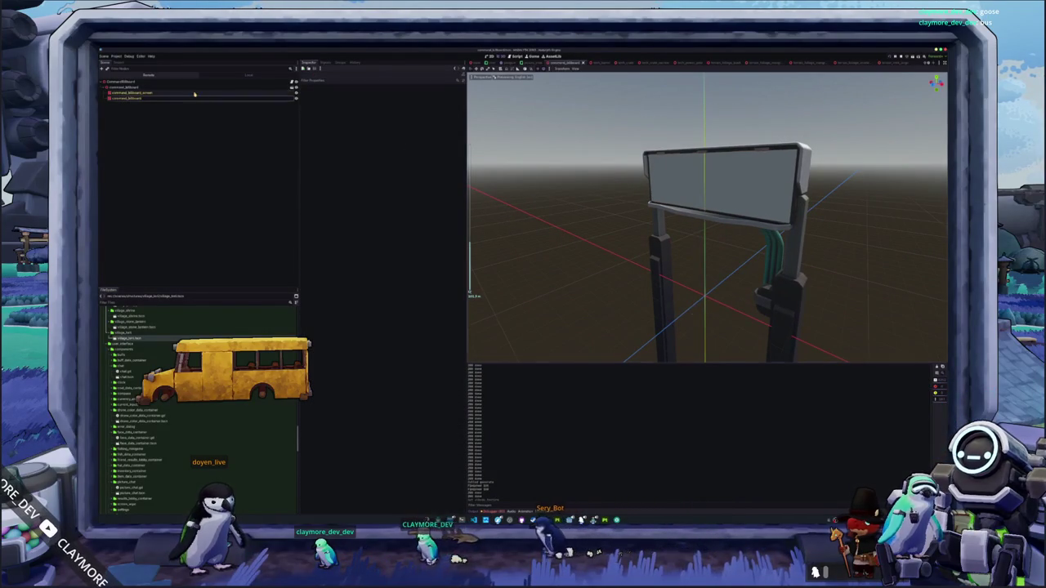
scroll(200, 409, up, 5)
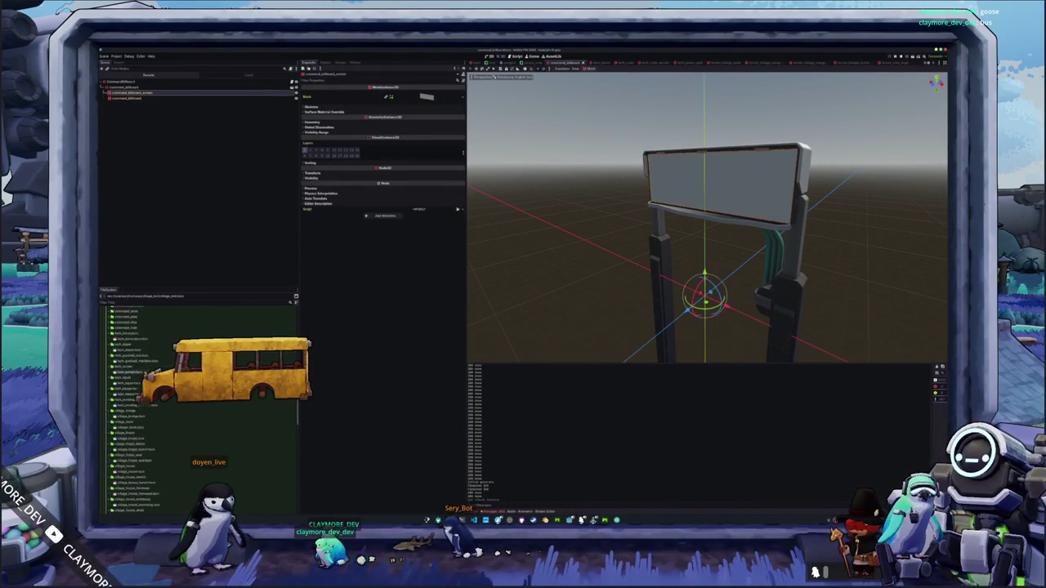
scroll(129, 382, up, 5)
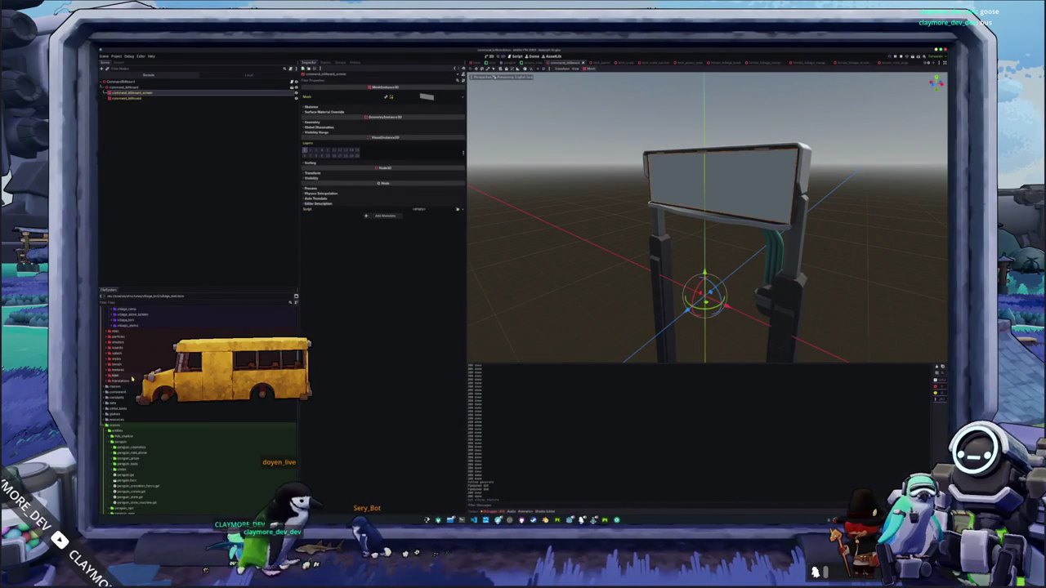
scroll(129, 381, up, 10)
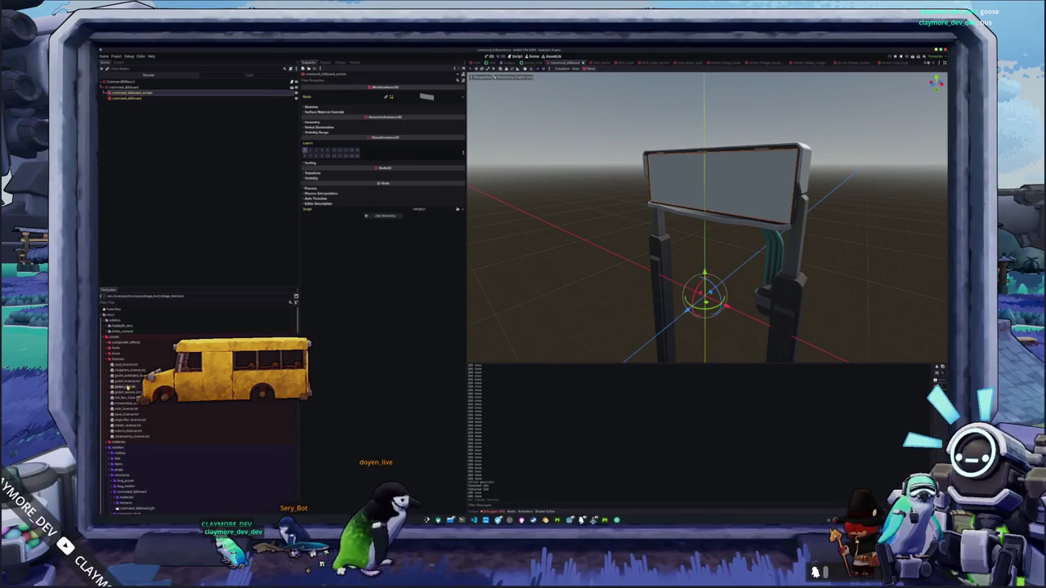
scroll(124, 342, down, 5)
click(125, 394)
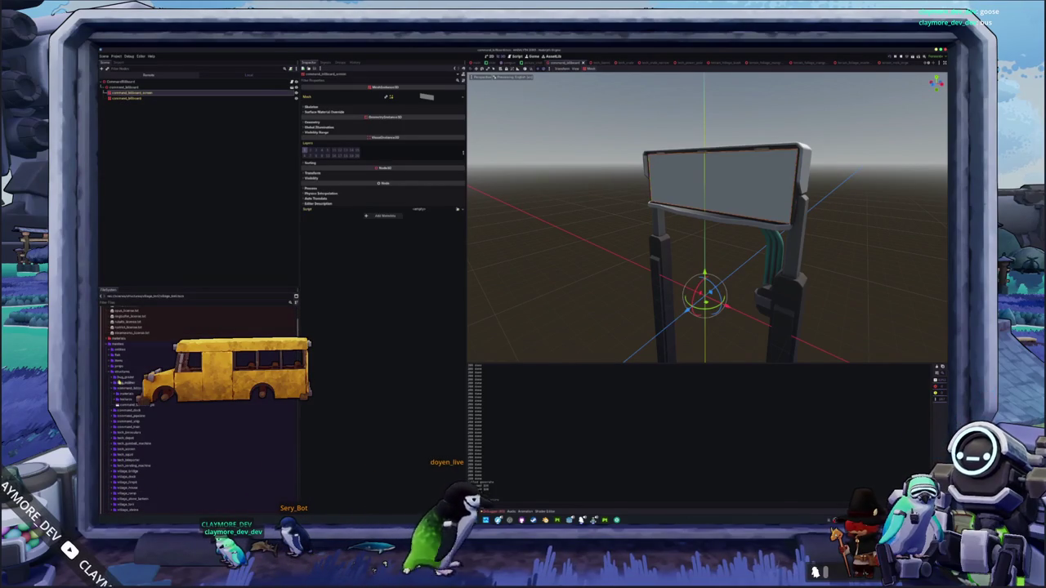
right_click(125, 397)
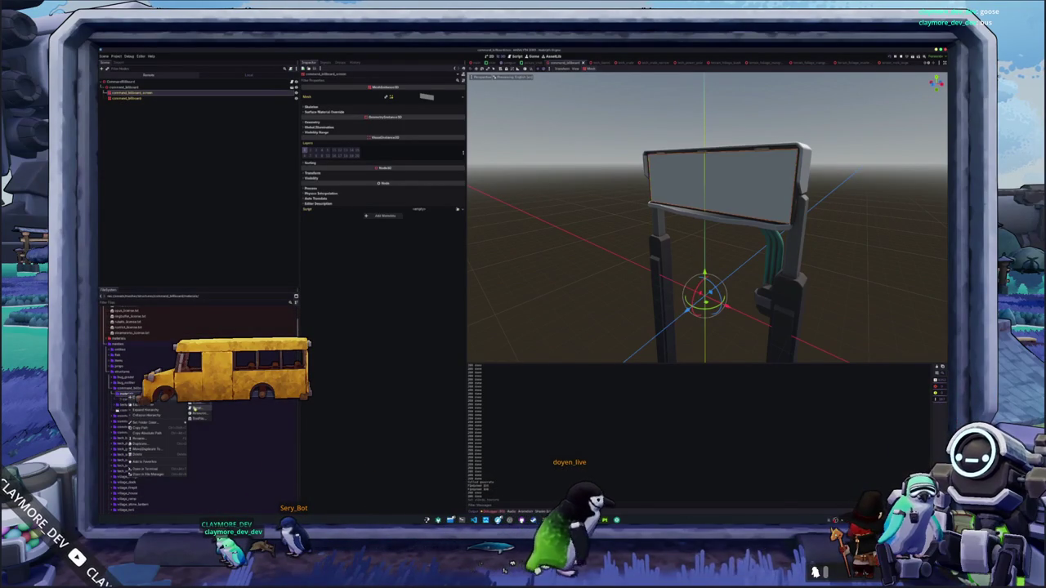
click(197, 415)
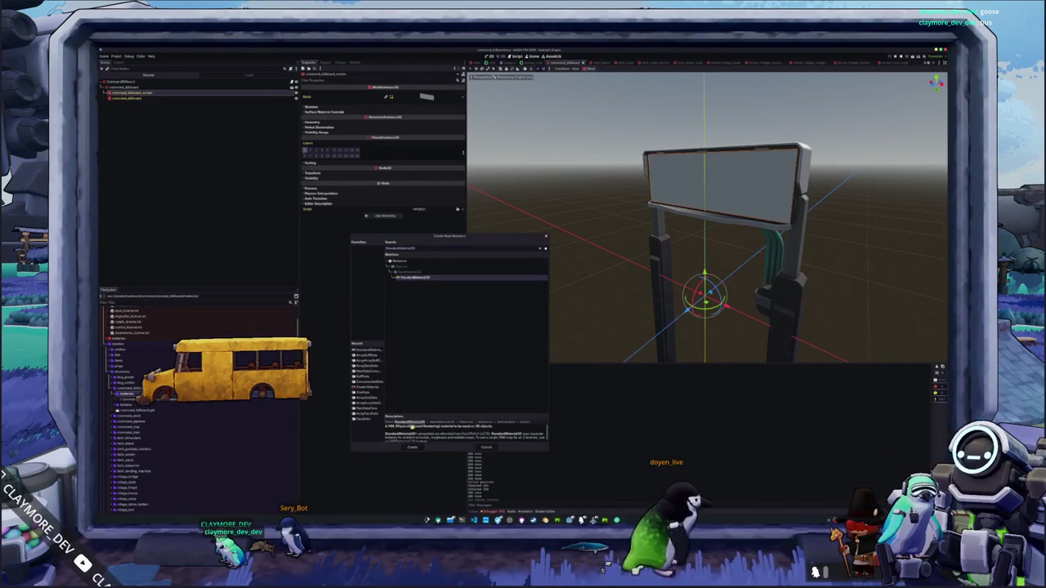
click(412, 449)
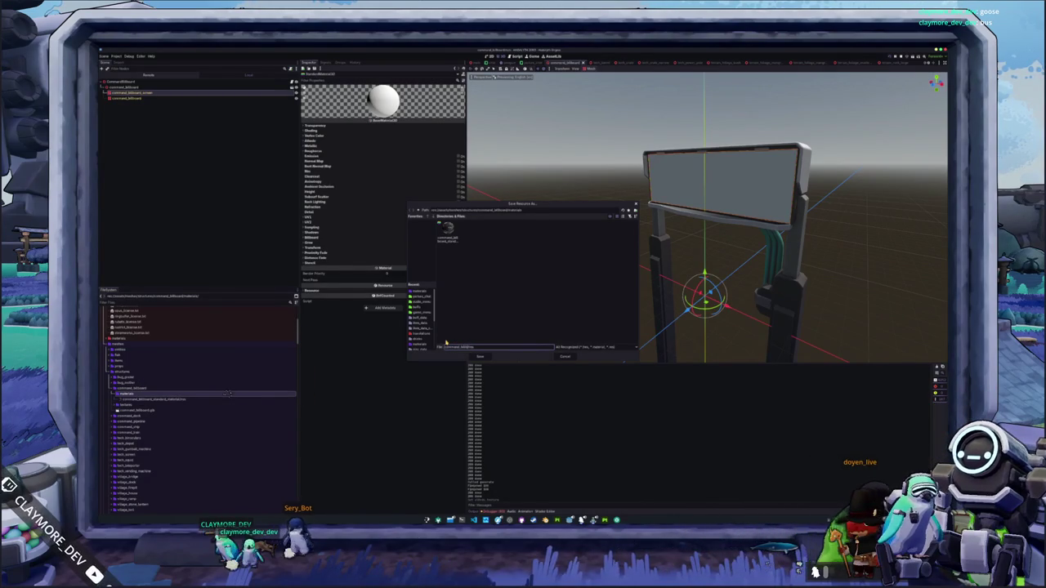
text(_screen_st)
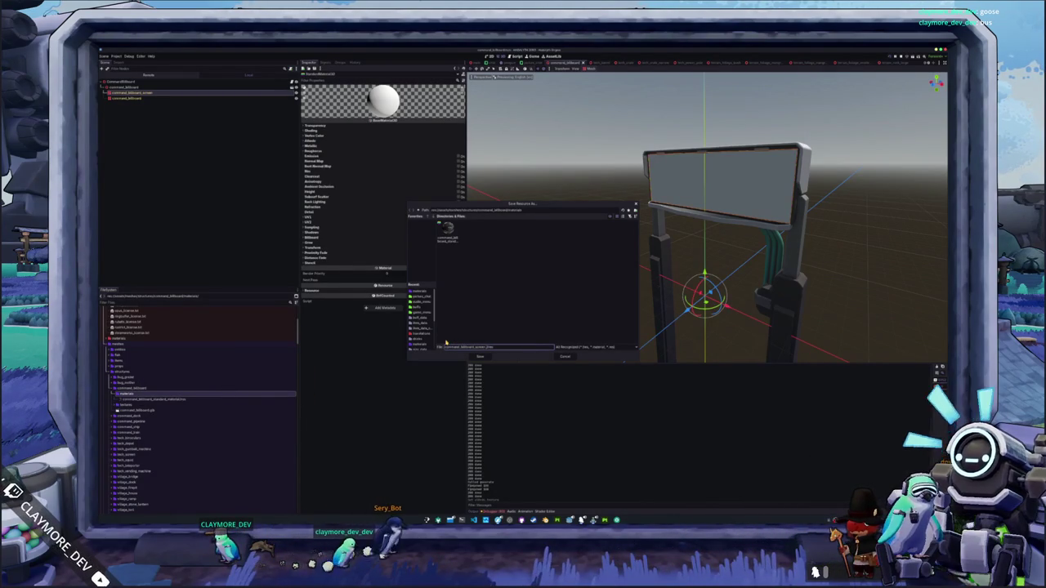
text(andard_material)
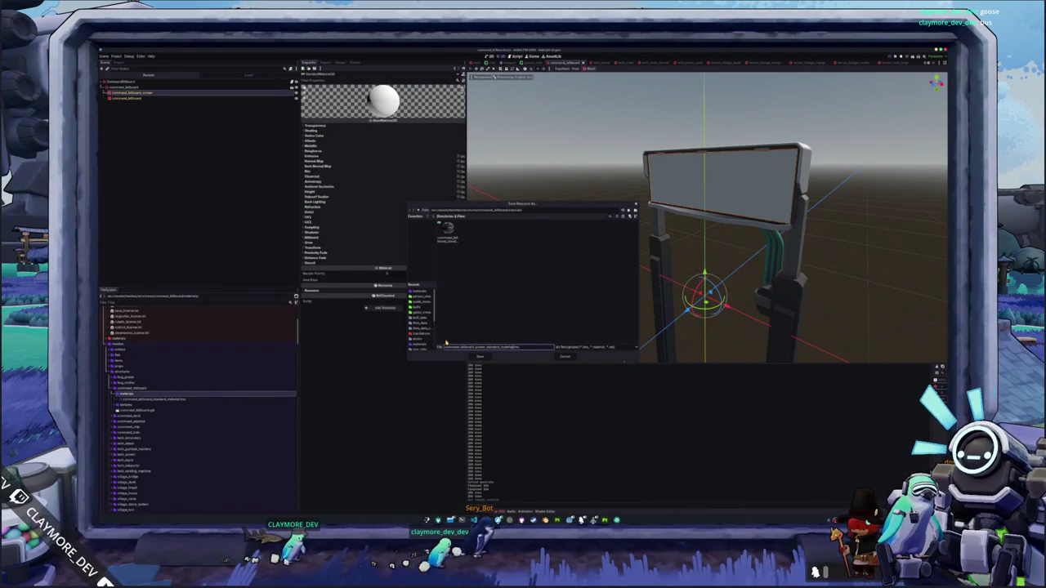
key(Return)
Assign that material as the screen's Material Override, change its specular mode, and set albedo black
click(177, 94)
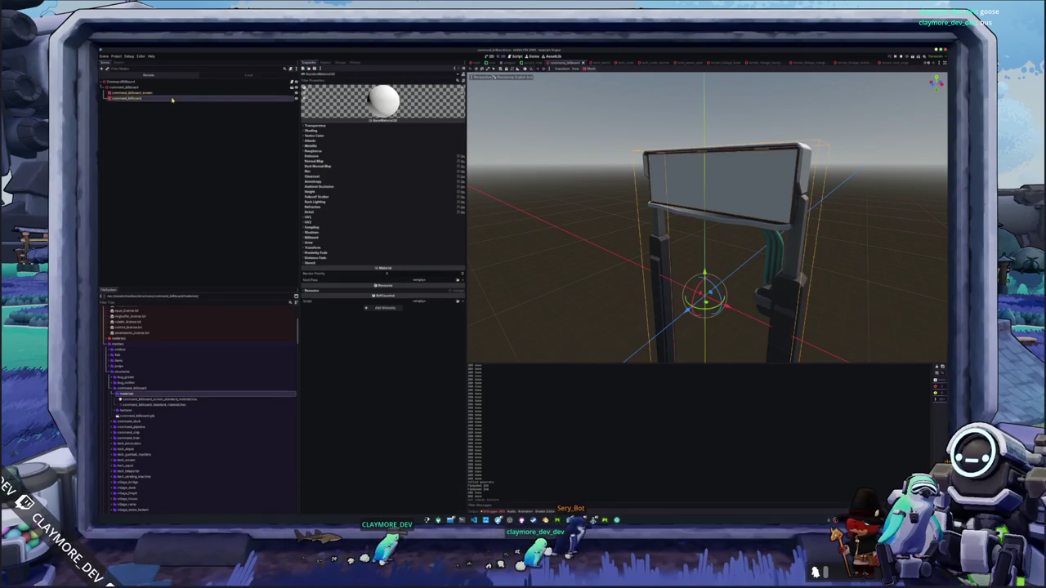
mouse_move(156, 402)
mouse_down()
mouse_move(377, 201)
mouse_move(419, 130)
mouse_up()
click(418, 131)
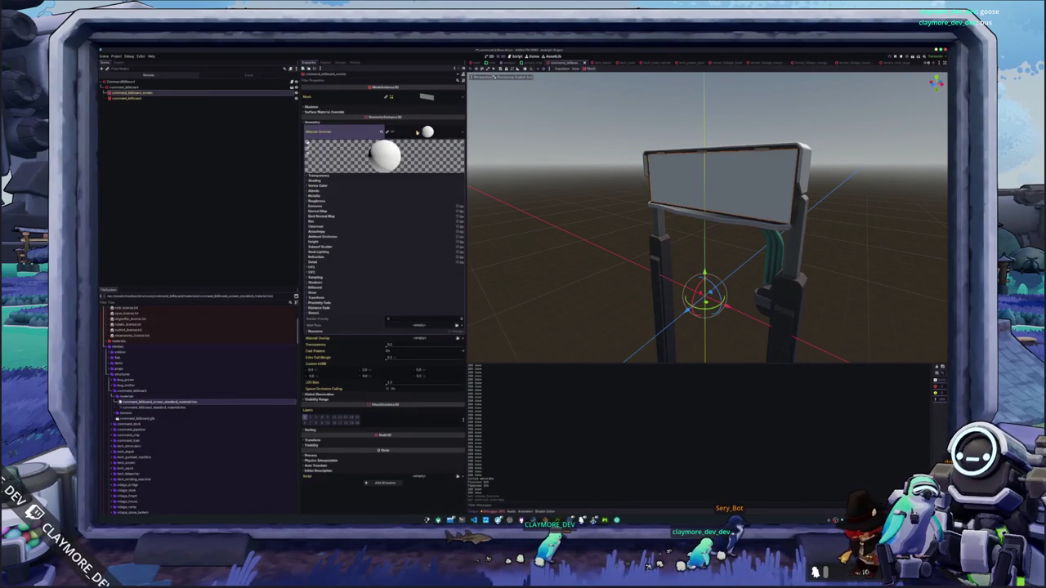
click(344, 180)
click(398, 199)
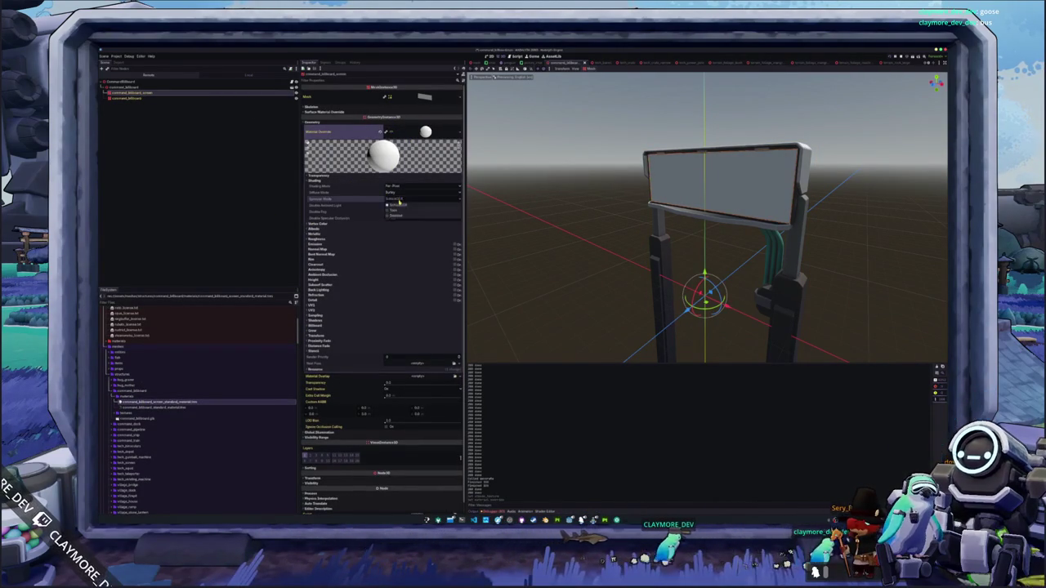
click(328, 230)
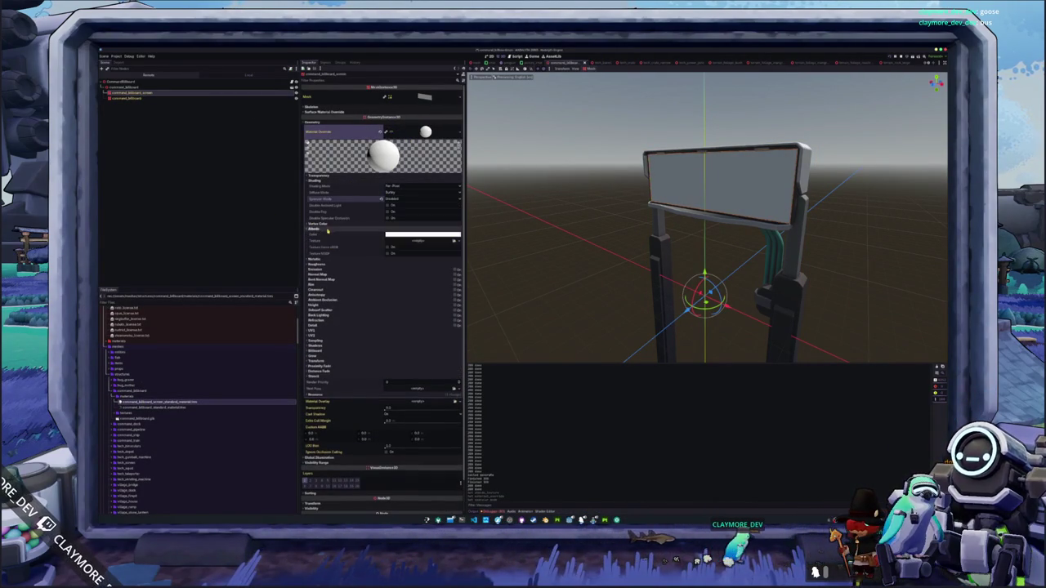
click(419, 238)
drag(425, 246, 425, 286)
click(562, 319)
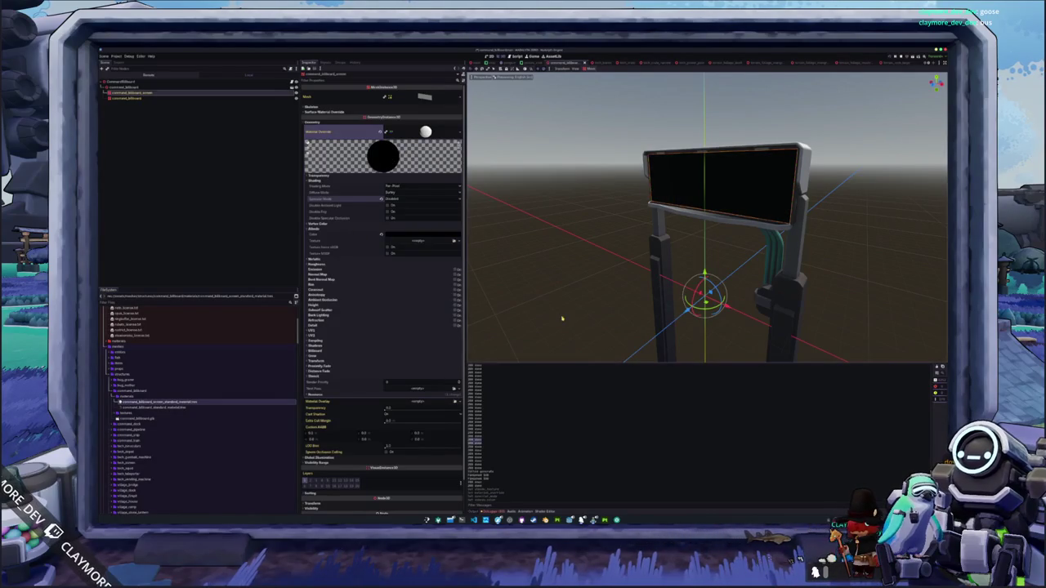
Quick-open the main world scene by searching 'mat'
key(shift+alt+o)
text(mat)
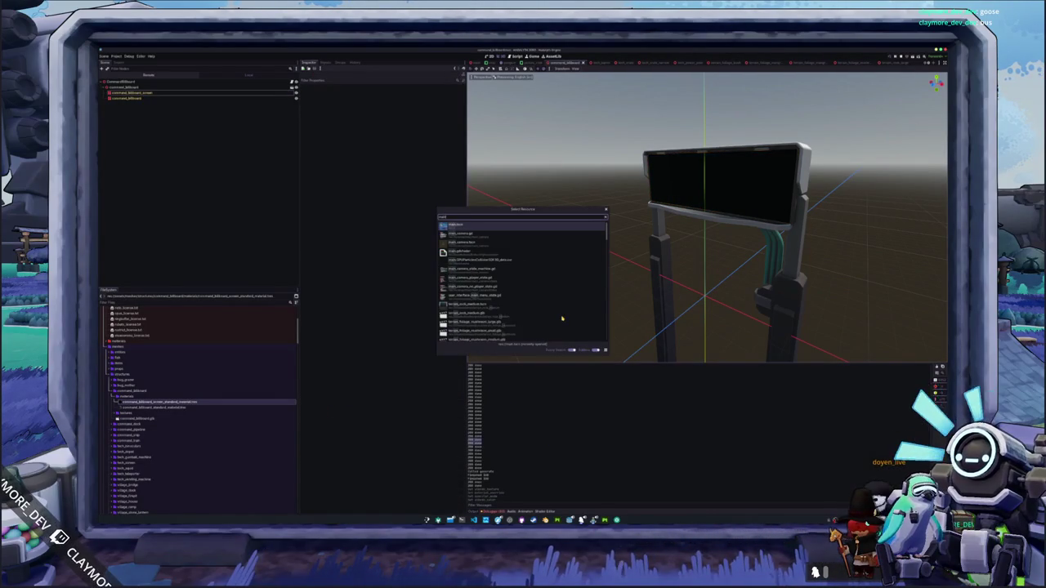
key(Return)
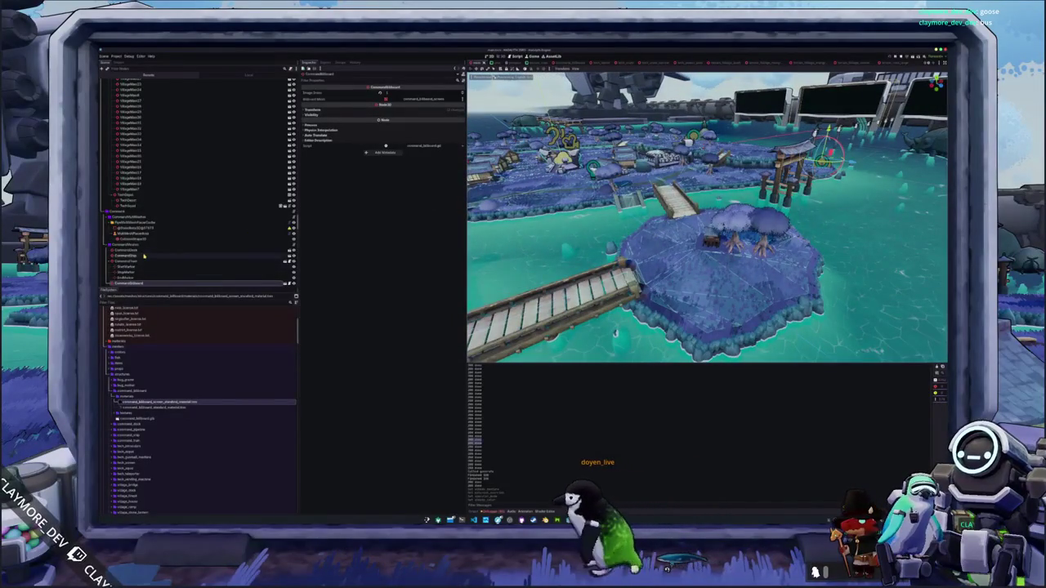
scroll(179, 268, down, 10)
scroll(146, 250, down, 10)
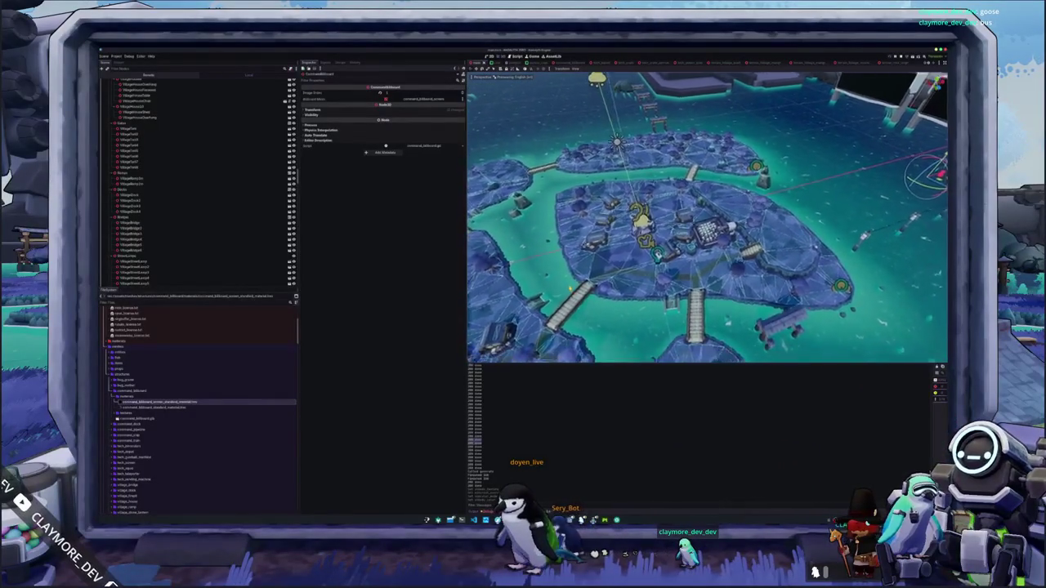
scroll(707, 217, up, 5)
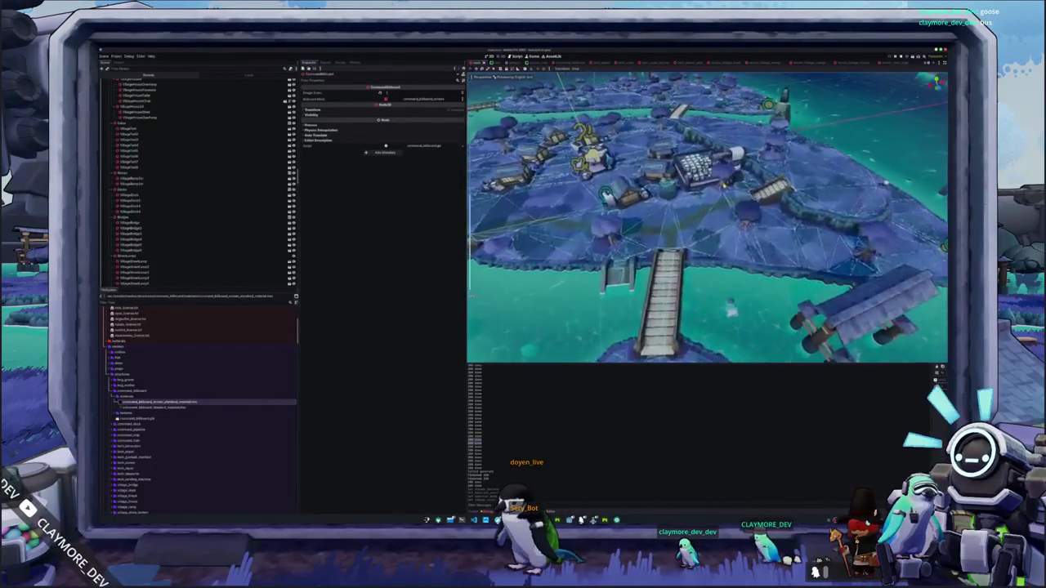
scroll(707, 217, up, 1)
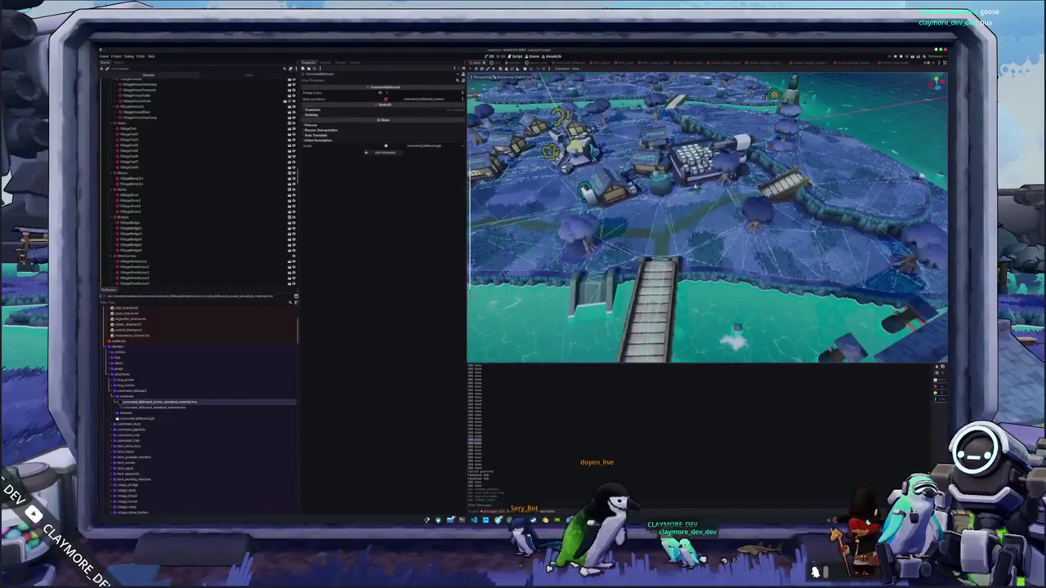
drag(679, 231, 678, 201)
key(w)
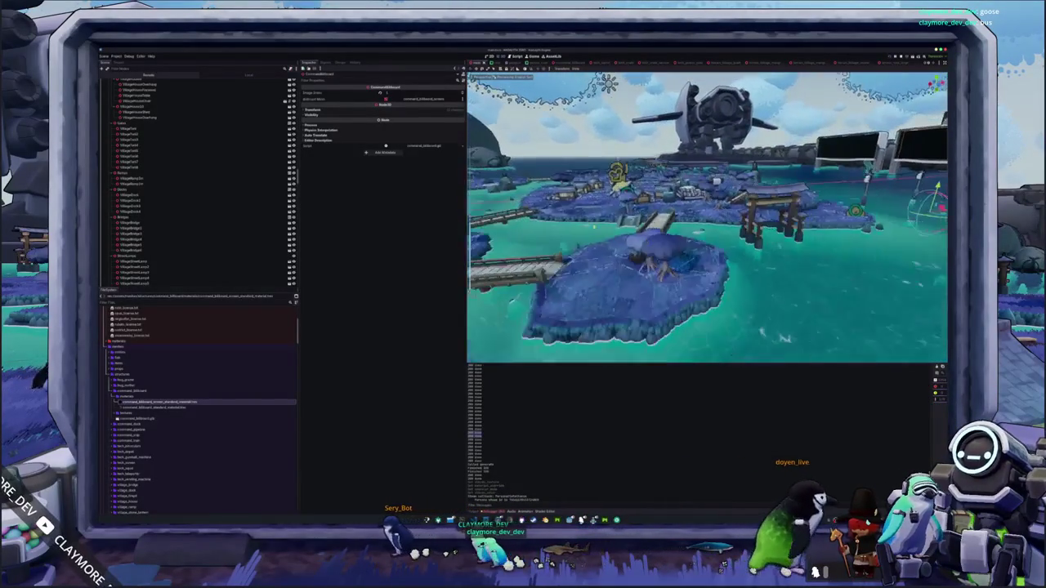
scroll(123, 250, down, 5)
scroll(123, 250, down, 15)
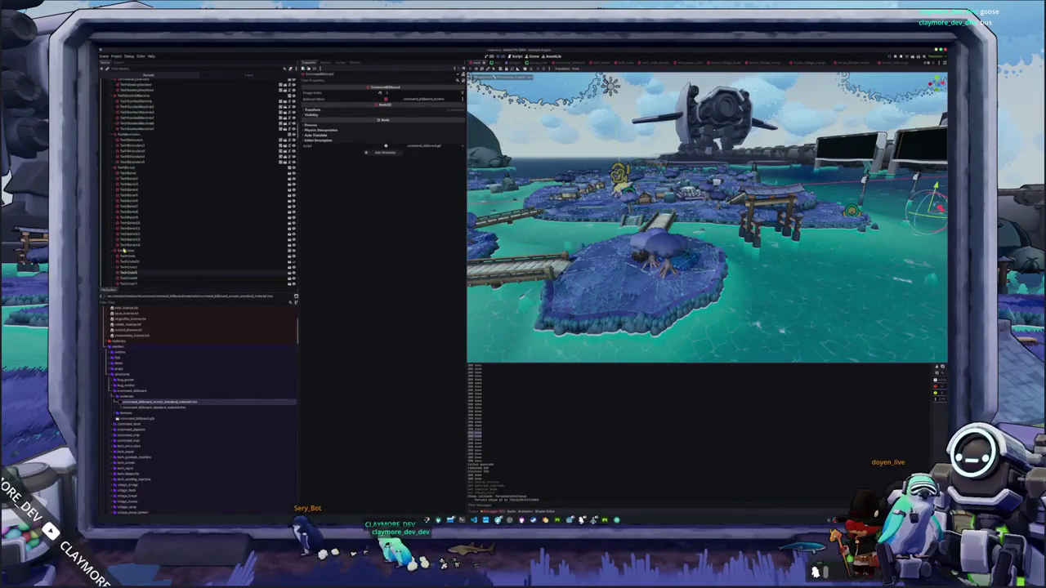
scroll(128, 197, up, 10)
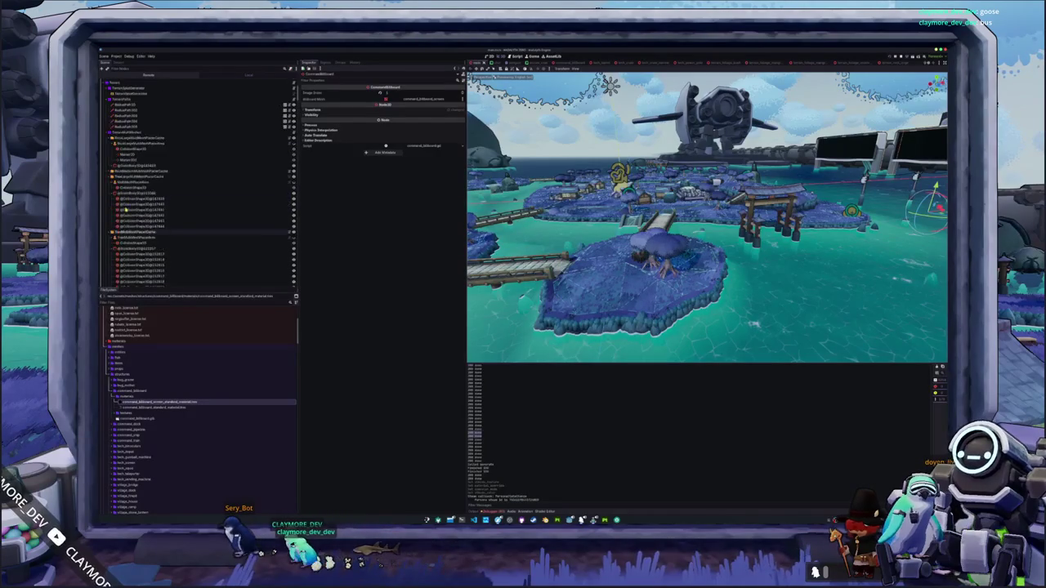
click(124, 178)
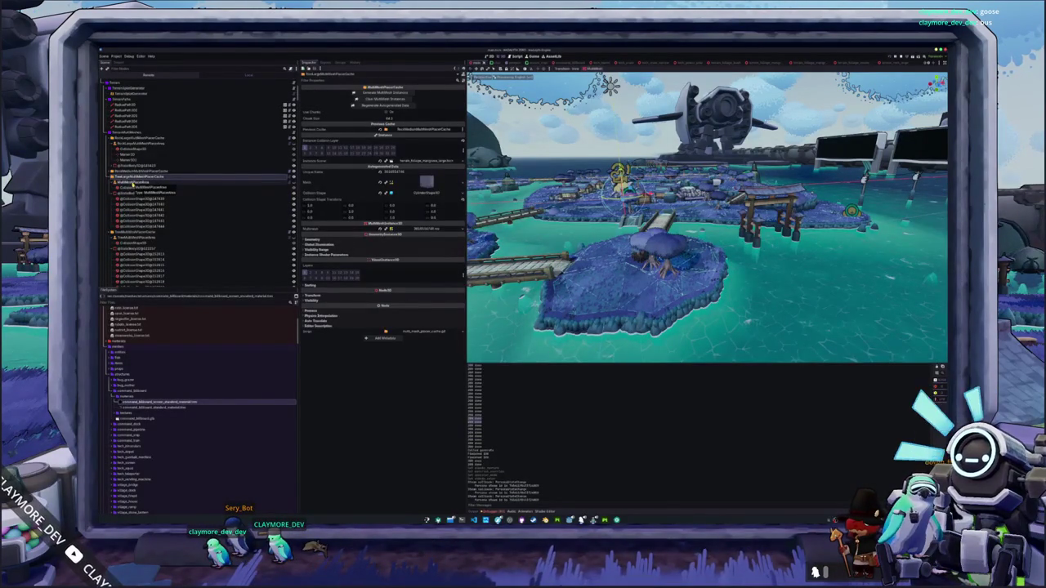
Regenerate the TreeLarge MultiMeshPlacerCache so a small house replaces the mound's big tree
click(134, 186)
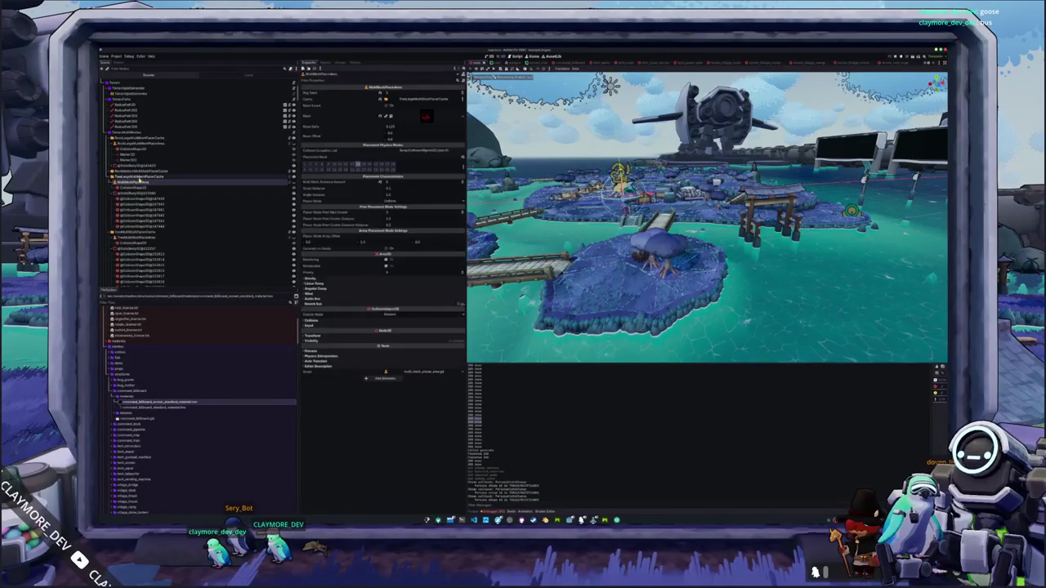
click(135, 178)
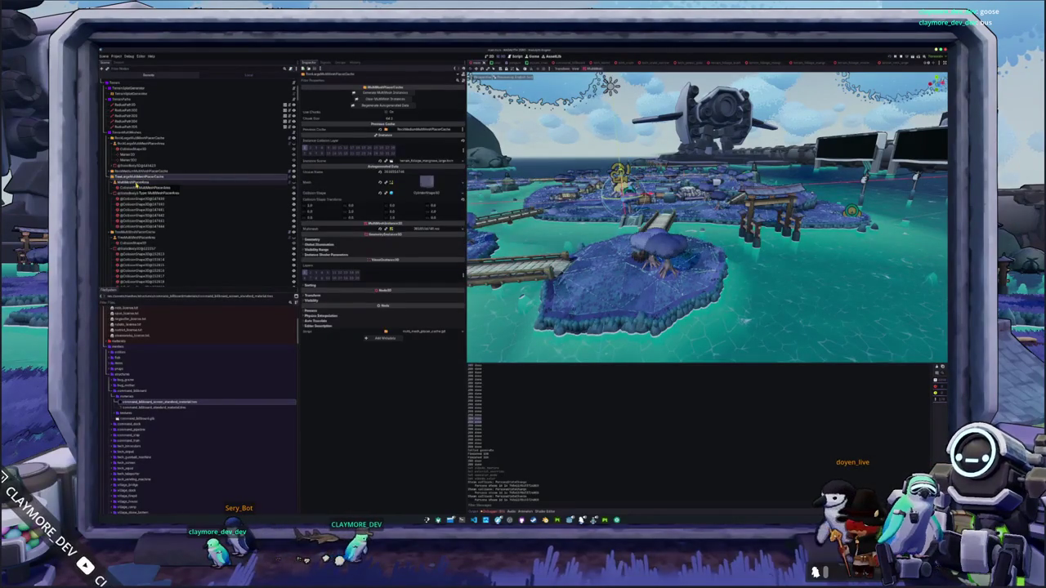
click(134, 183)
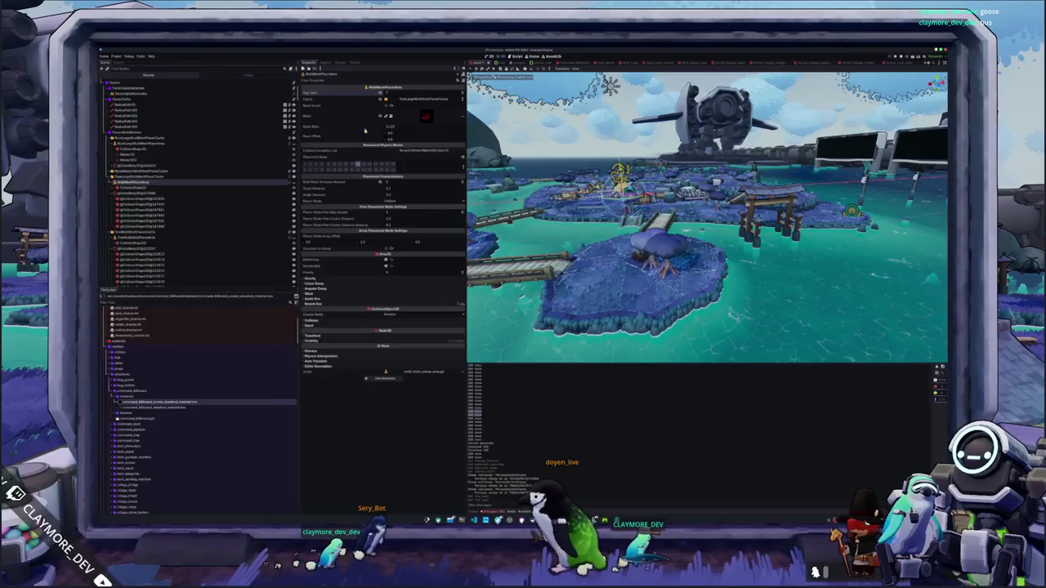
key(Up)
click(383, 92)
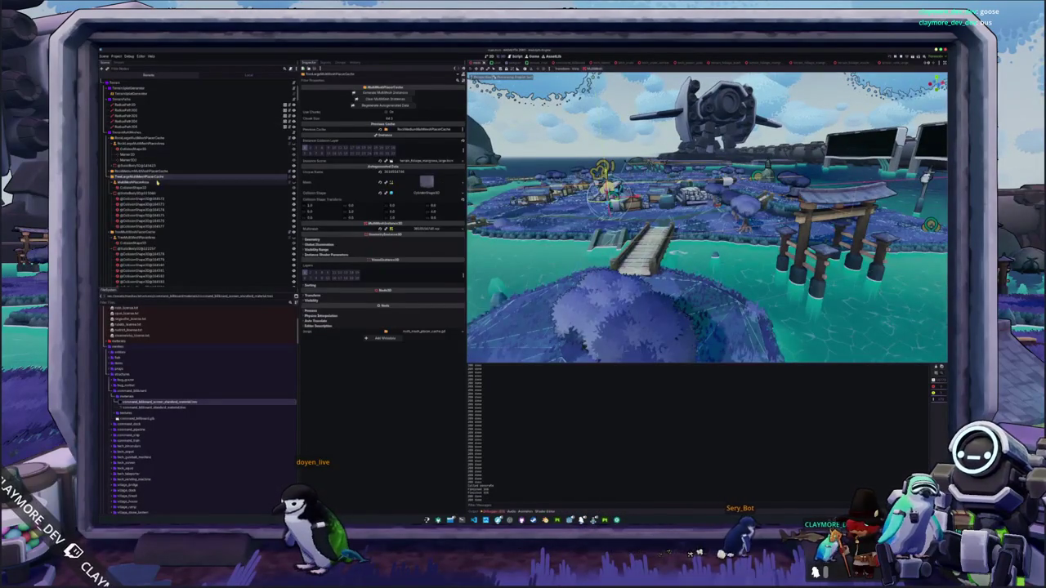
click(245, 181)
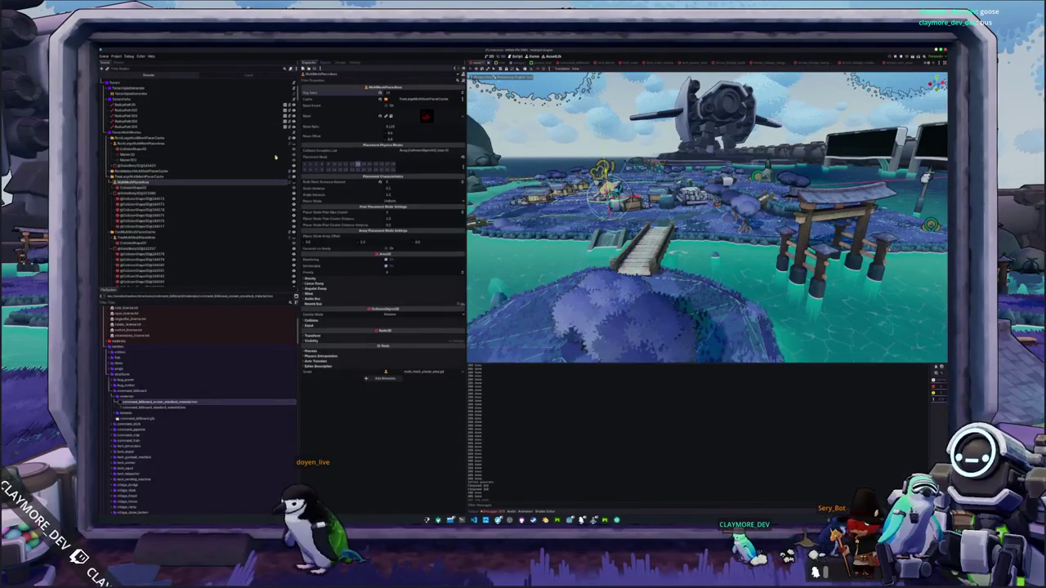
click(184, 176)
click(391, 97)
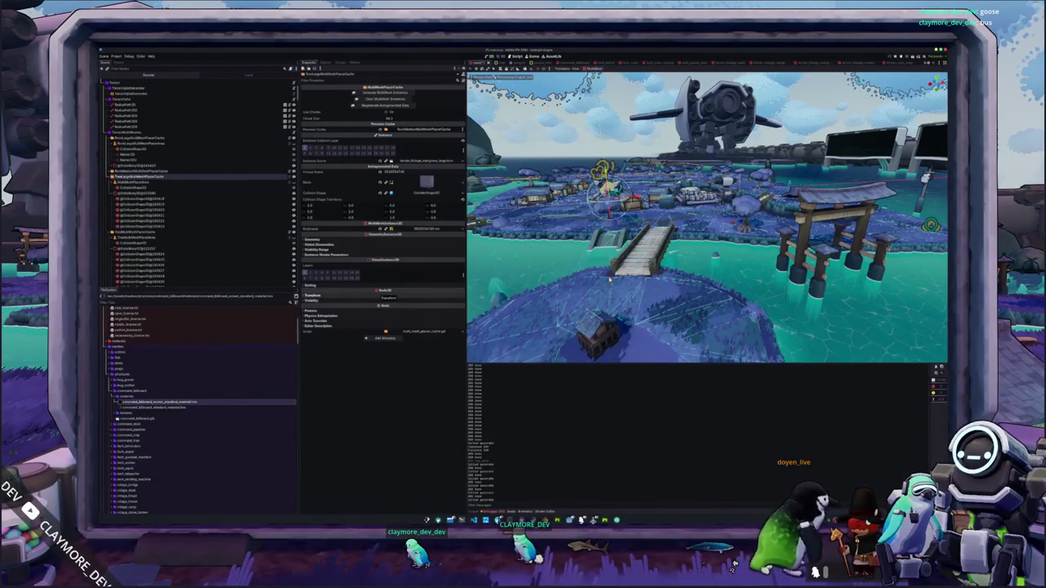
Orbit around the islands to check the regenerated trees, houses and rocks, then save
drag(602, 288, 597, 304)
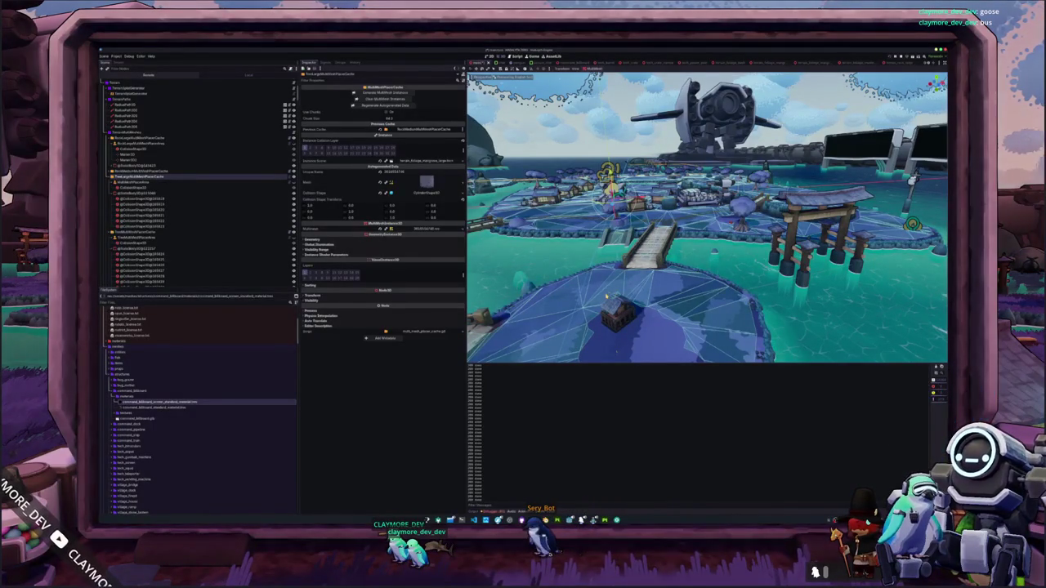
mouse_move(587, 291)
mouse_down()
mouse_move(627, 299)
mouse_move(597, 300)
mouse_up()
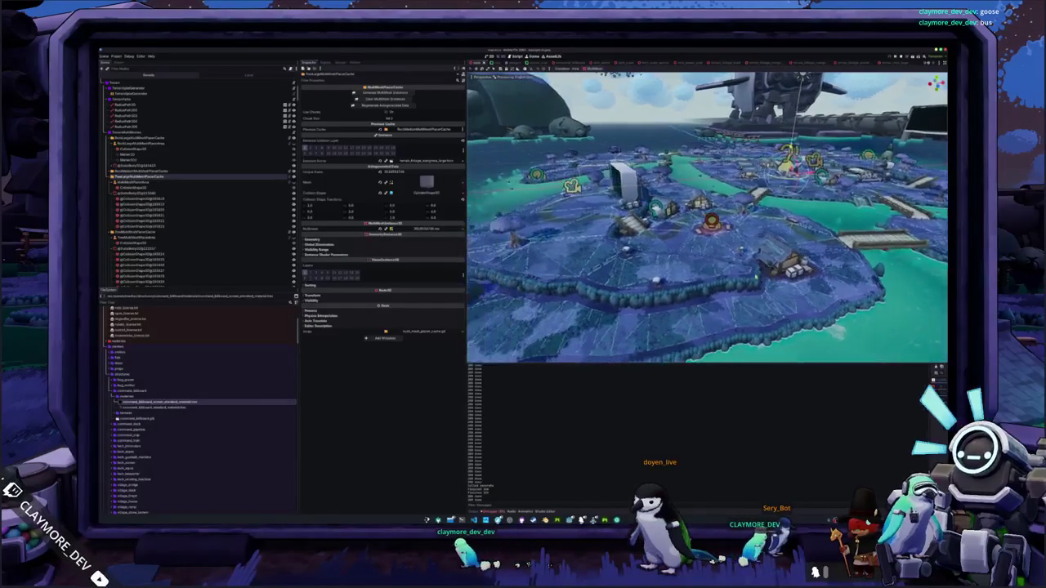
mouse_move(623, 290)
mouse_down()
mouse_move(687, 288)
mouse_move(653, 289)
mouse_move(652, 260)
mouse_move(627, 264)
mouse_move(672, 271)
mouse_move(606, 271)
mouse_up()
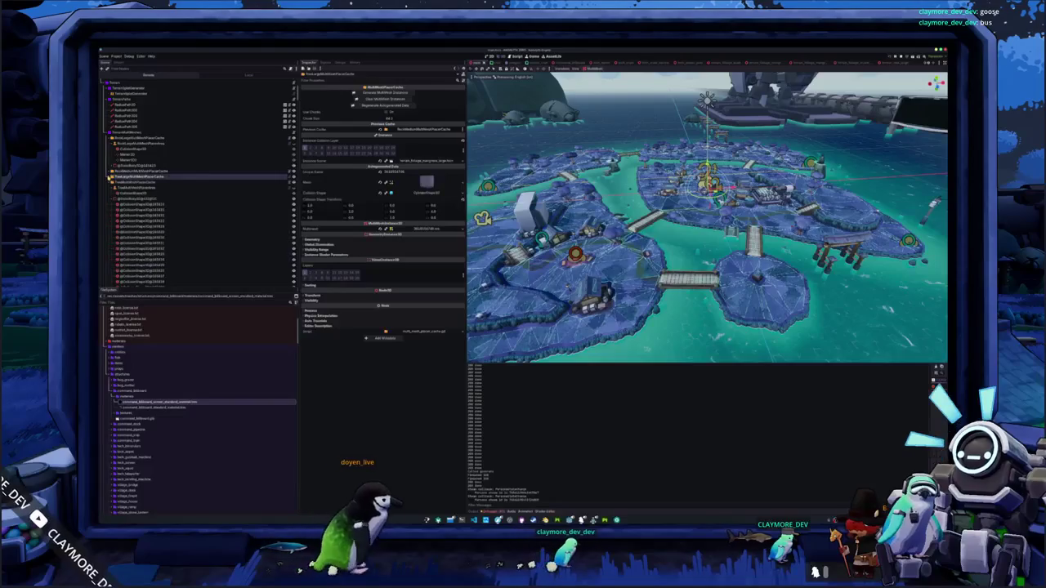
key(ctrl+s)
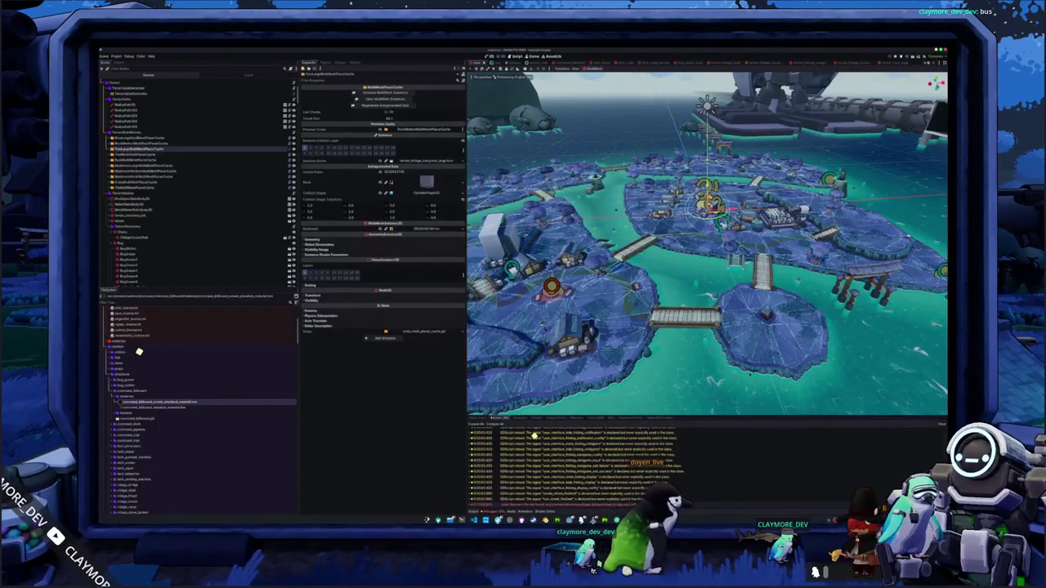
Close the VillageBridge2 scene, return to the village scene, and select TerrainSplatGenerator
click(687, 323)
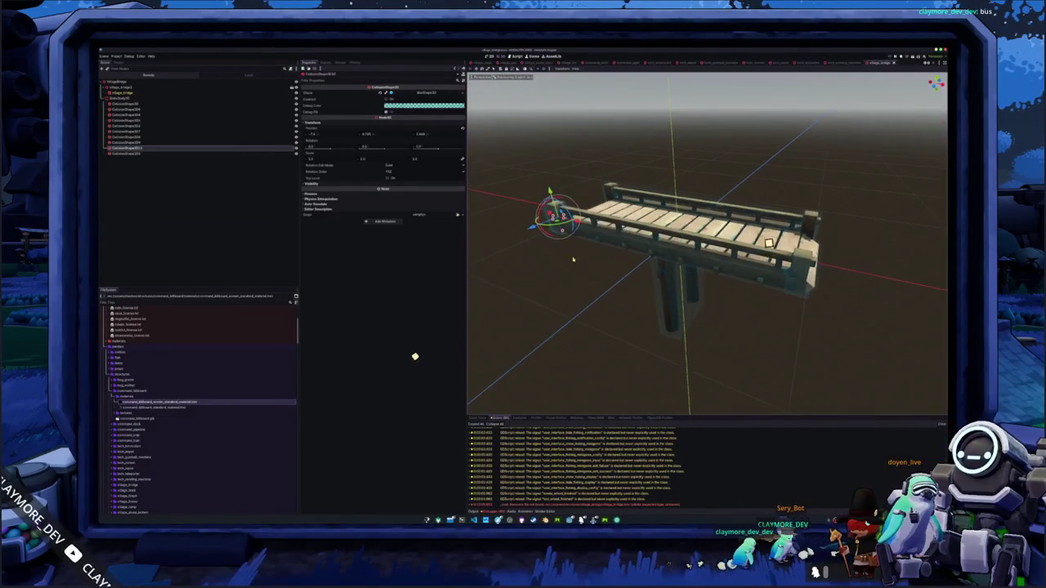
key(ctrl+w)
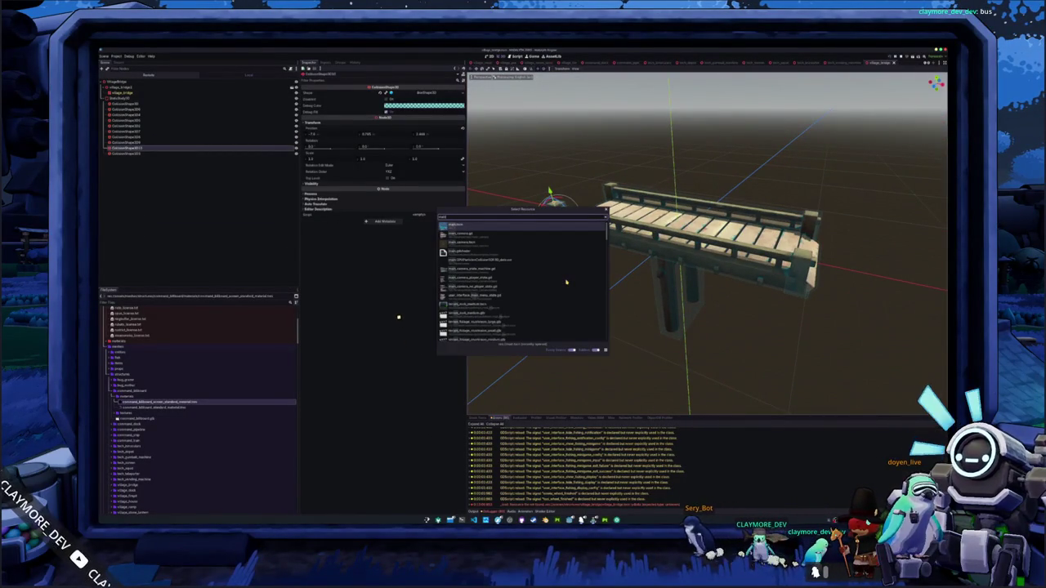
key(Return)
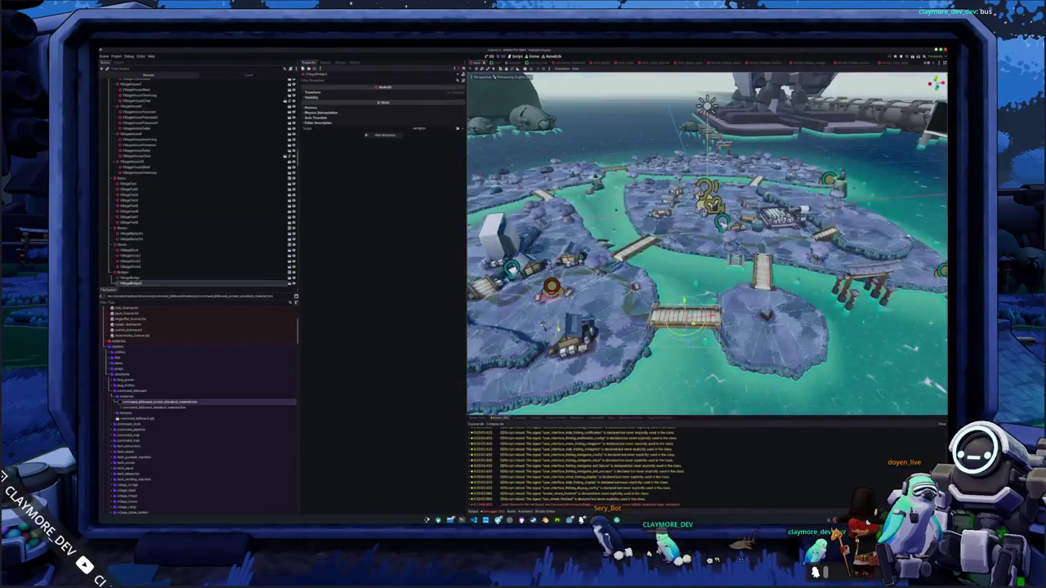
scroll(707, 245, up, 3)
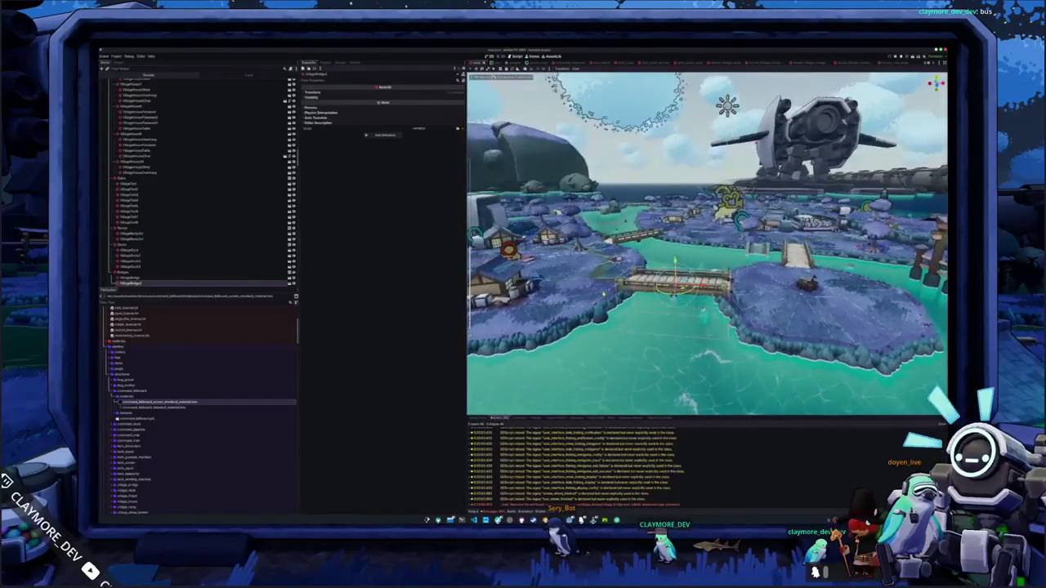
scroll(156, 252, up, 5)
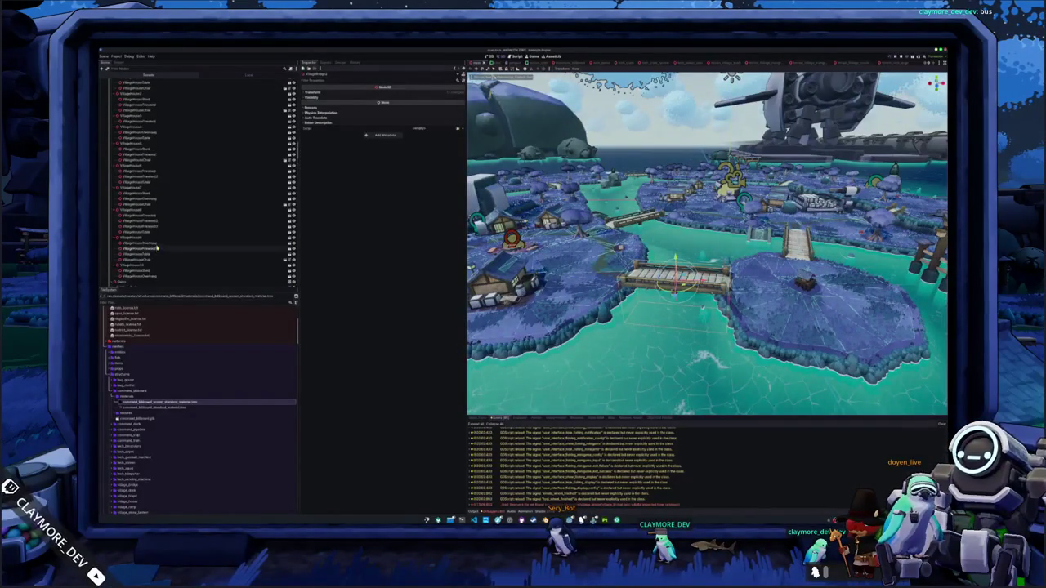
scroll(156, 243, up, 10)
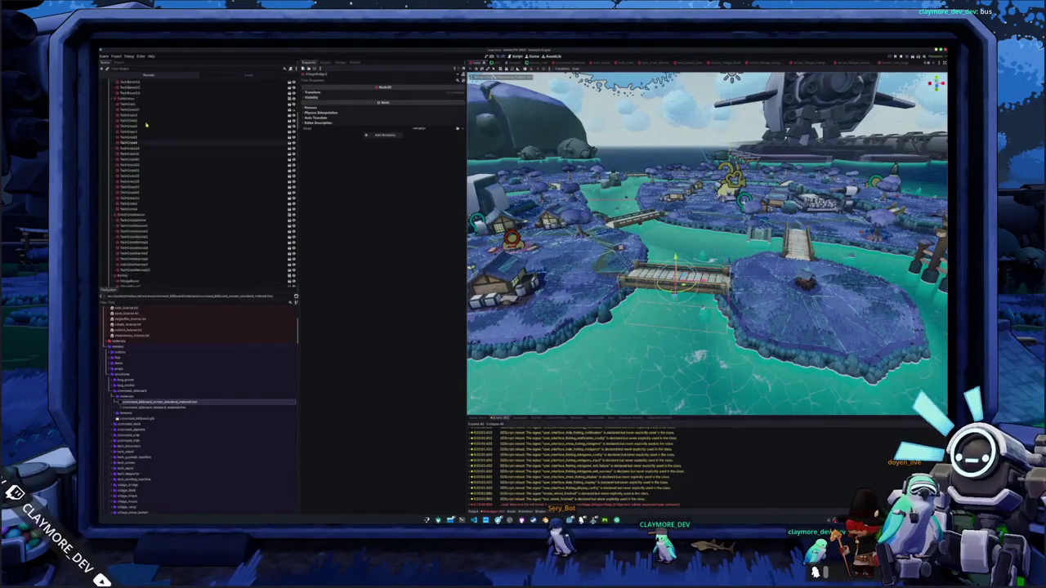
click(135, 121)
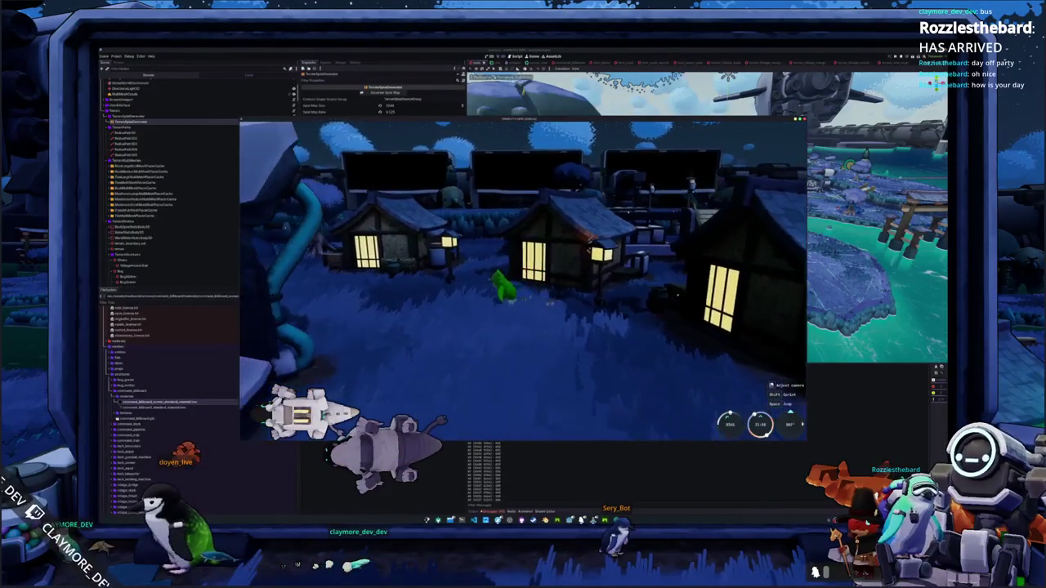
Sketch and send a line from the in-game drawing panel, walk forward, then stop the game
key(Return)
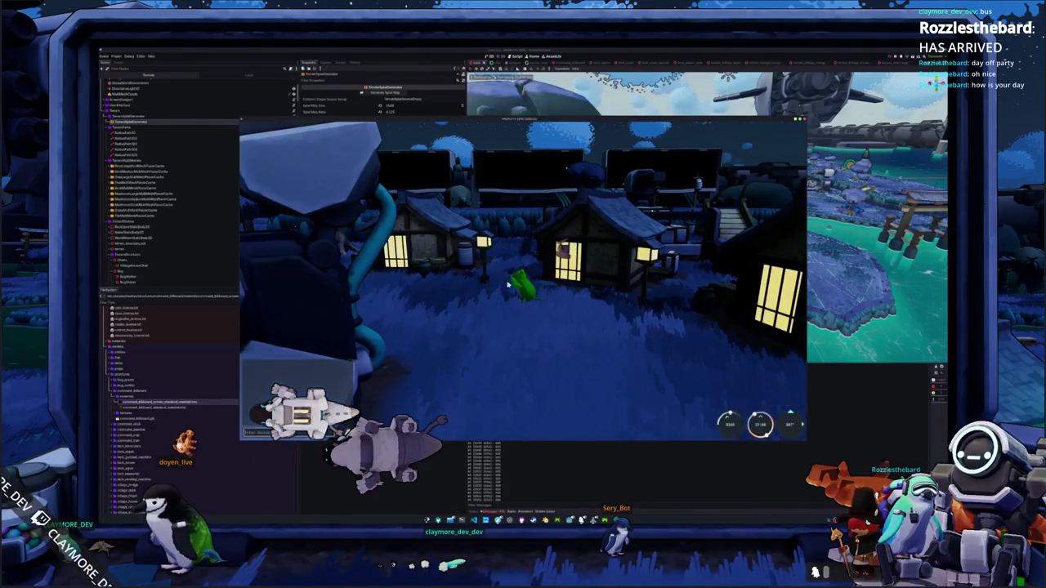
key(Tab)
drag(585, 288, 613, 273)
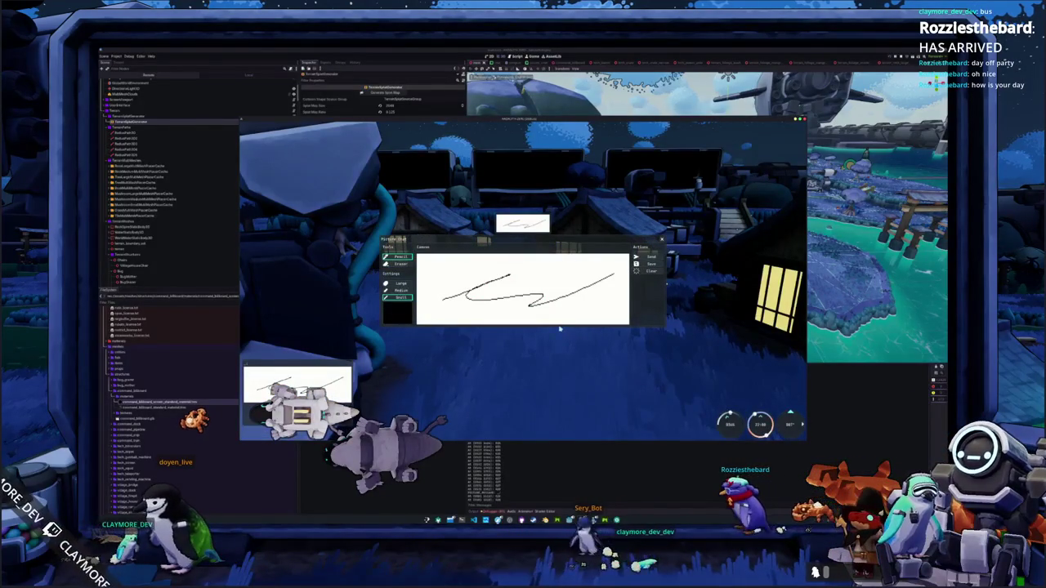
key(Tab)
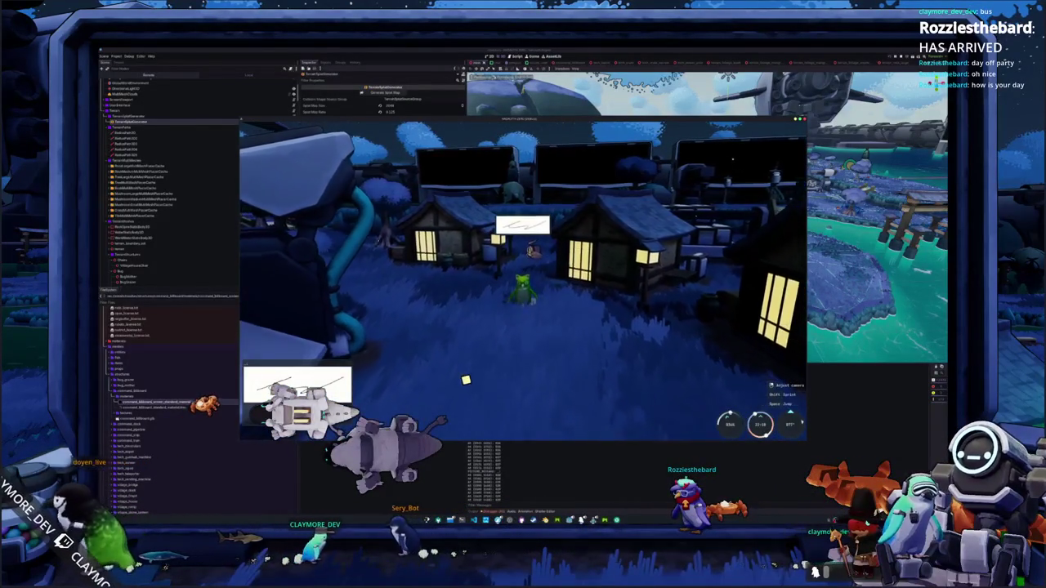
key(w)
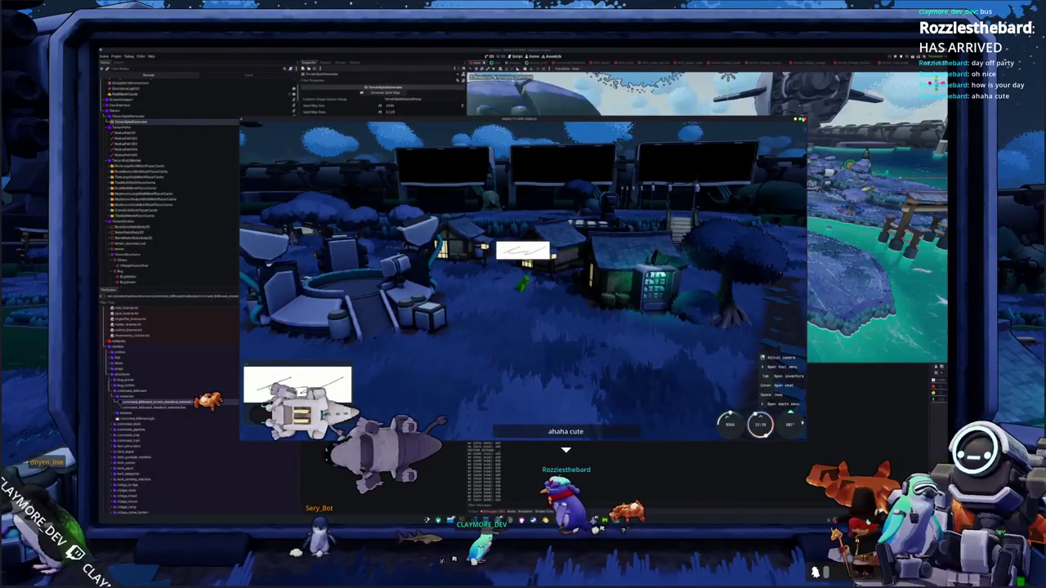
key(F8)
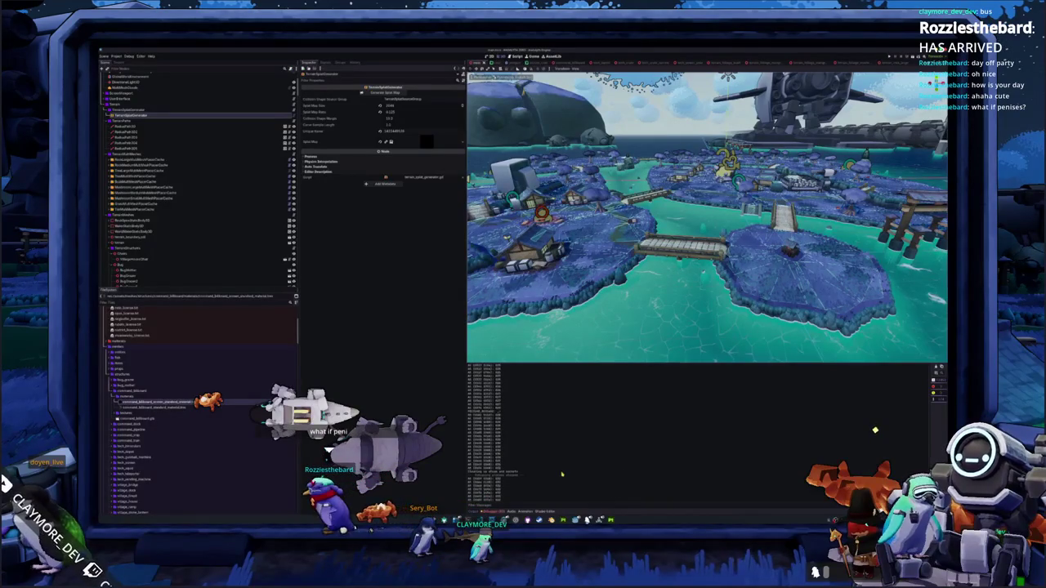
key(alt+Tab)
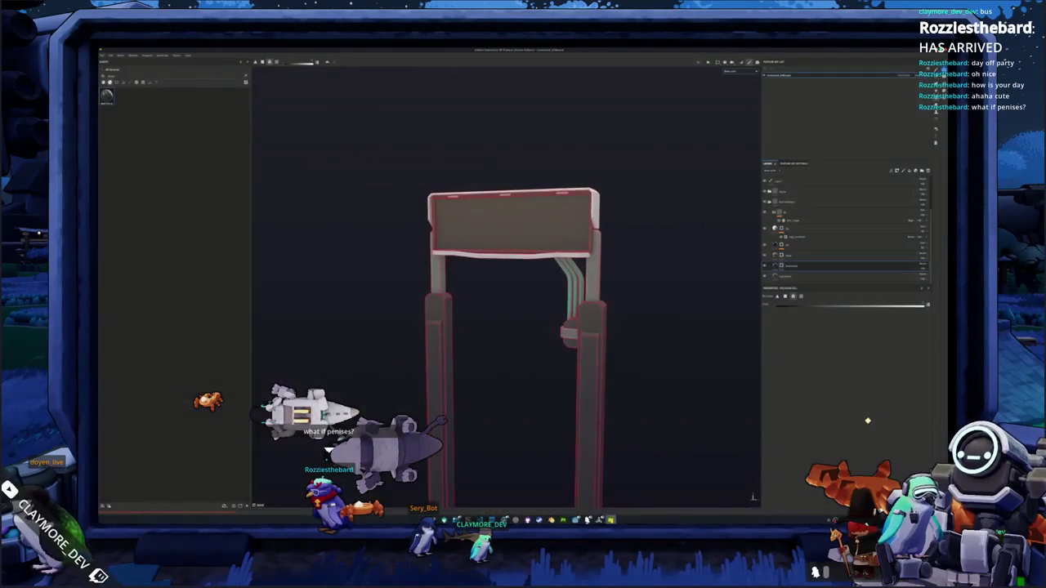
key(alt+Tab)
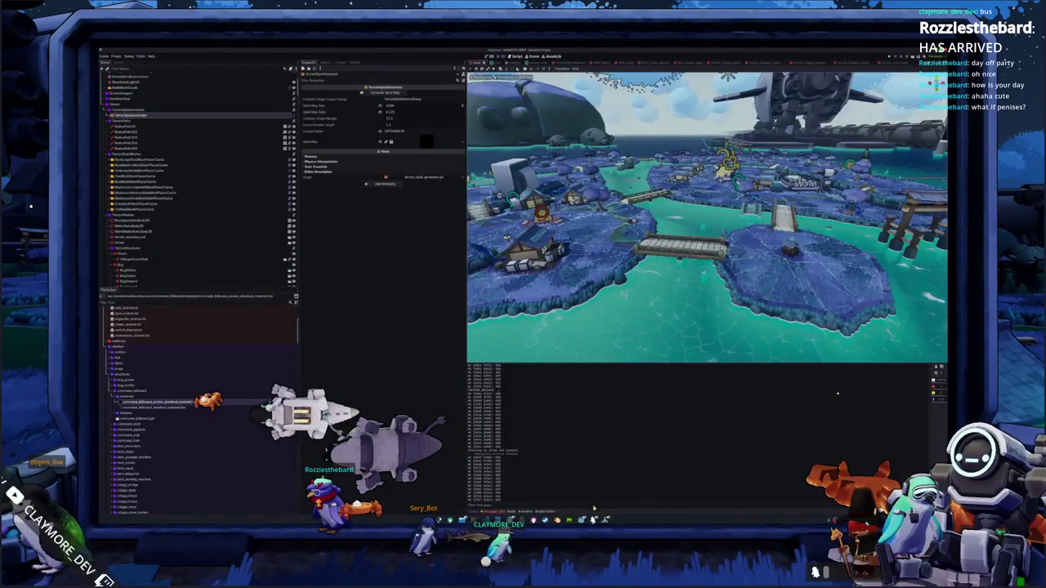
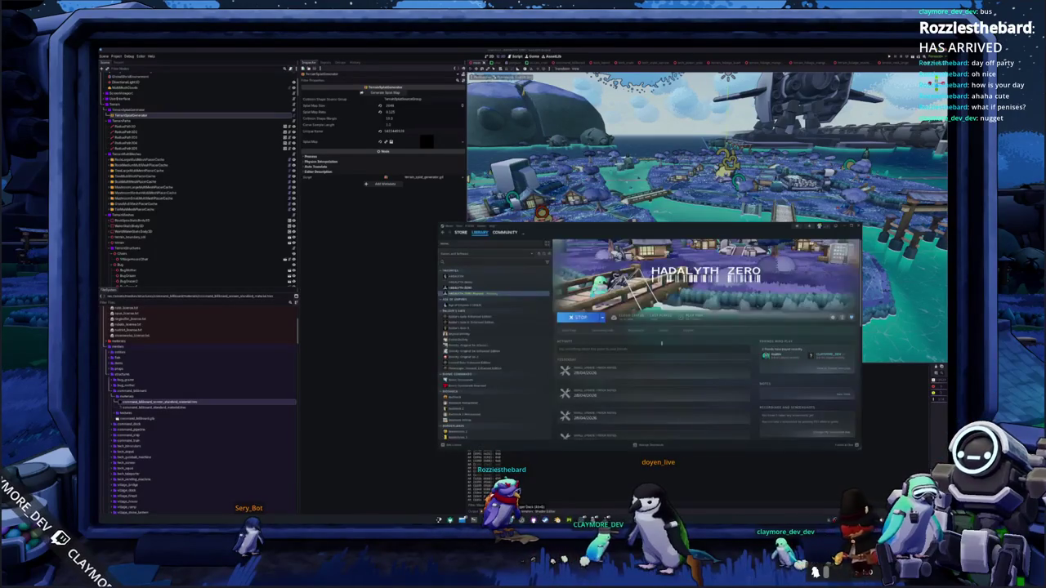
Shift the Steam window right, scroll the library down, and launch Talismania Deluxe
drag(634, 227, 720, 225)
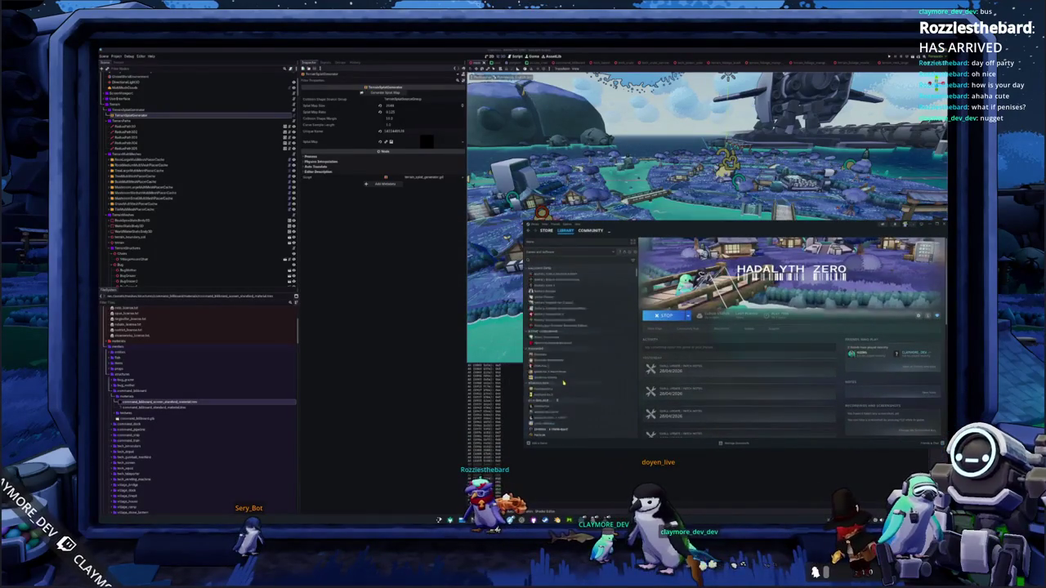
scroll(571, 369, down, 10)
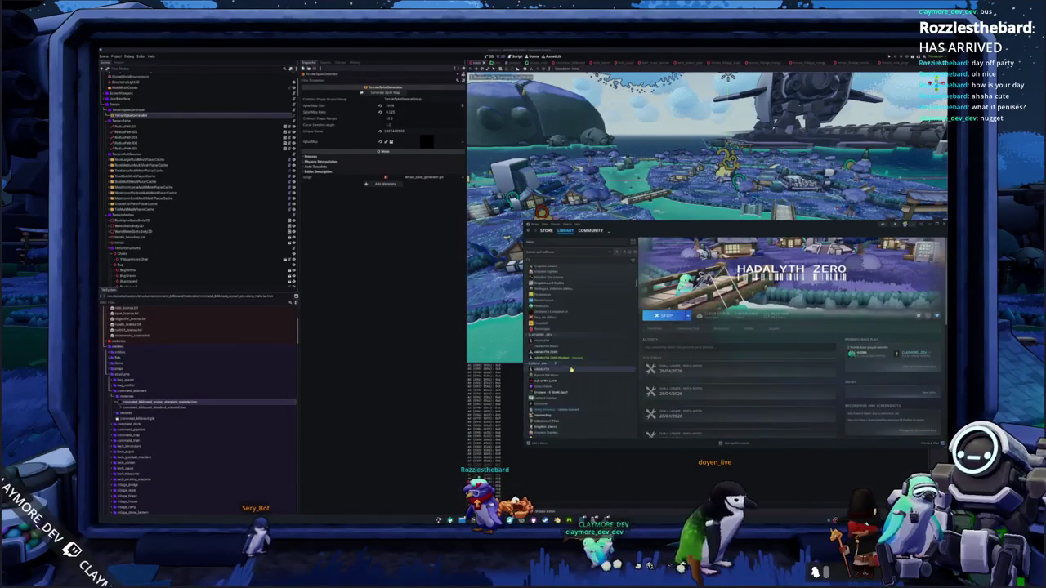
scroll(568, 373, down, 10)
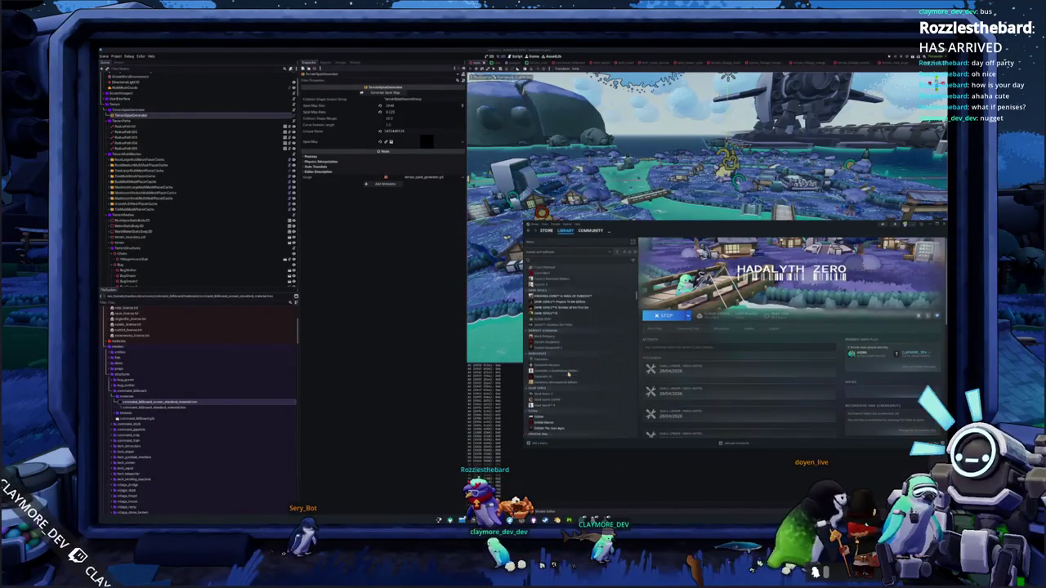
scroll(568, 374, down, 10)
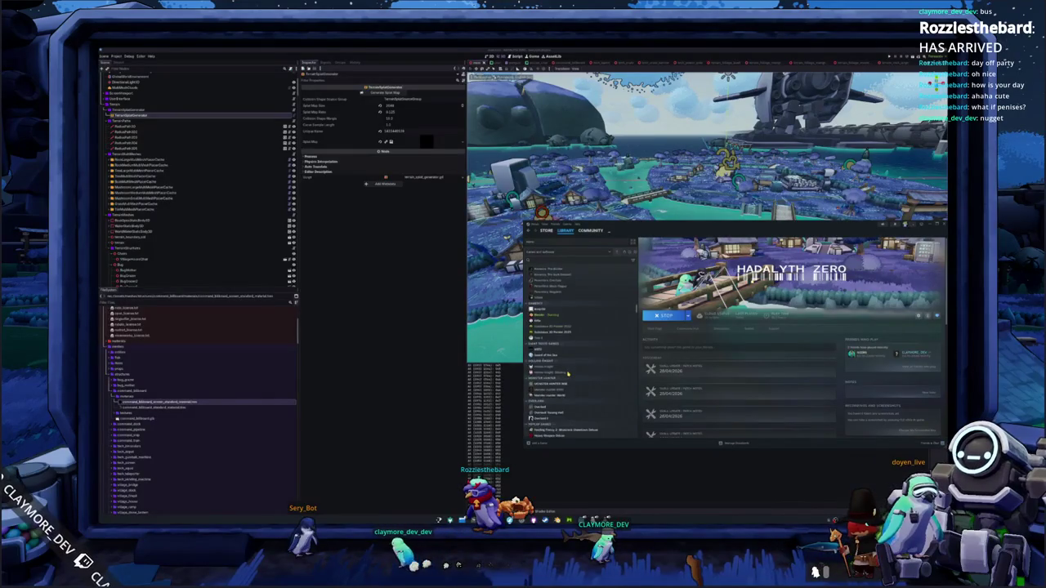
double_click(556, 368)
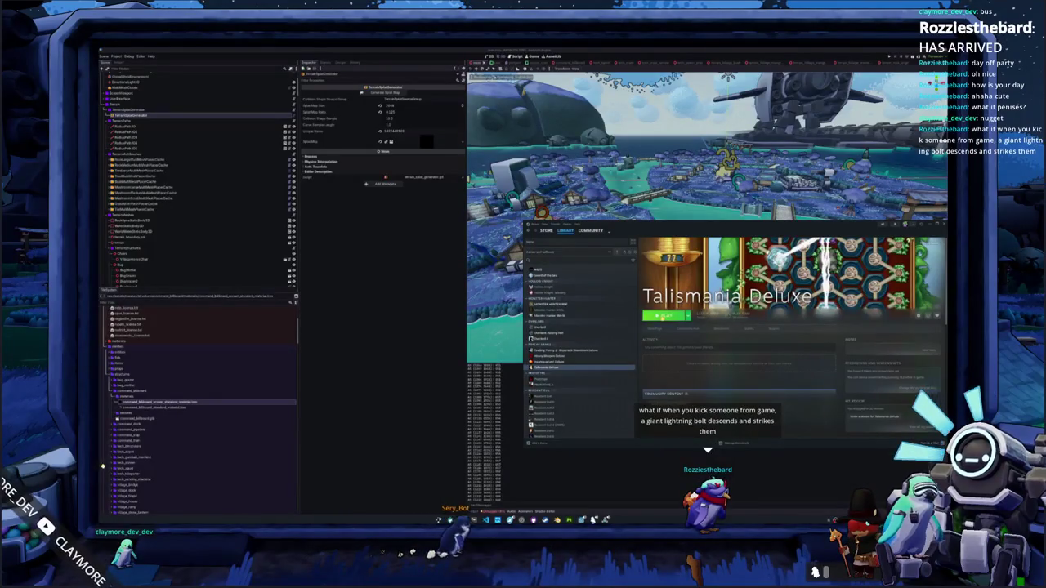
Set Talismania Deluxe's compatibility tool to Proton Experimental and launch it again
click(663, 317)
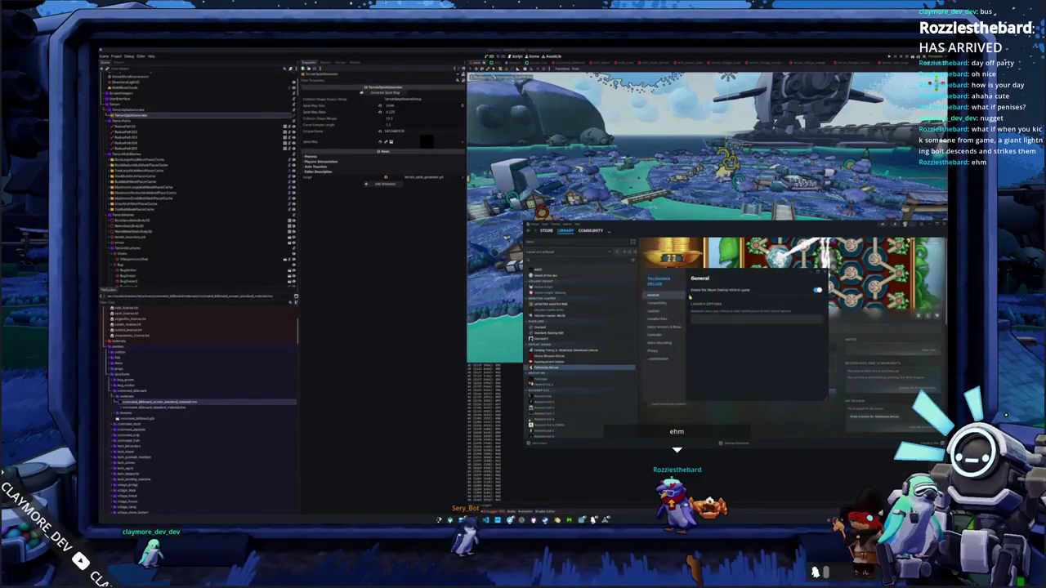
click(654, 303)
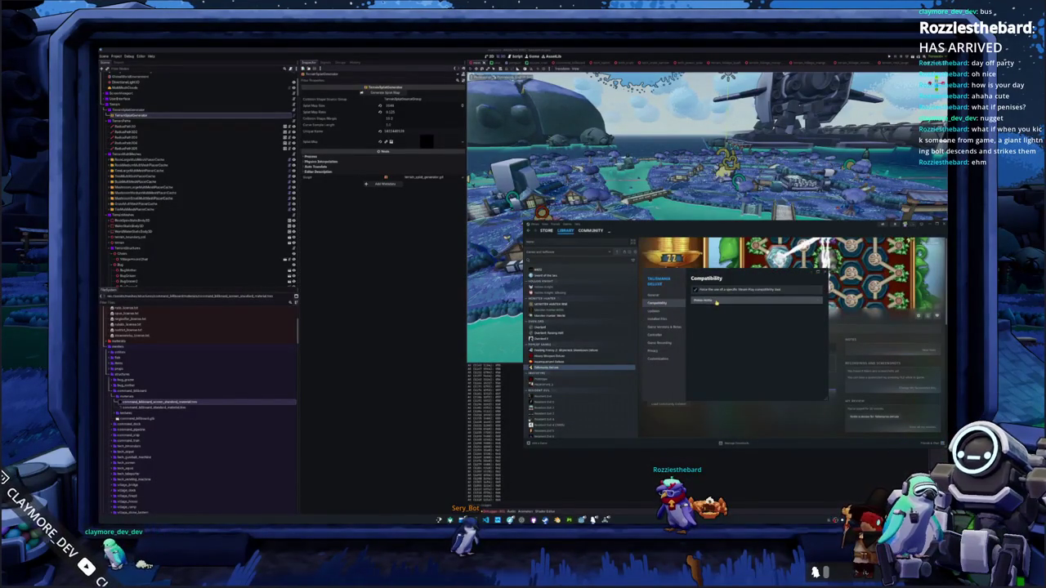
click(716, 302)
click(718, 320)
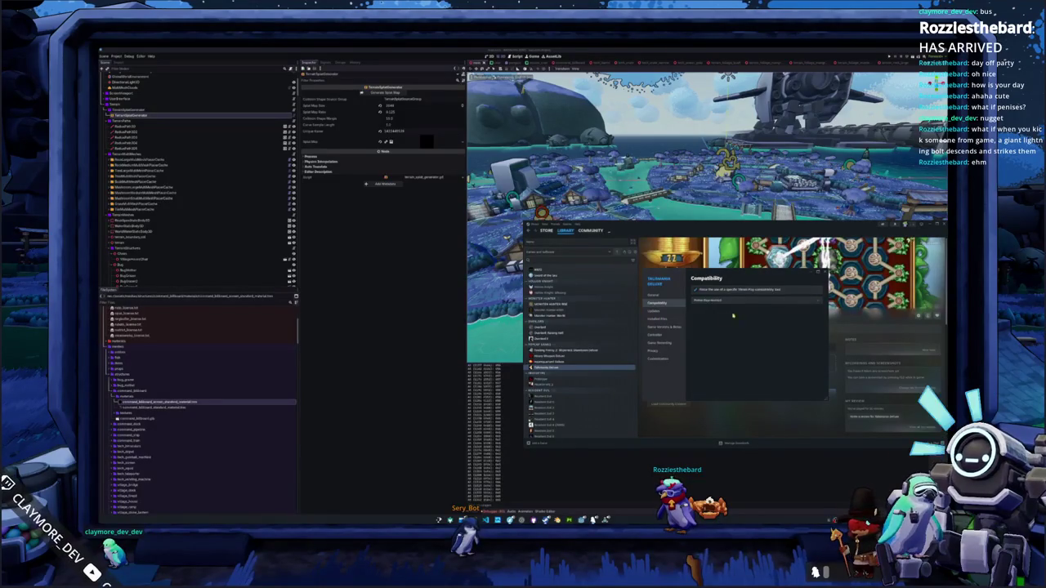
click(824, 272)
click(663, 315)
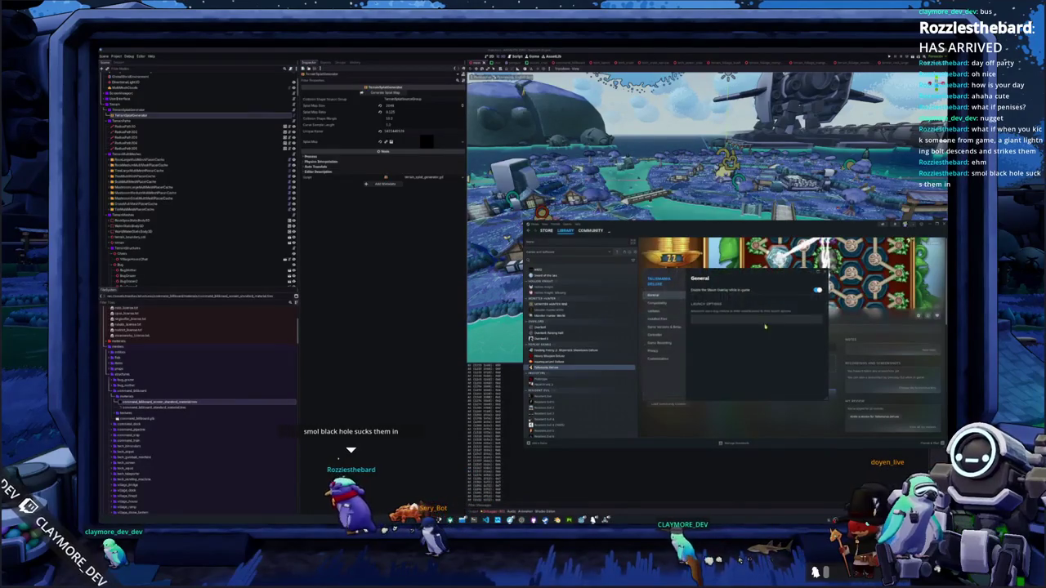
Choose another Proton version in the game's compatibility settings and relaunch Talismania Deluxe
click(662, 302)
click(667, 311)
click(657, 302)
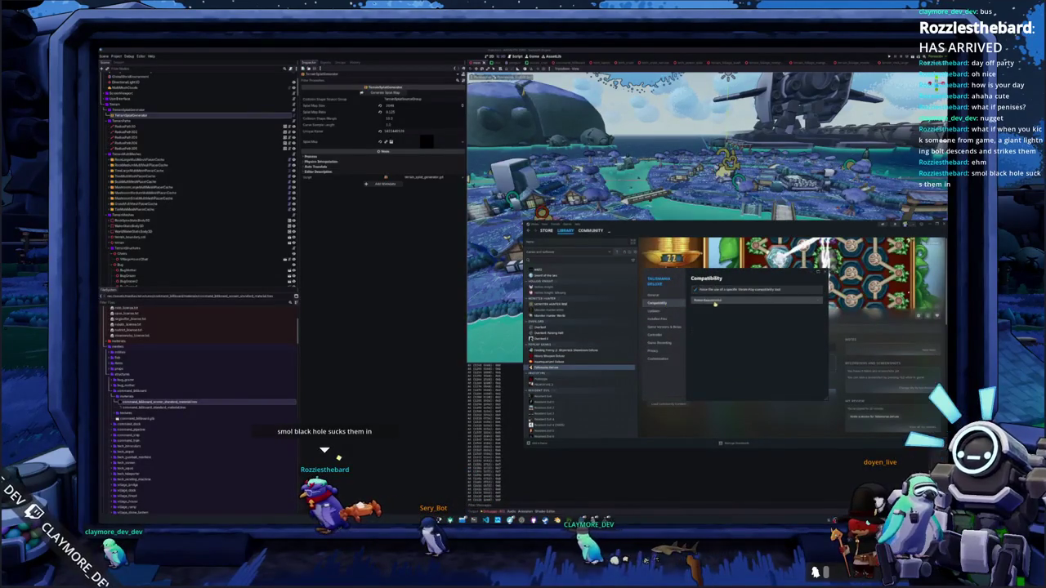
click(715, 301)
click(717, 392)
key(Escape)
click(664, 315)
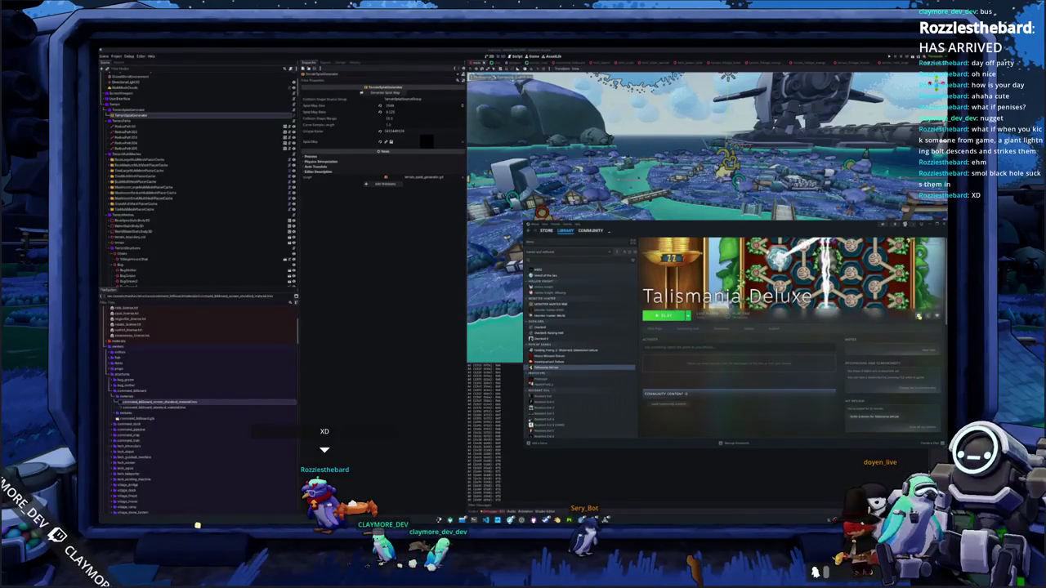
Verify the integrity of Talismania Deluxe's installed files from its properties
click(922, 348)
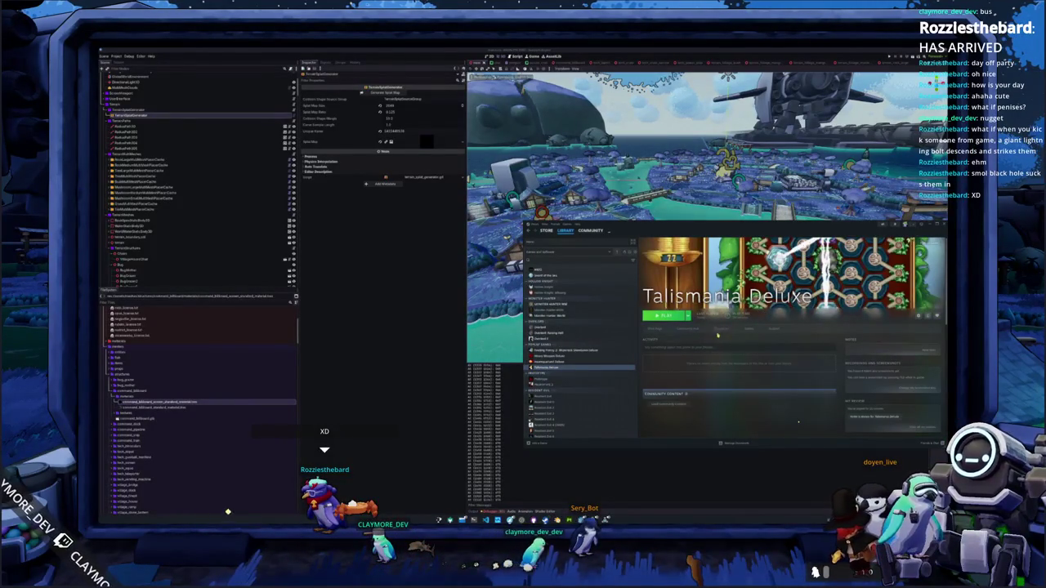
click(654, 335)
click(660, 327)
click(667, 318)
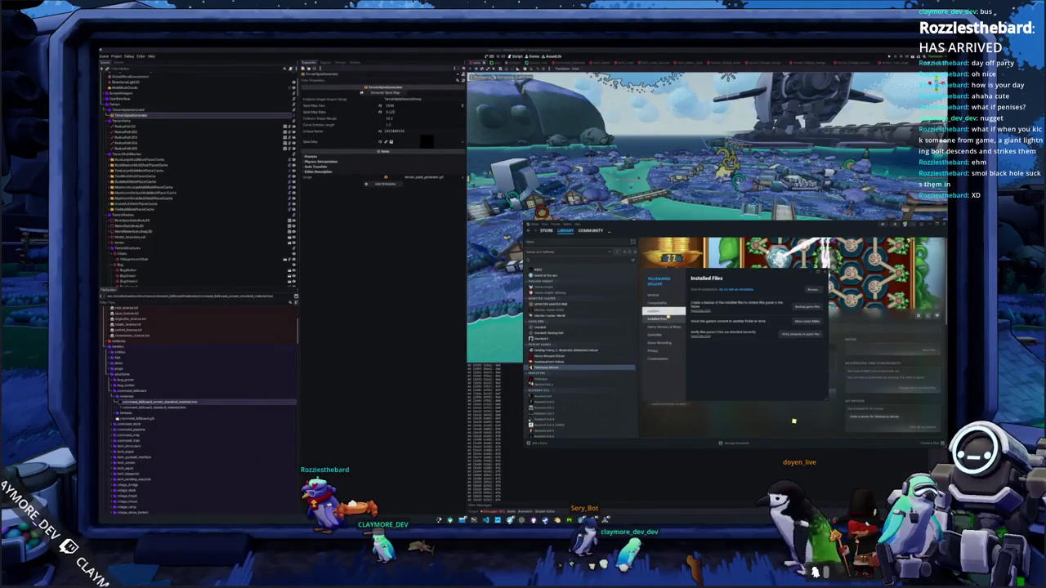
click(792, 334)
drag(759, 270, 548, 190)
Force the compatibility tool to Proton 4.2-9 and launch Talismania Deluxe
click(444, 224)
click(483, 211)
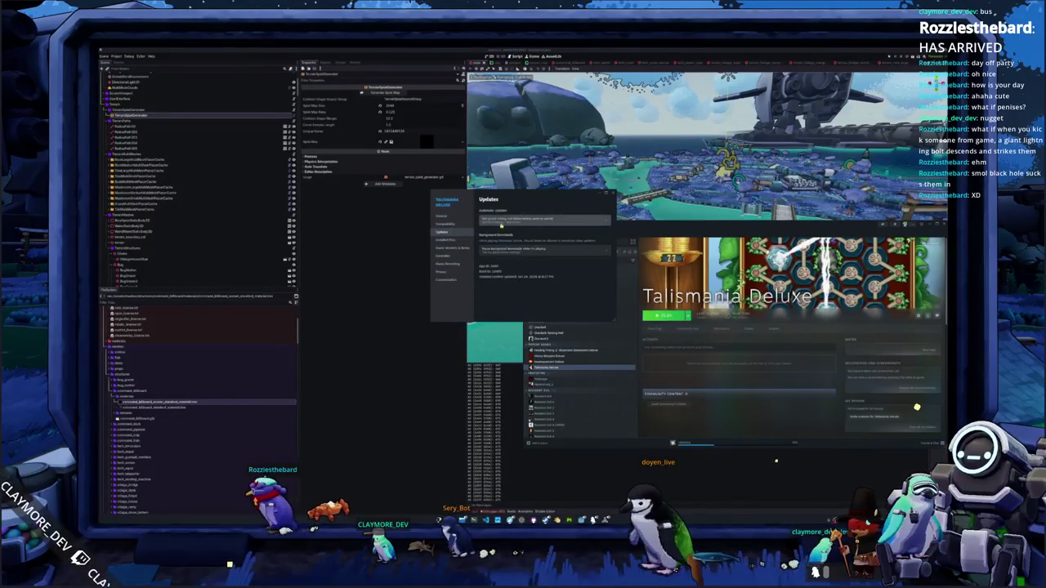
click(531, 222)
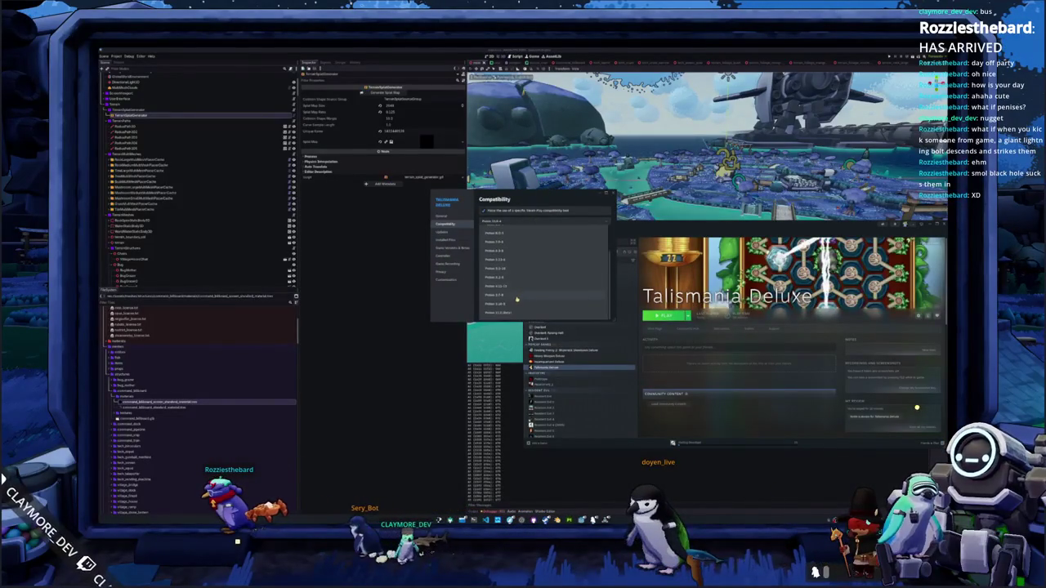
scroll(510, 289, down, 2)
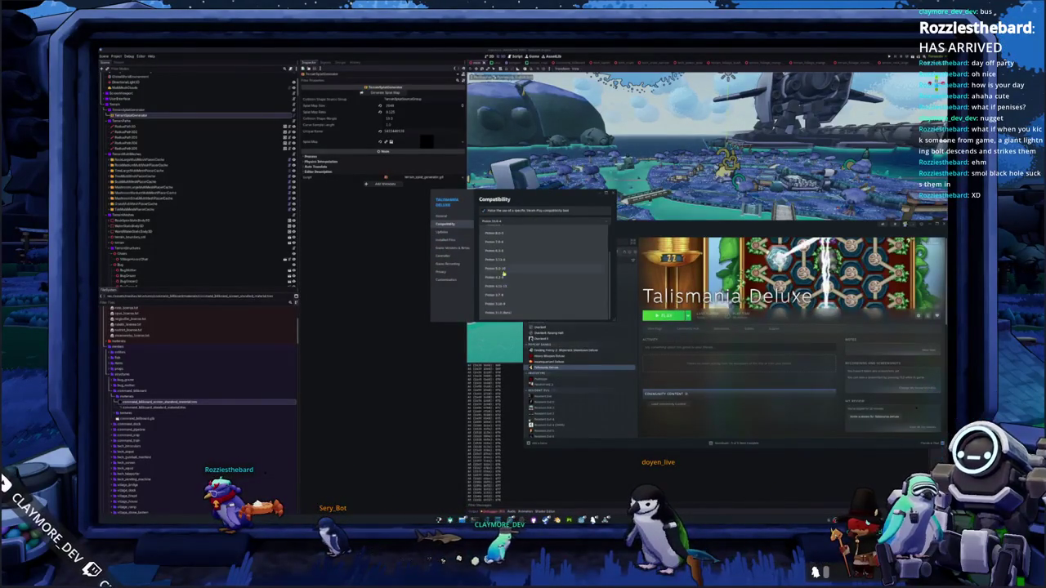
click(504, 276)
click(666, 316)
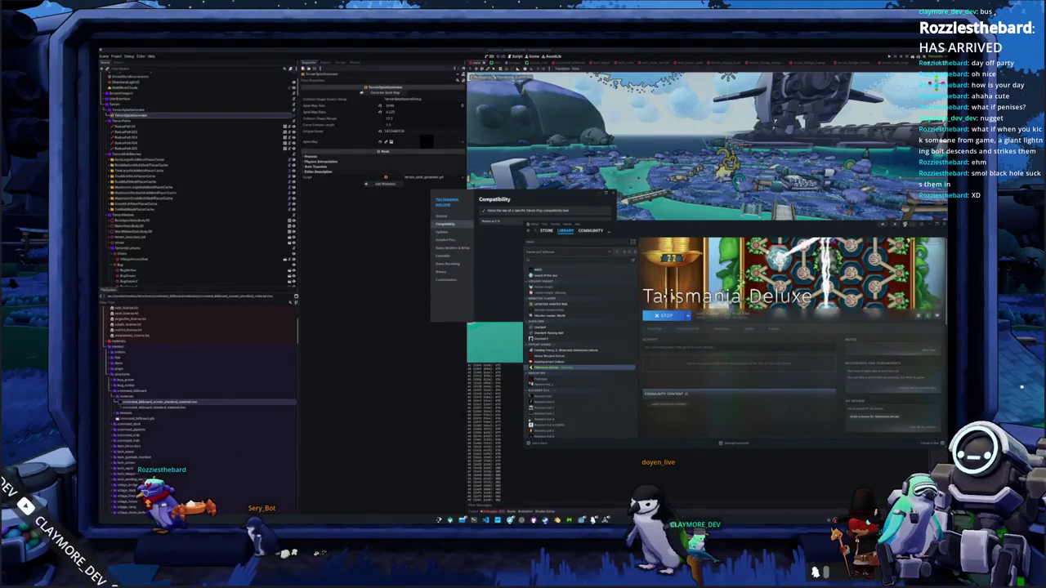
Try a different Proton version, dismiss the launch error, and start Insaniquarium! Deluxe instead
click(501, 228)
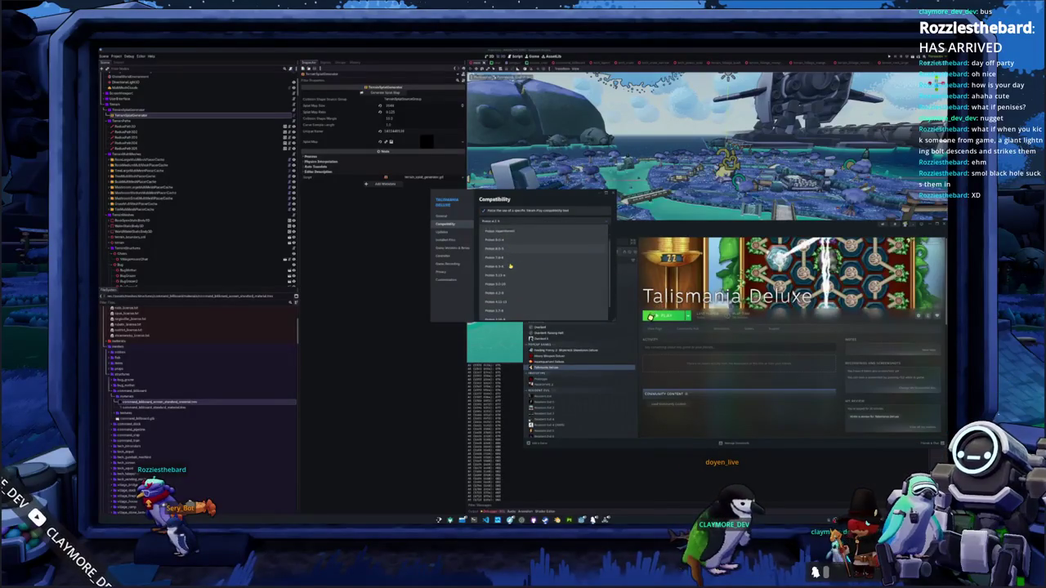
click(506, 242)
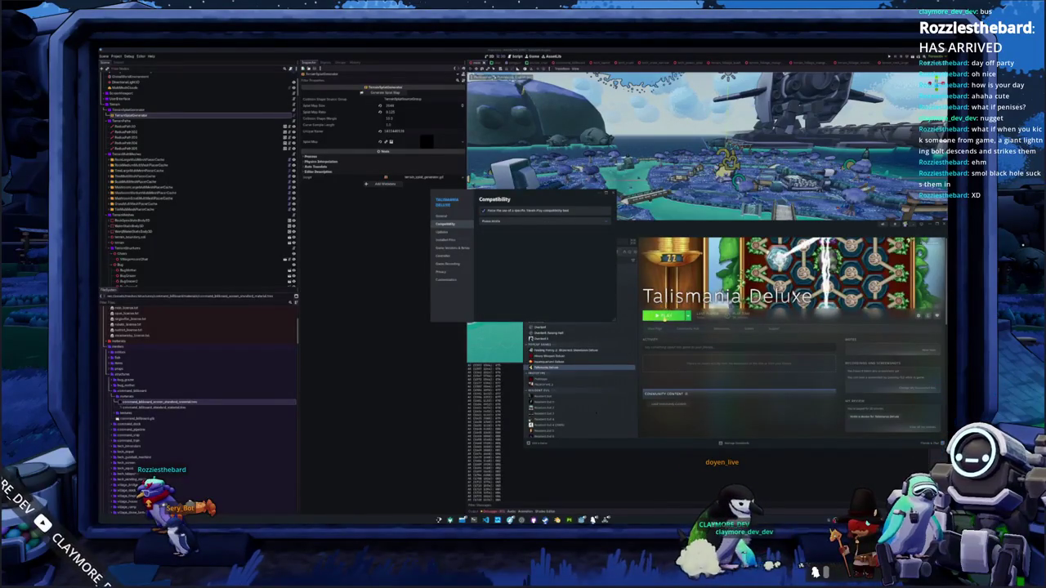
click(664, 316)
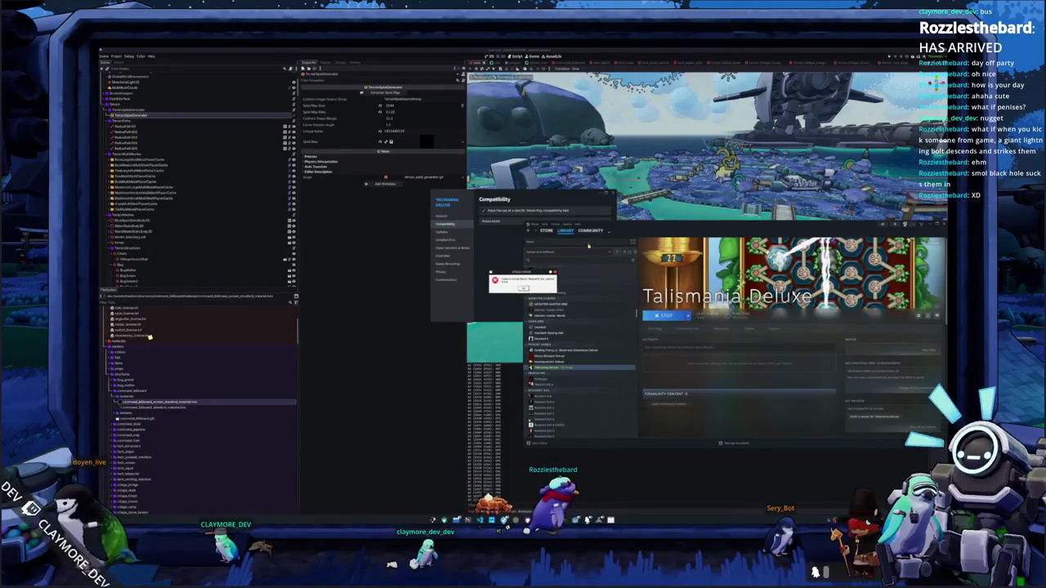
click(524, 287)
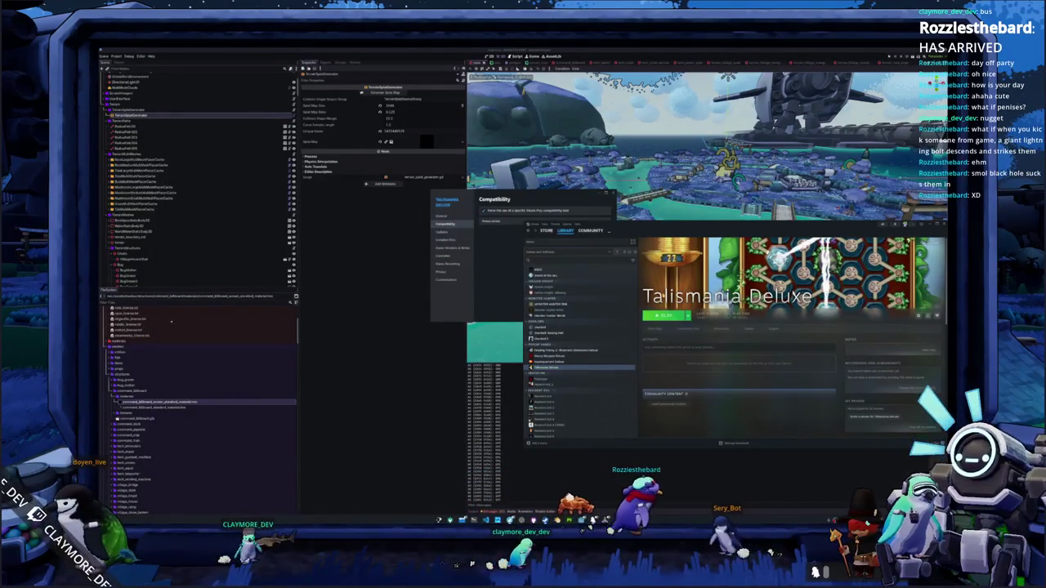
double_click(555, 362)
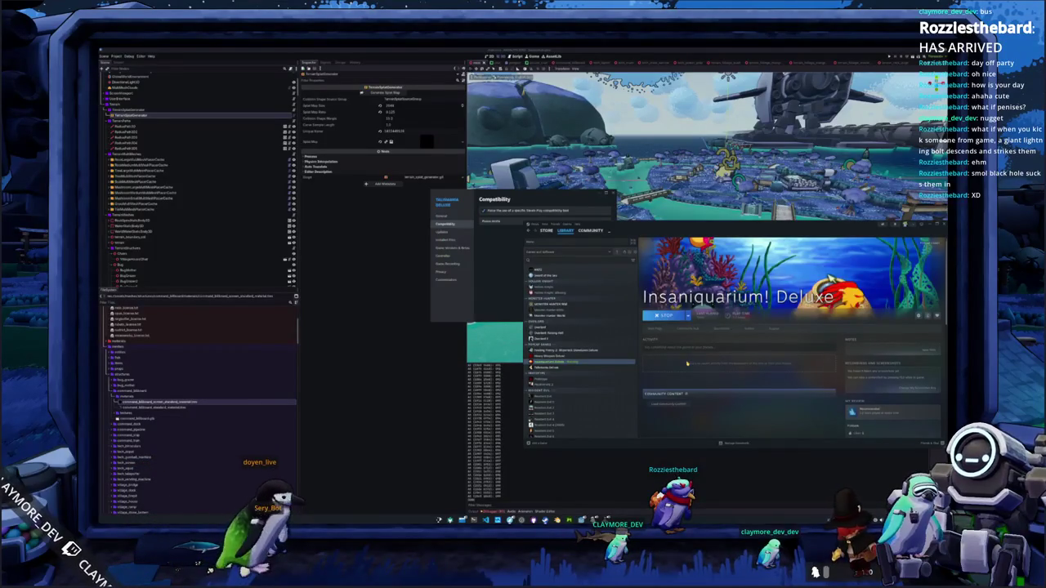
Load Insaniquarium's community content, continue the saved game, and move its window left
scroll(677, 378, down, 1)
click(676, 378)
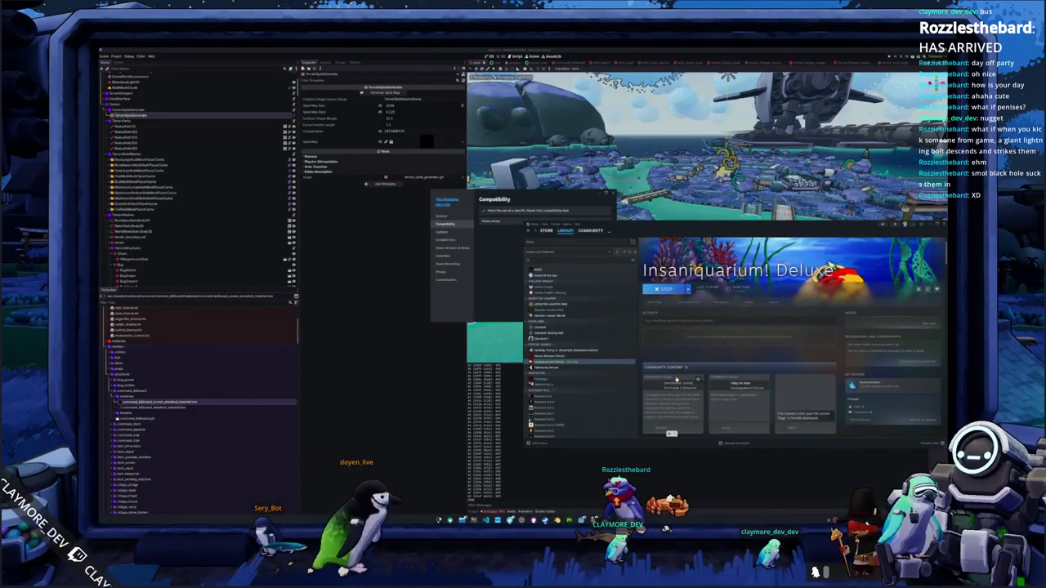
scroll(676, 380, up, 1)
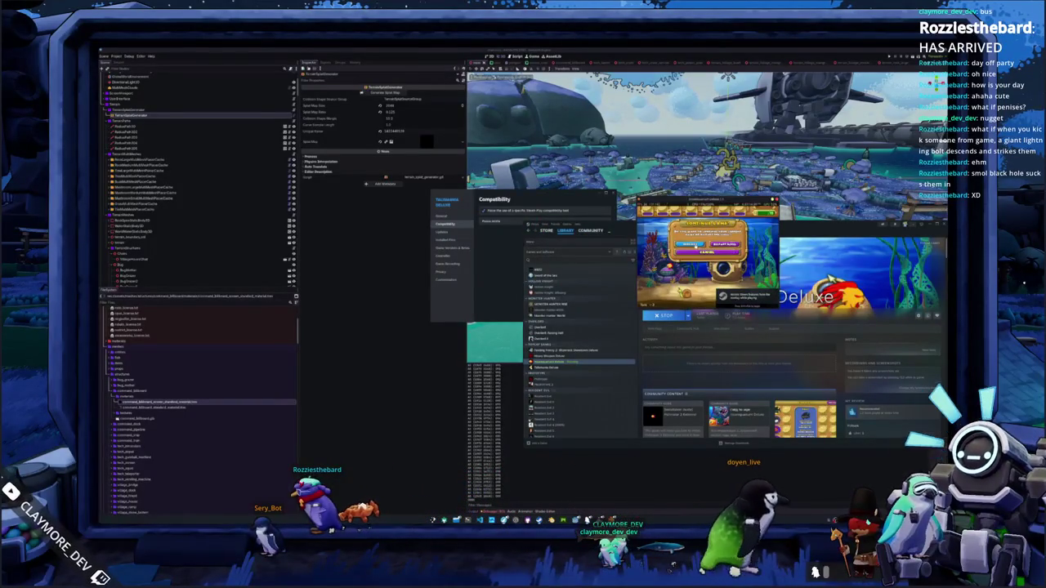
click(691, 244)
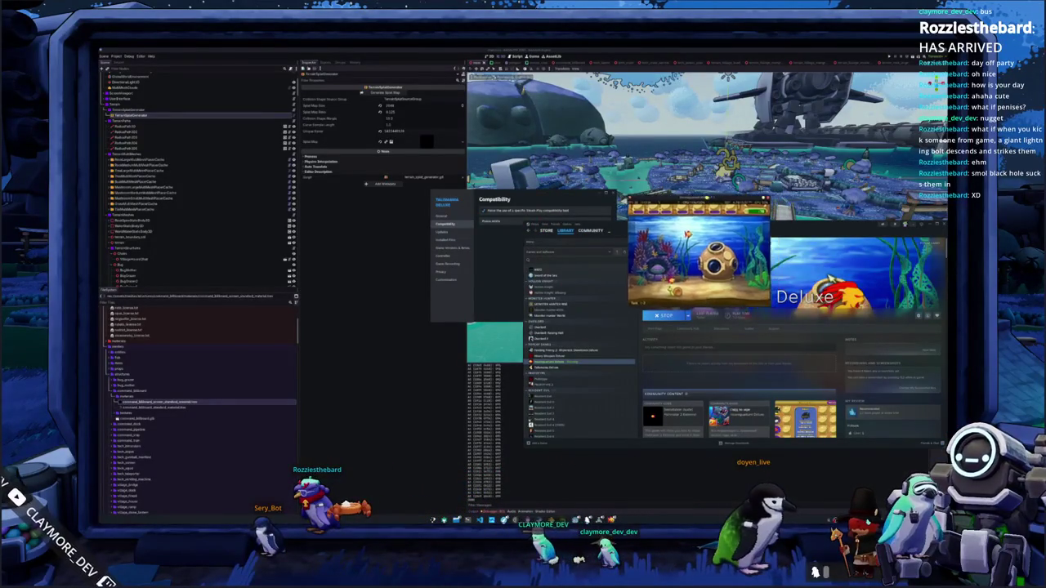
drag(701, 199, 434, 252)
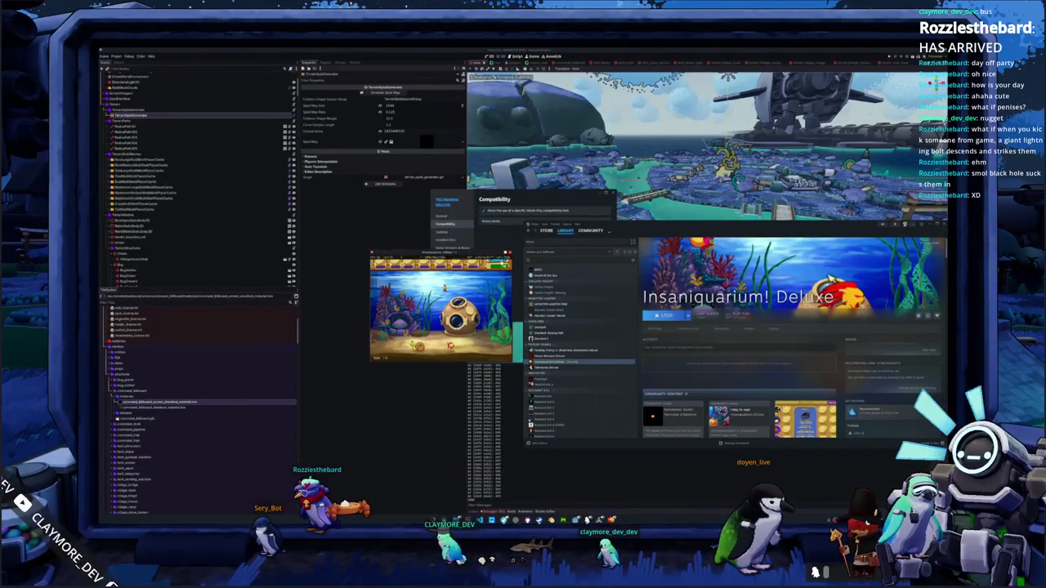
Exit to the main menu, quit Insaniquarium! Deluxe, and close the Steam windows
key(Escape)
click(441, 322)
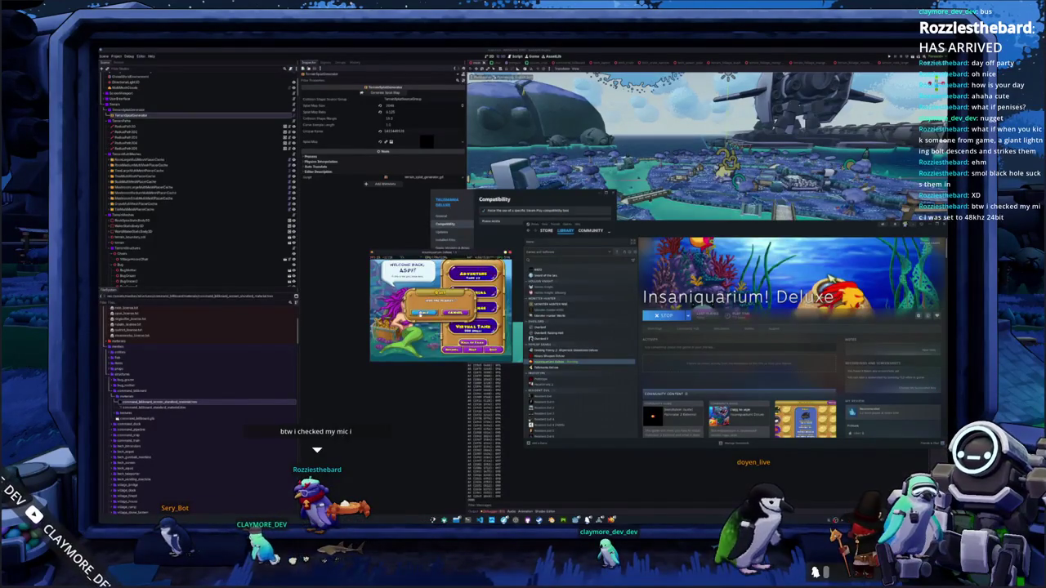
click(422, 313)
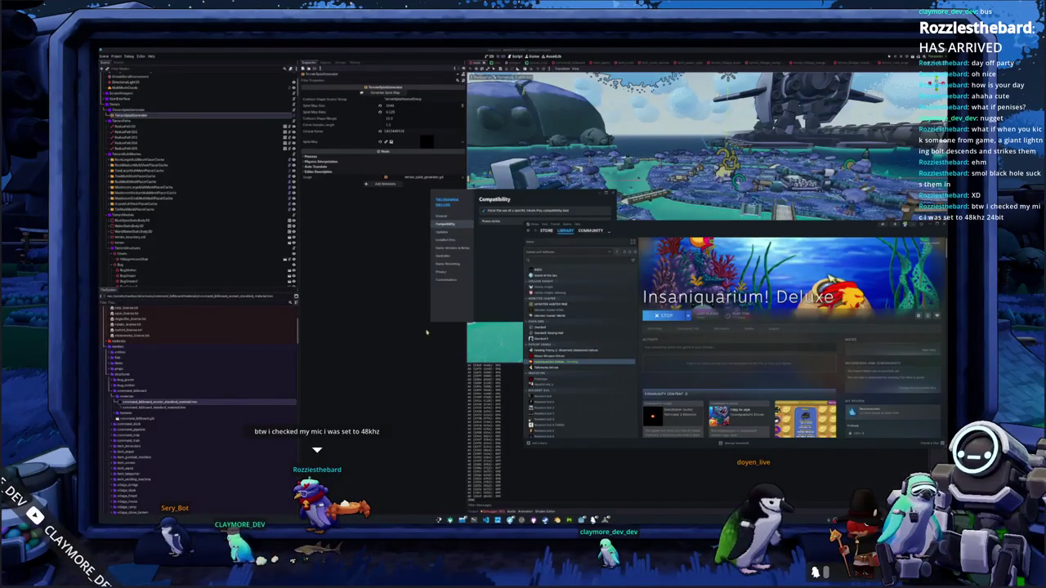
click(430, 395)
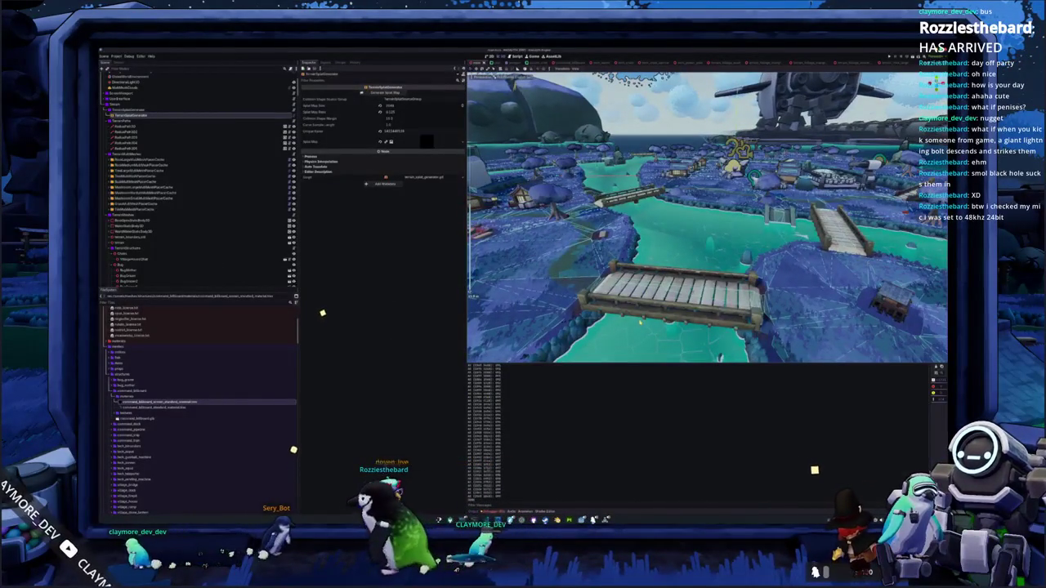
Run Hadalyth Zero with F5, enter multiplayer, and sketch a zigzag in the chat drawing panel
key(F5)
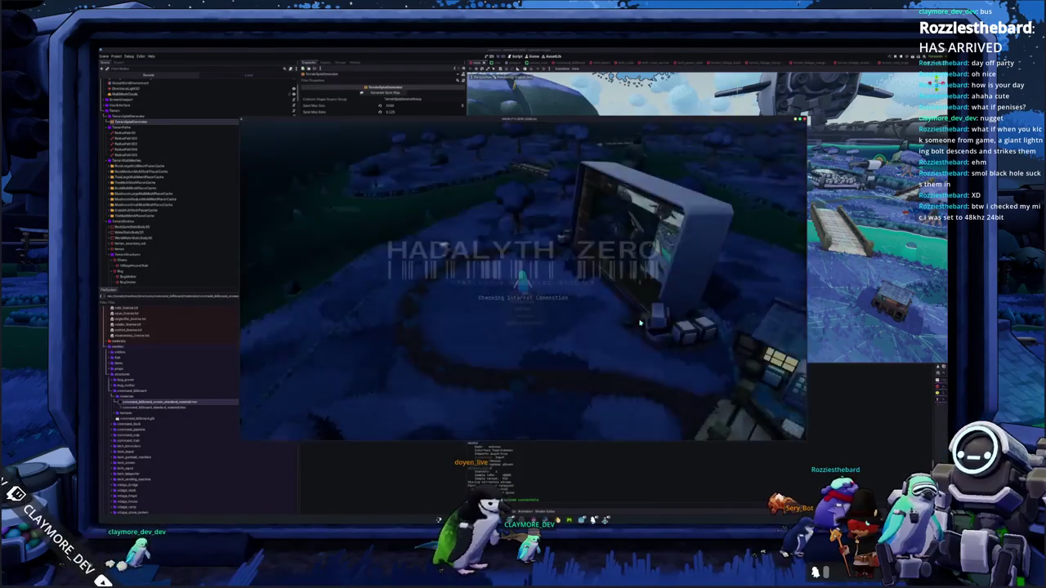
click(511, 304)
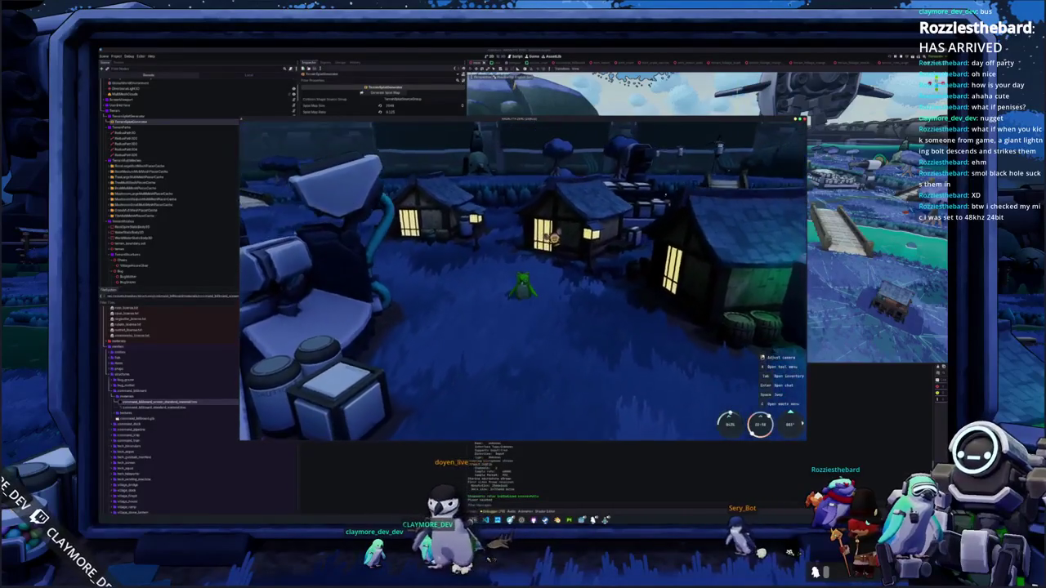
key(Return)
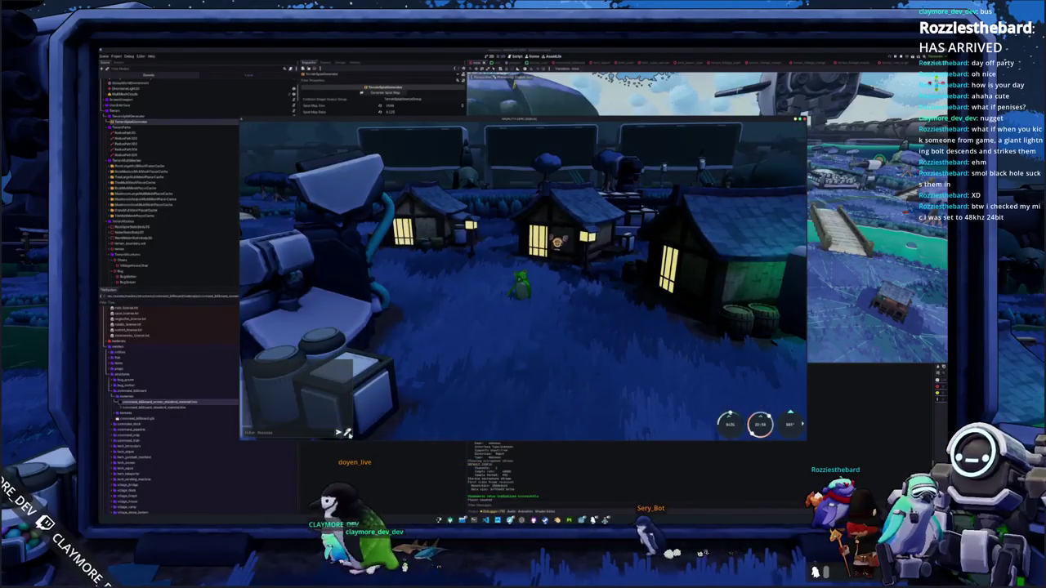
key(Return)
mouse_move(465, 301)
mouse_down()
mouse_move(549, 308)
mouse_move(588, 290)
mouse_up()
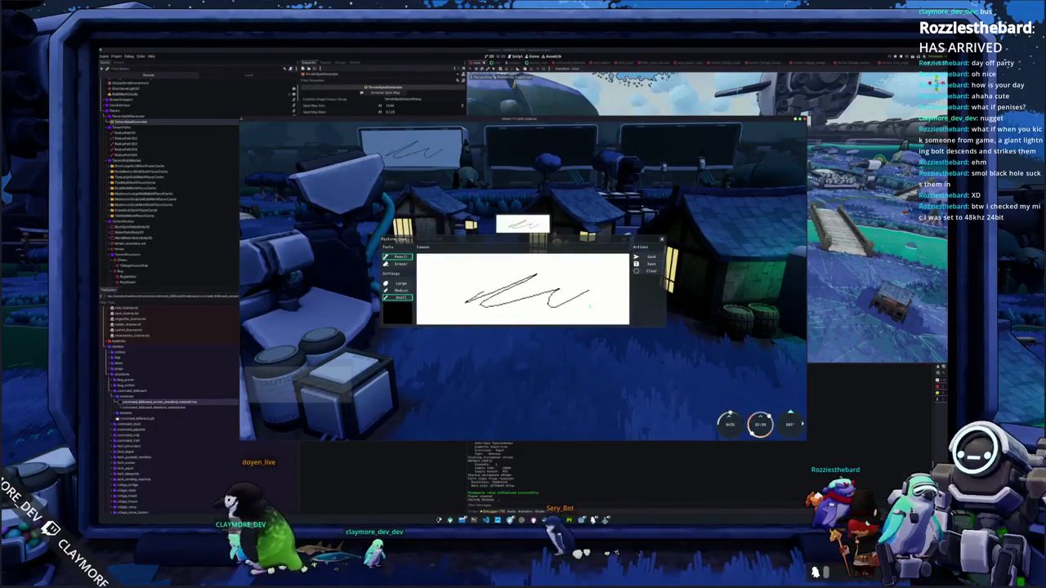
Add more strokes, send the drawing to the village billboards twice, and close the panel
mouse_move(448, 272)
mouse_down()
mouse_move(506, 267)
mouse_move(521, 286)
mouse_up()
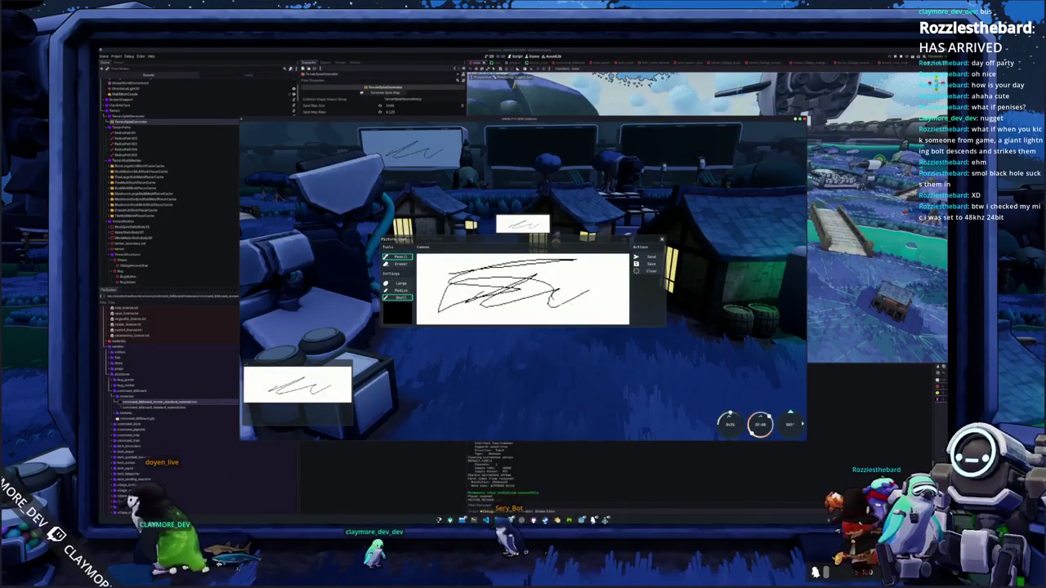
click(648, 258)
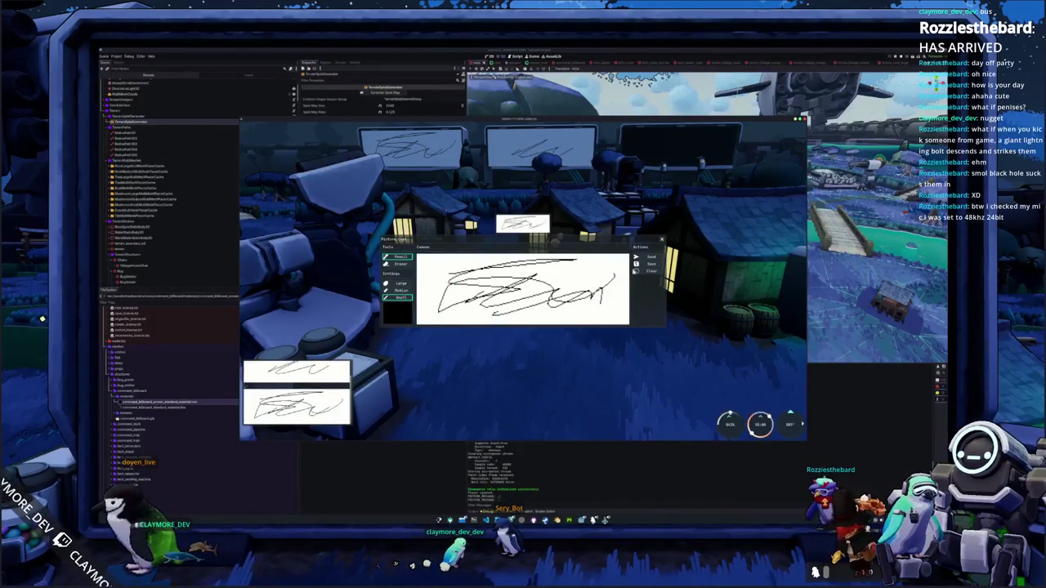
click(645, 256)
key(Escape)
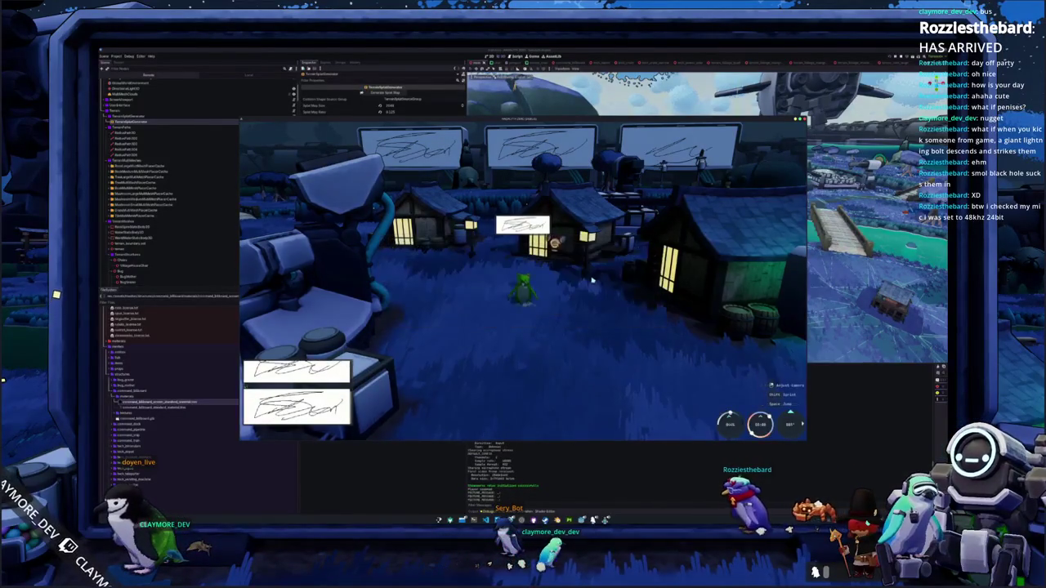
Browse the inventory, Journal, Penguin and Drone pages, then switch to the code editor
key(i)
key(i)
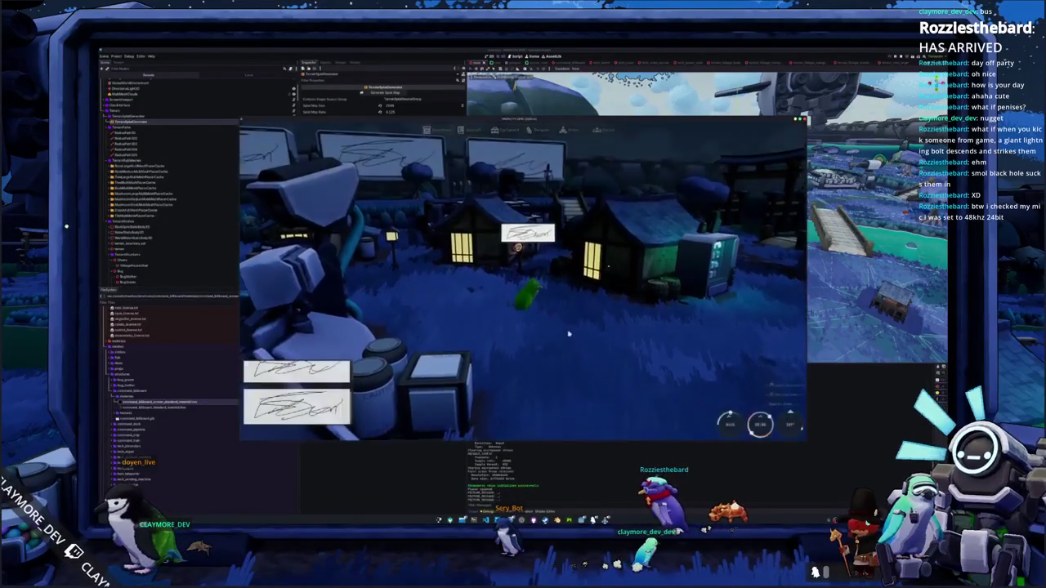
key(i)
key(i)
key(i)
key(i)
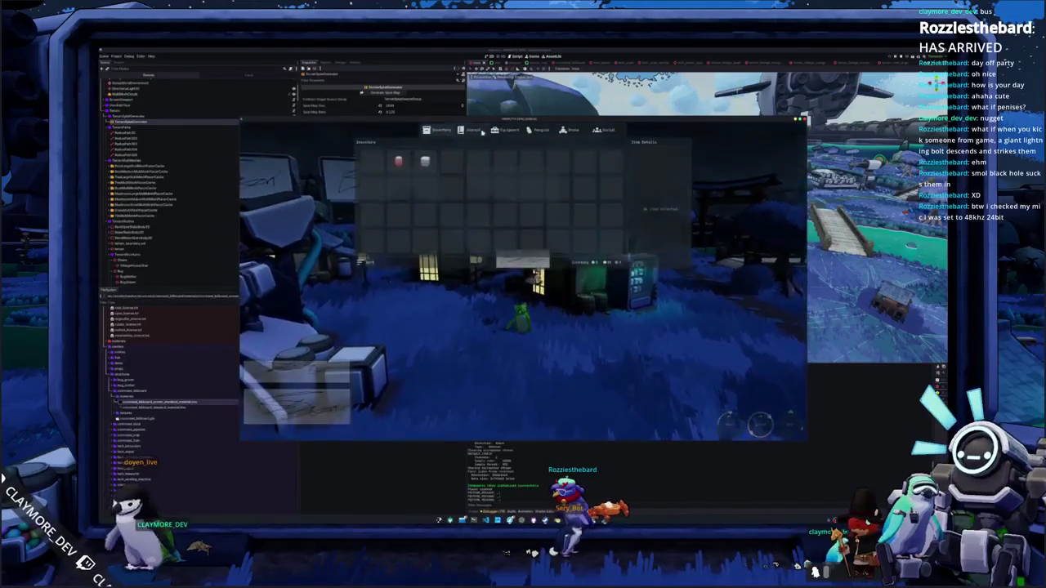
key(e)
click(541, 130)
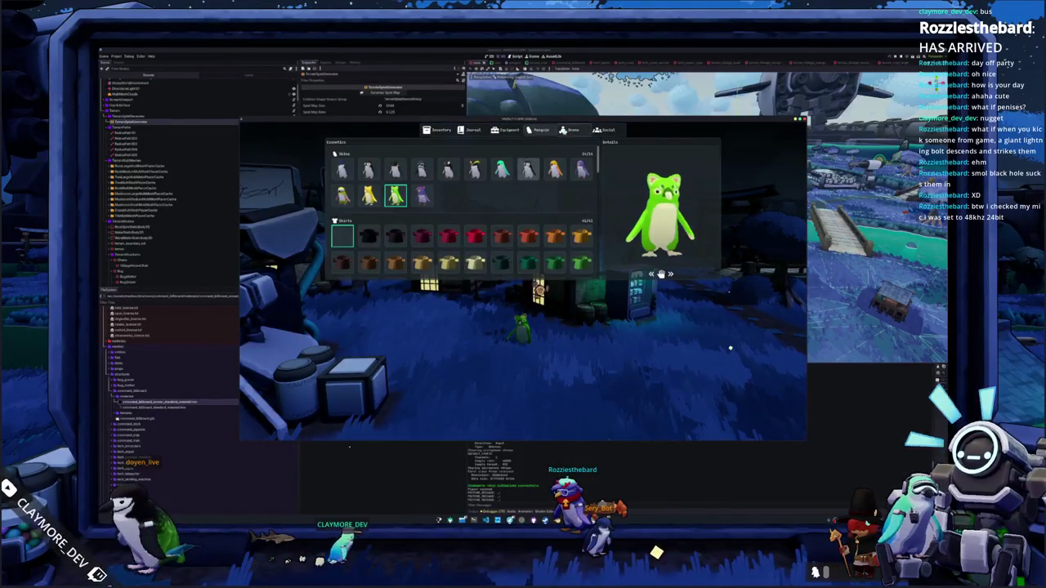
click(570, 129)
key(e)
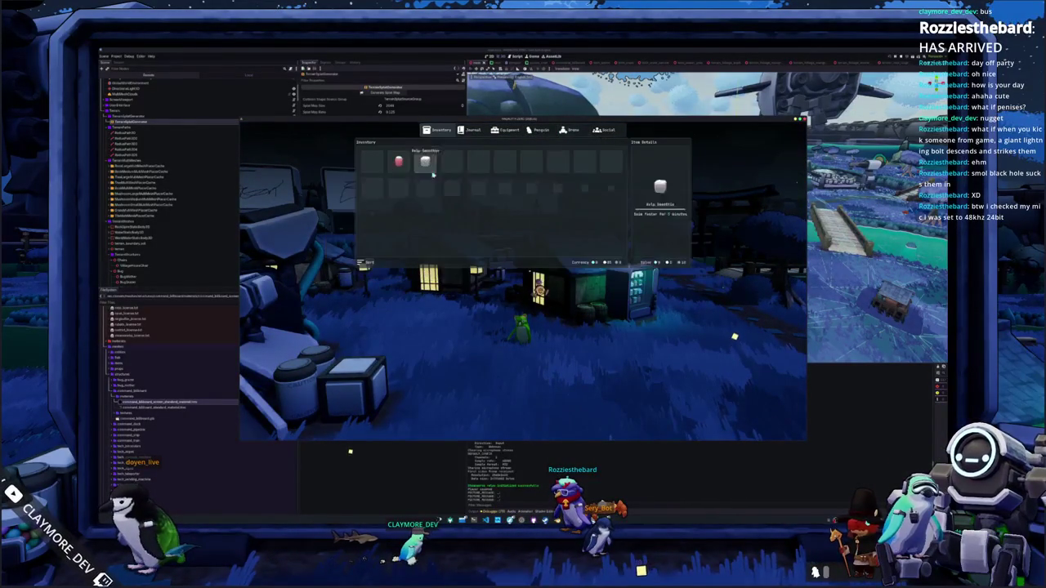
key(e)
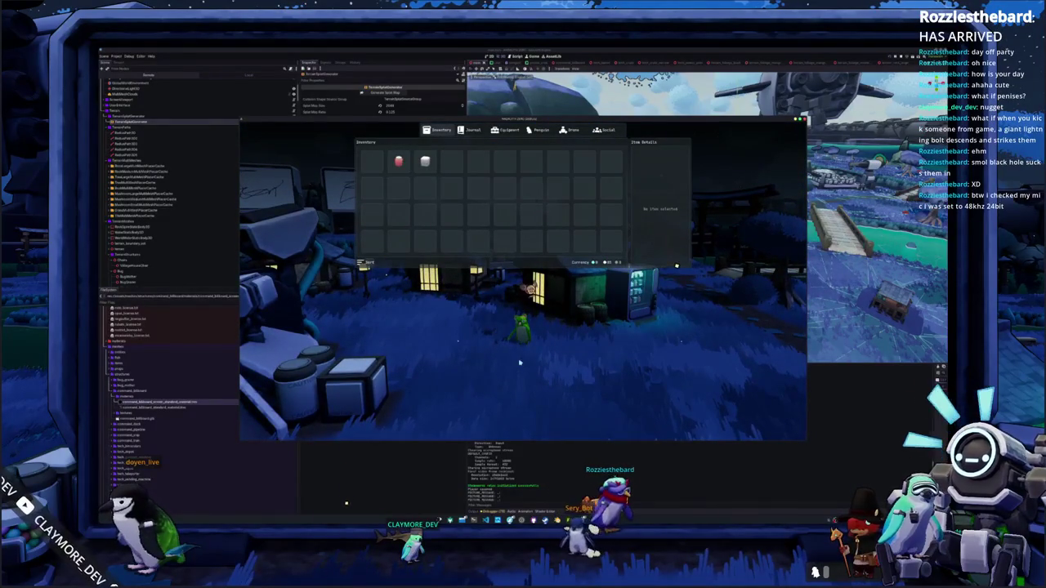
key(alt+Tab)
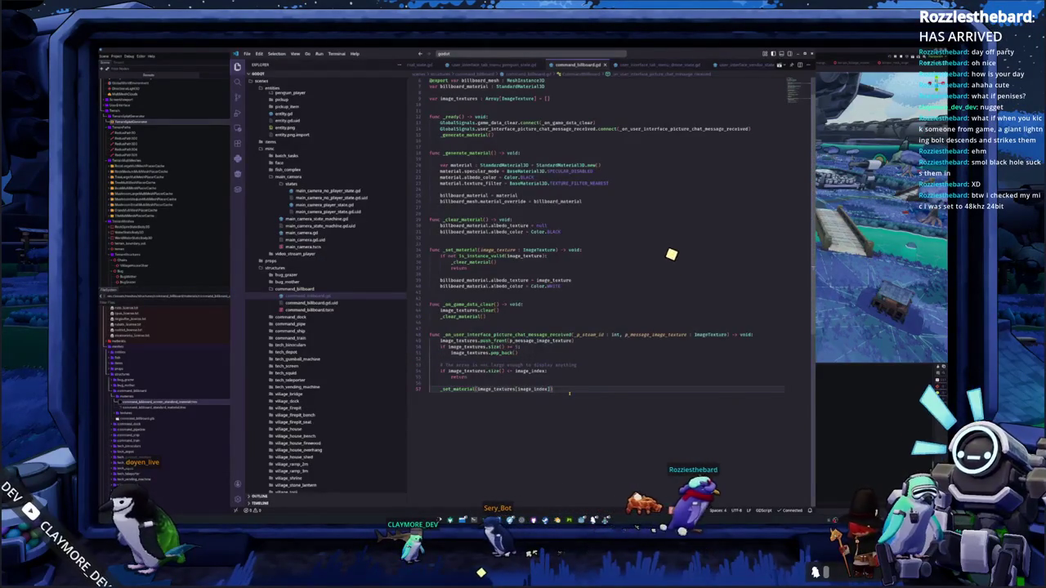
Quick-open penguin_tab_state.gd by searching for 'tab'
key(ctrl+p)
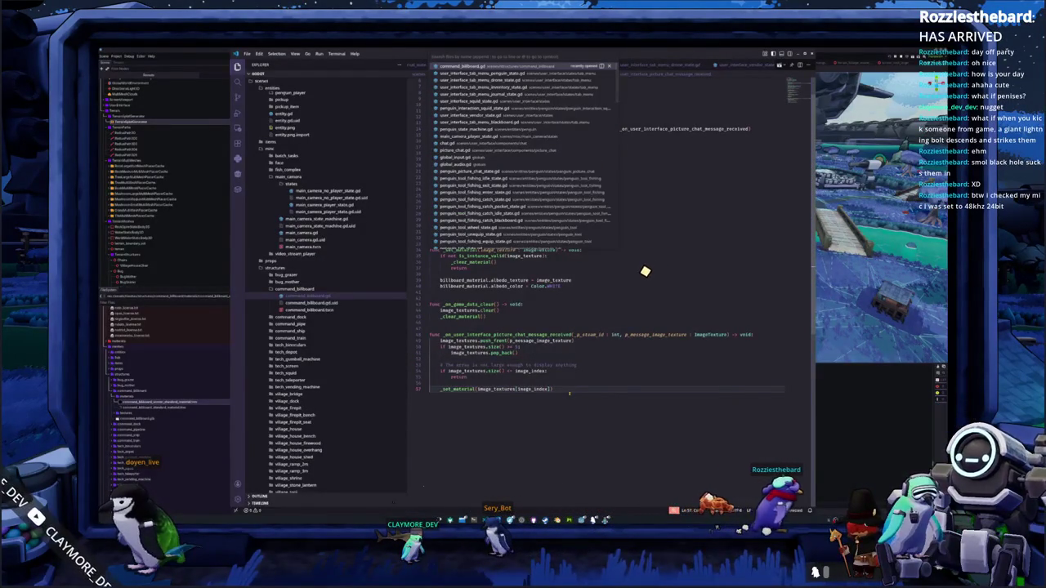
text(tab)
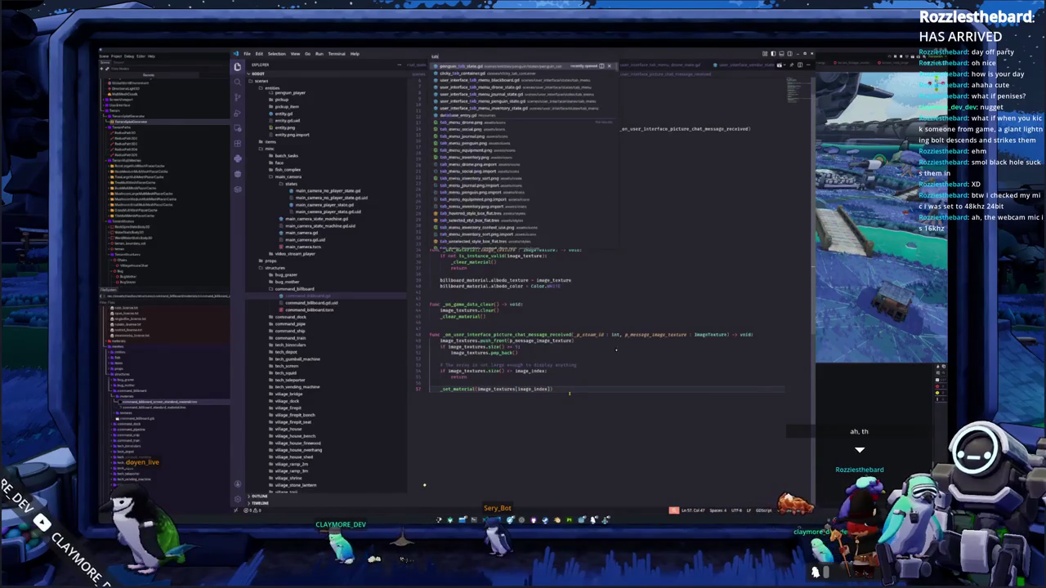
key(Return)
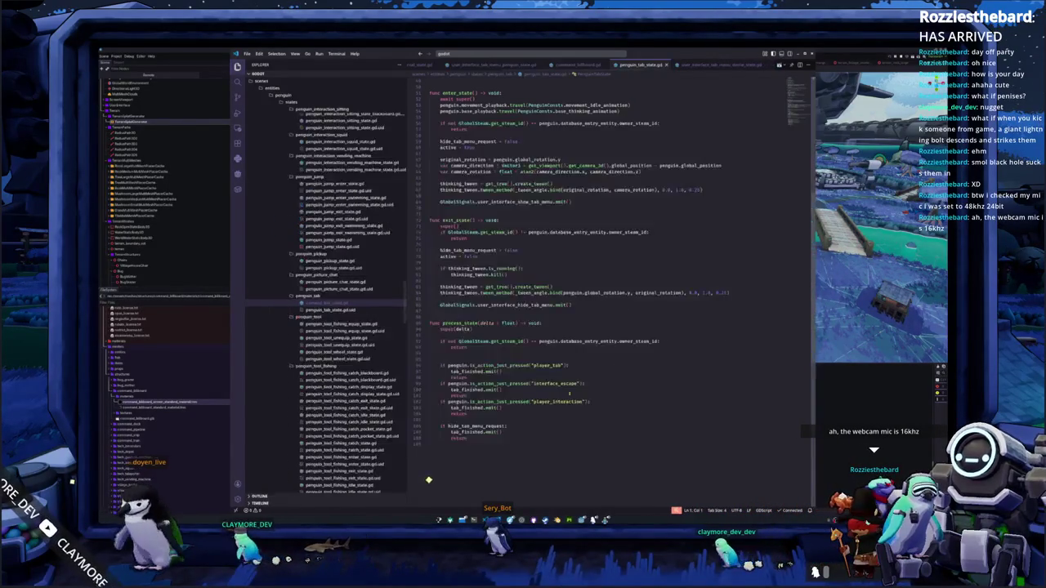
Add and then remove a blank line above the hide_tab_menu emit call in exit_state
click(442, 312)
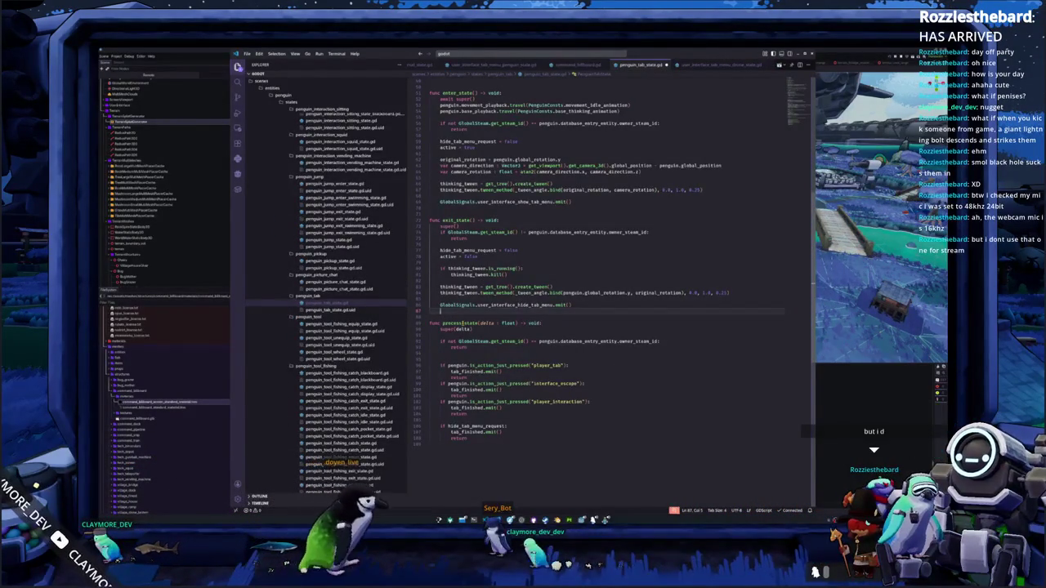
key(Up)
key(Up)
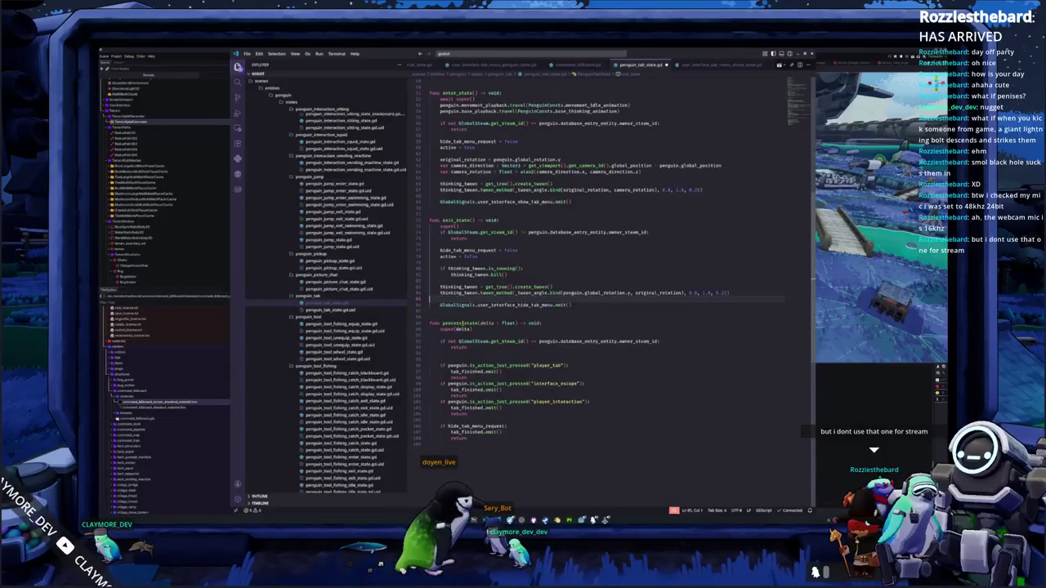
key(Return)
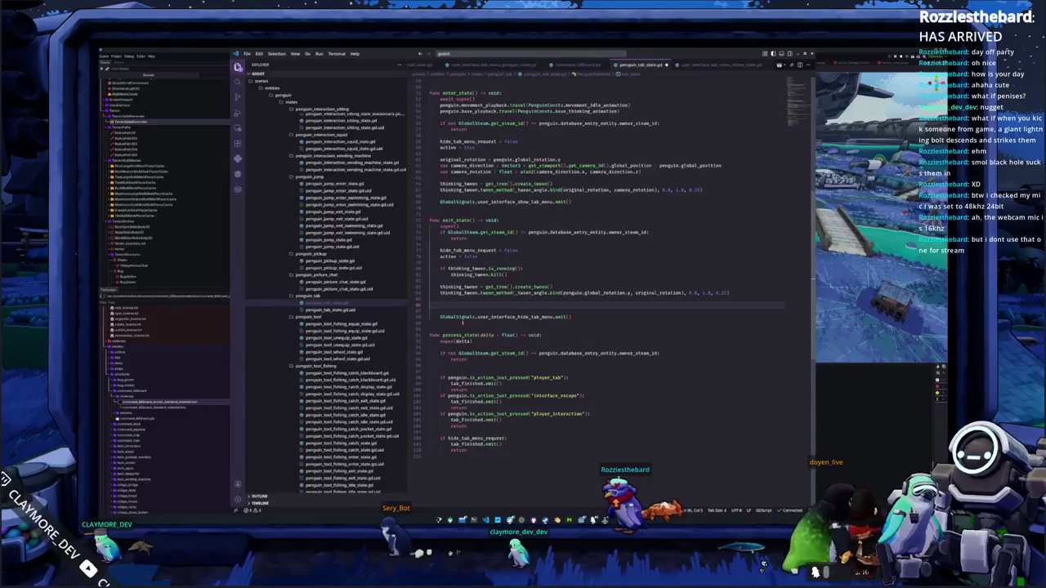
key(BackSpace)
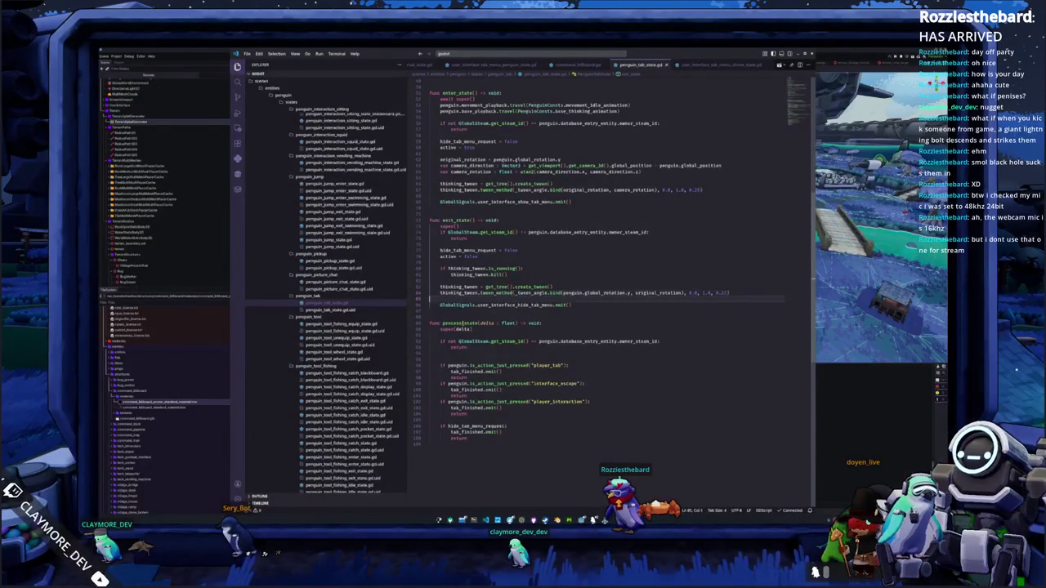
scroll(463, 304, up, 5)
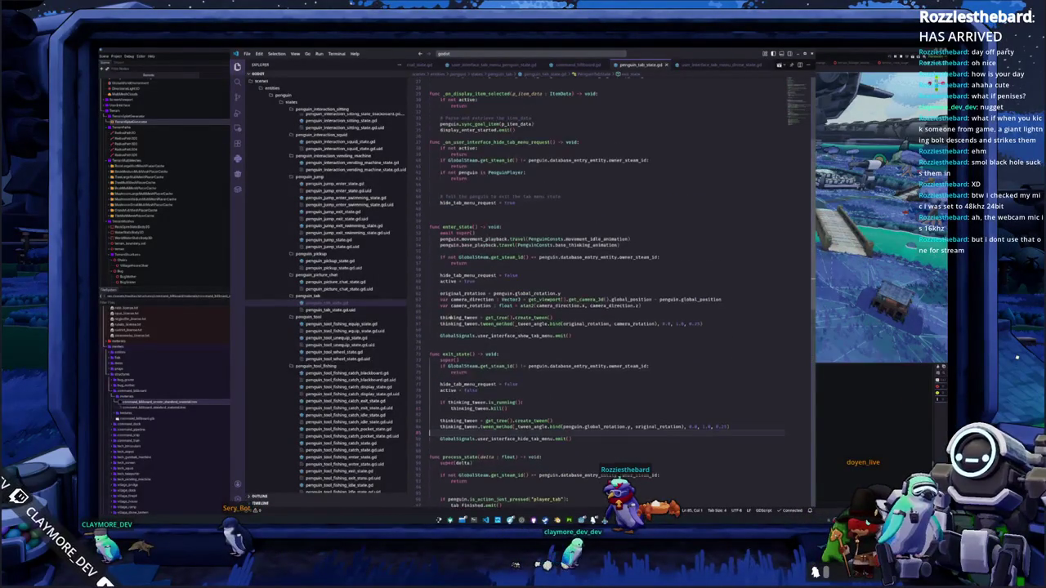
scroll(450, 369, down, 2)
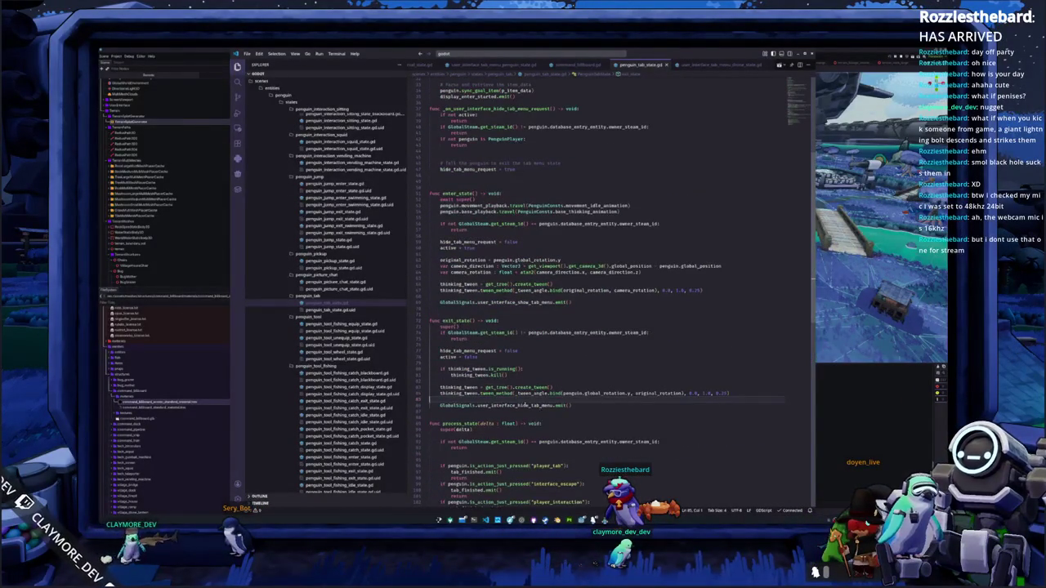
Go to the user_interface_hide_tab_menu signal definition, return to penguin_tab_state.gd, then switch to the terminal
ctrl+click(522, 405)
key(shift+End)
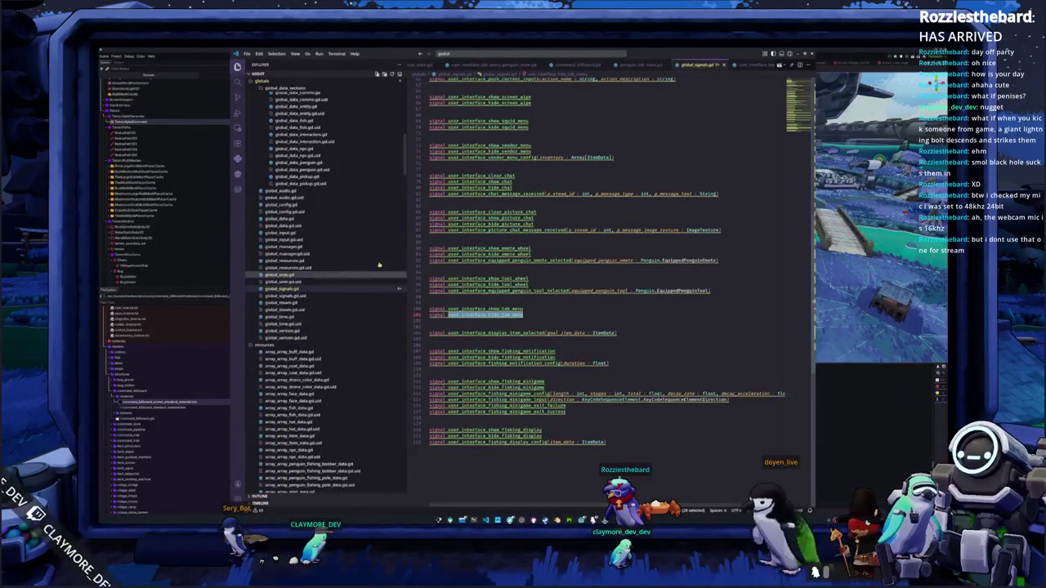
key(alt+Left)
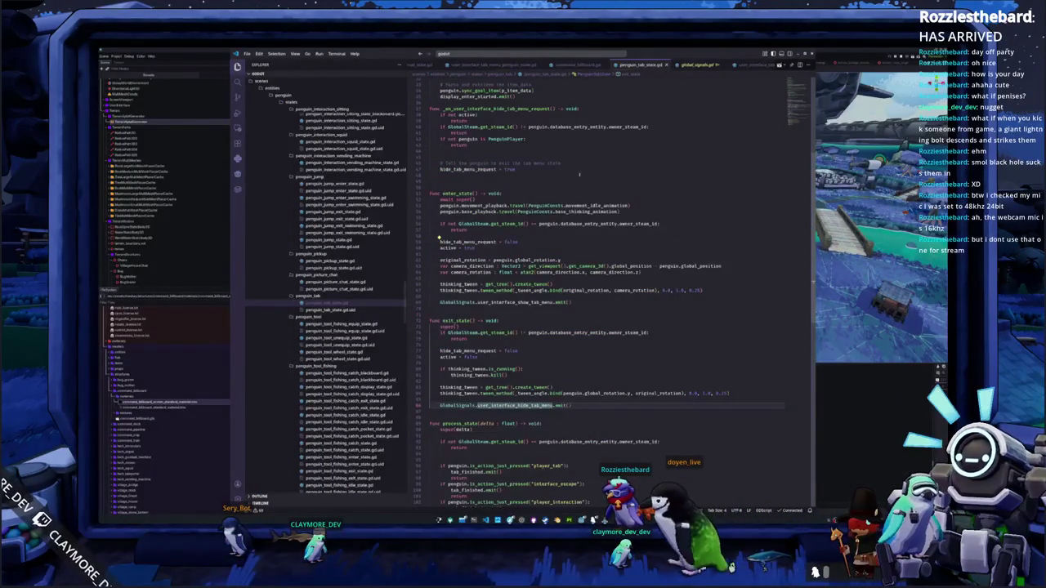
scroll(572, 286, up, 15)
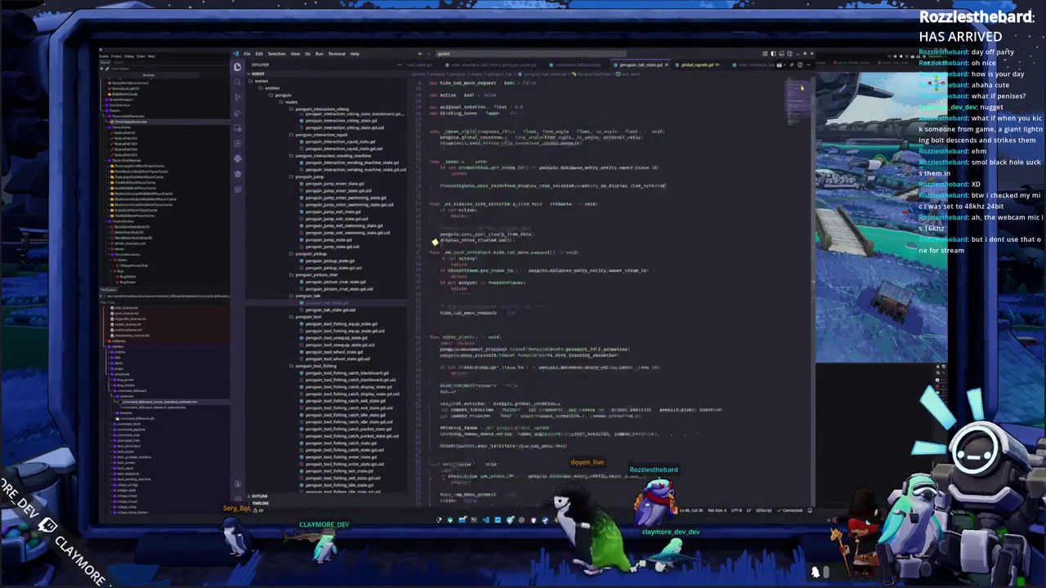
scroll(331, 240, down, 15)
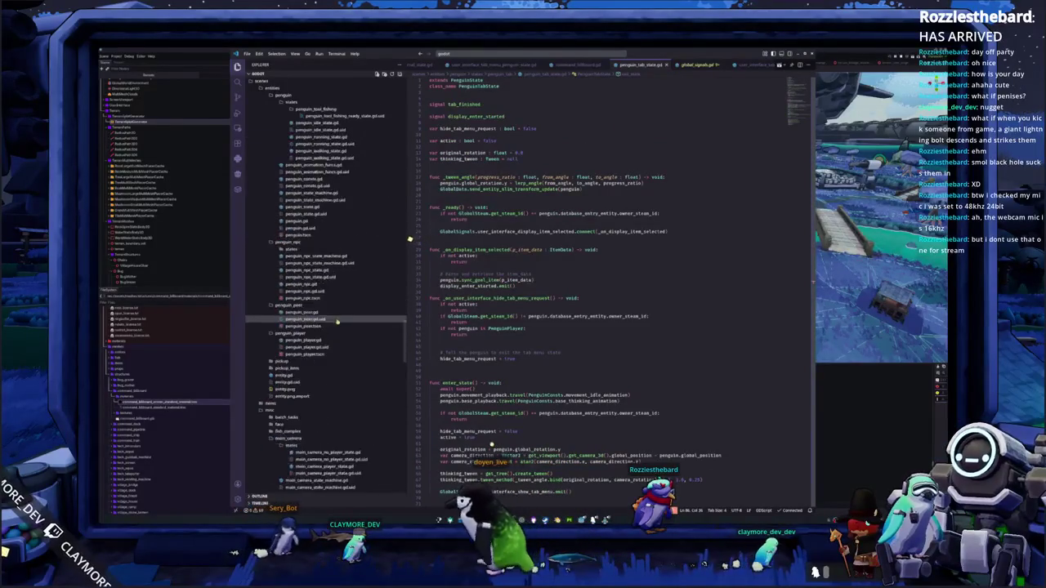
scroll(331, 327, down, 13)
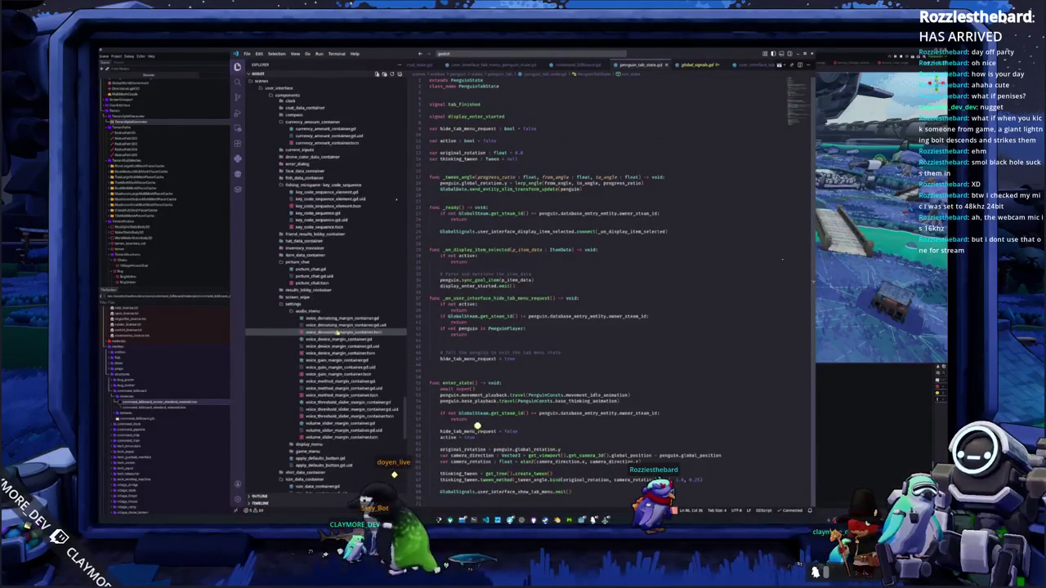
key(alt+Tab)
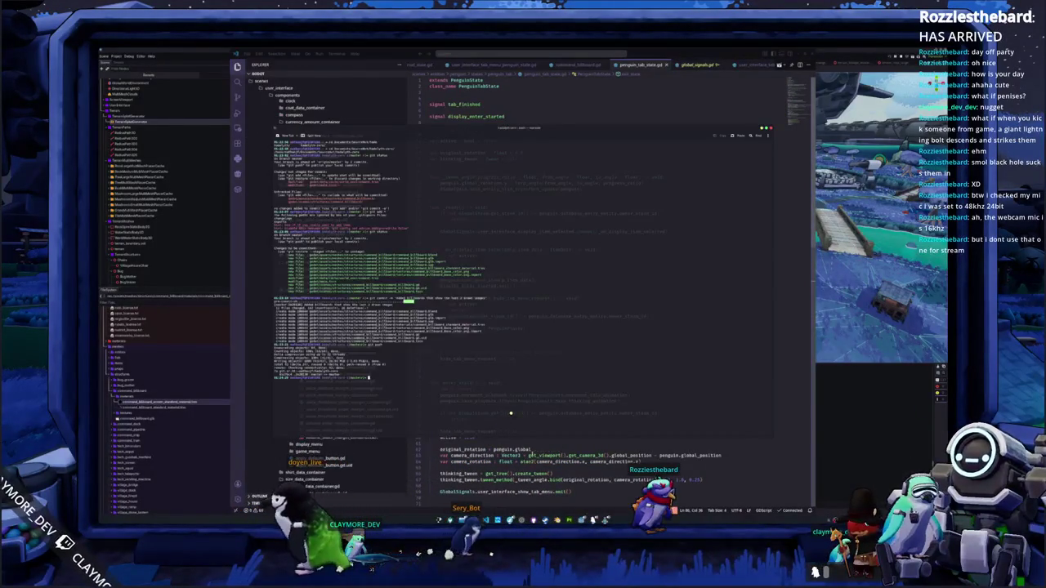
Check git status and stage all changed files with 'git add .'
text(status)
key(Return)
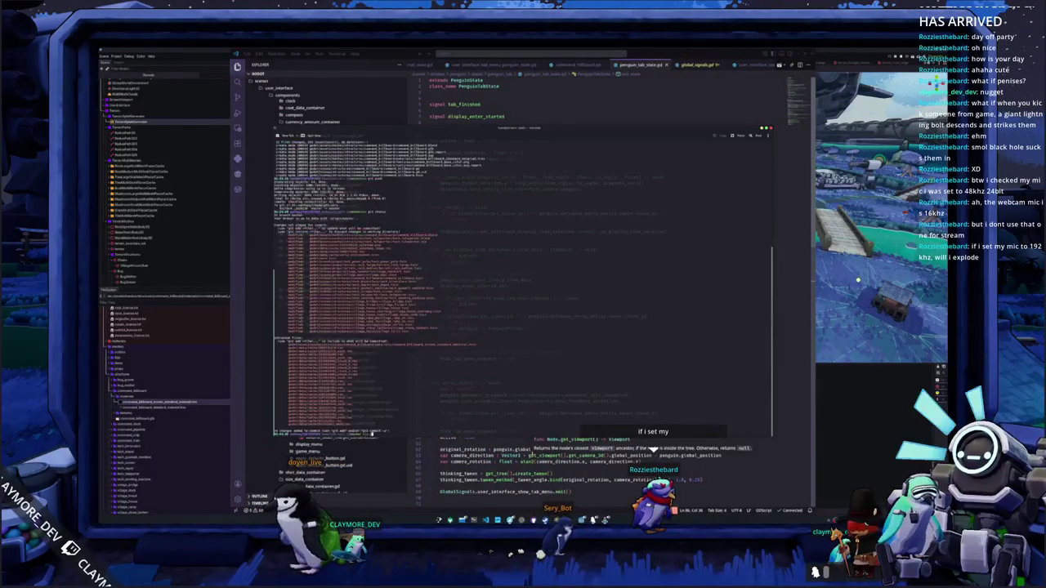
text(git add .)
key(Return)
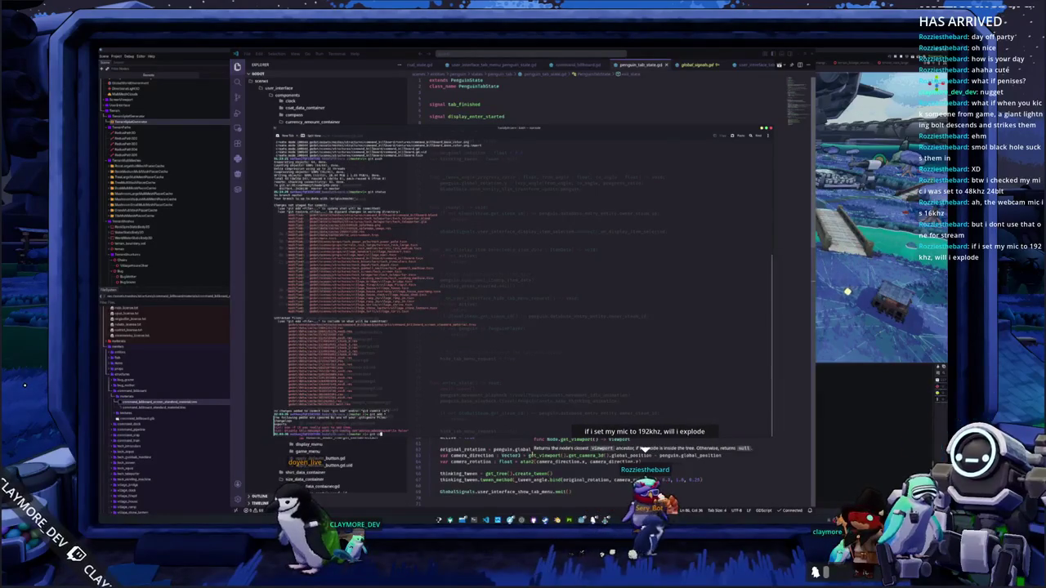
Commit the staged changes with a message, then close the terminal to return to the script
text(-m "ui)
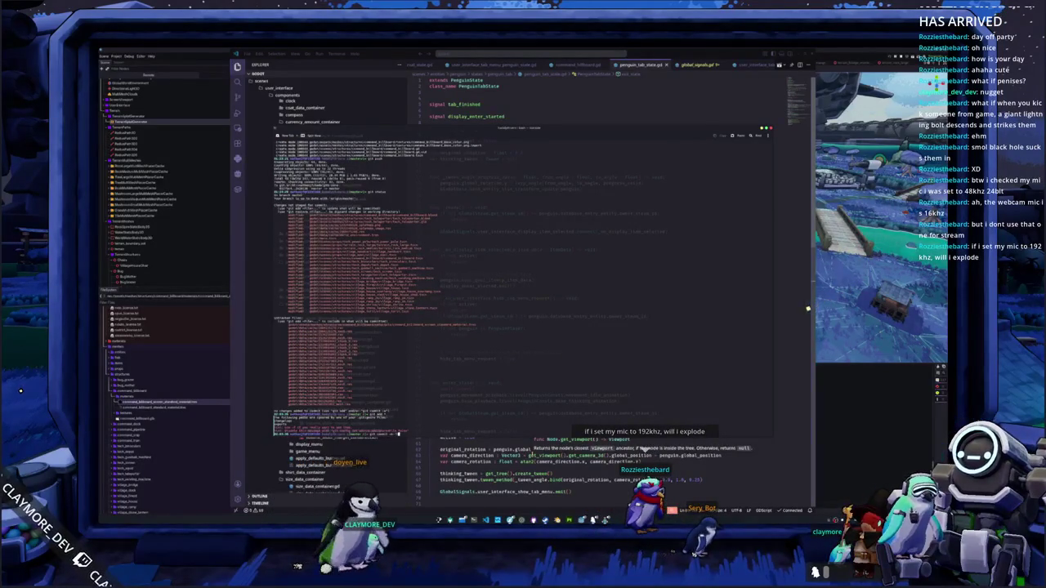
text( t)
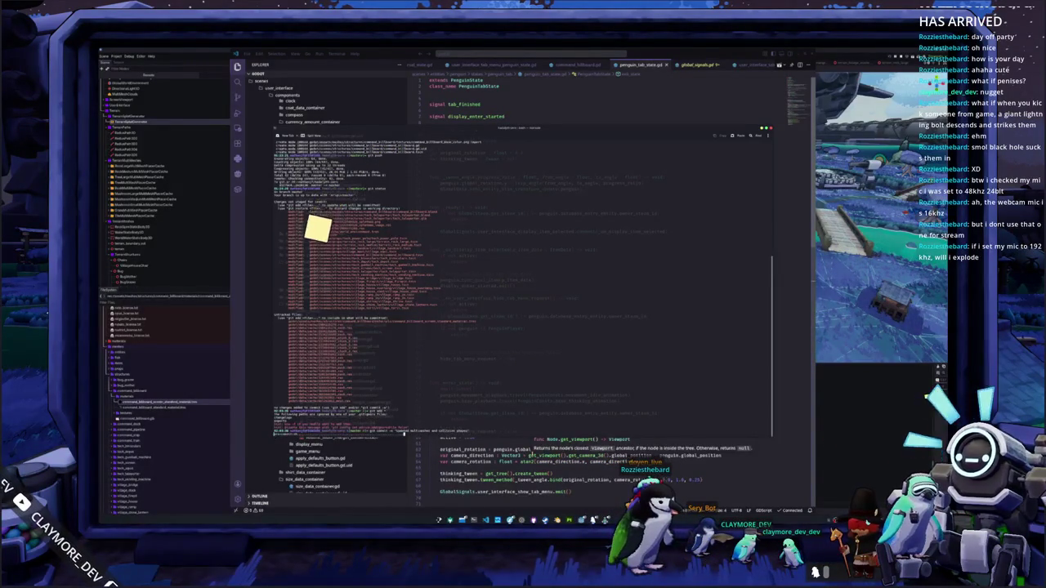
key(Return)
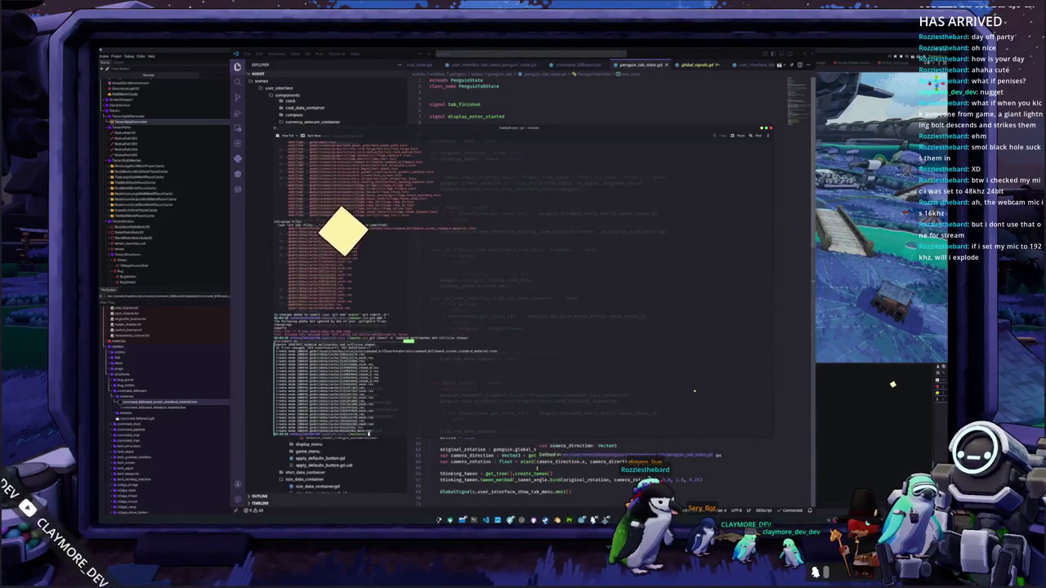
click(466, 467)
scroll(343, 286, down, 10)
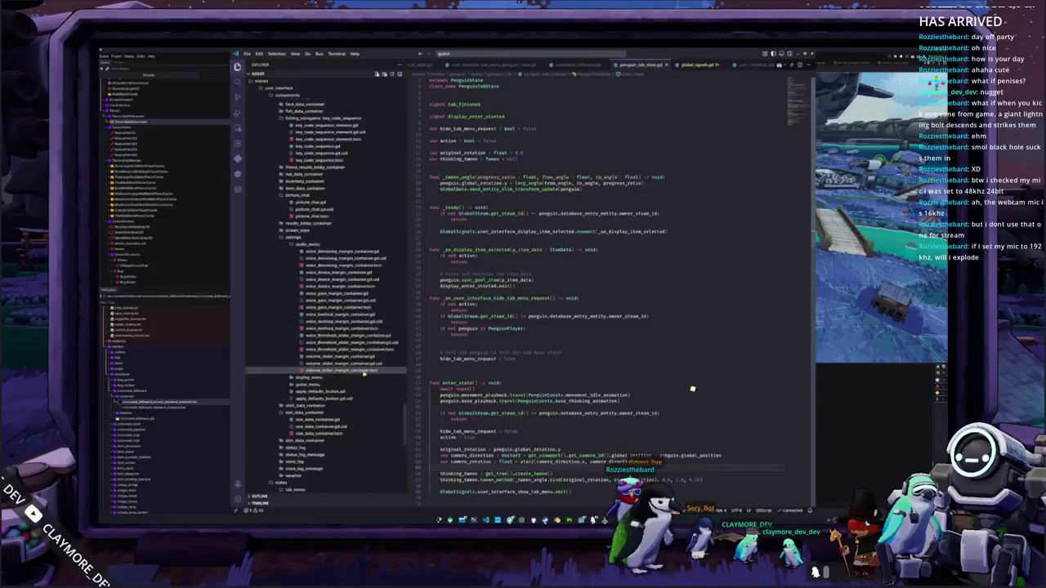
Open user_interface_tab_menu_blackboard.gd and start GlobalSignals.user_interface_hide_tab_menu.connect in _ready()
scroll(345, 280, down, 4)
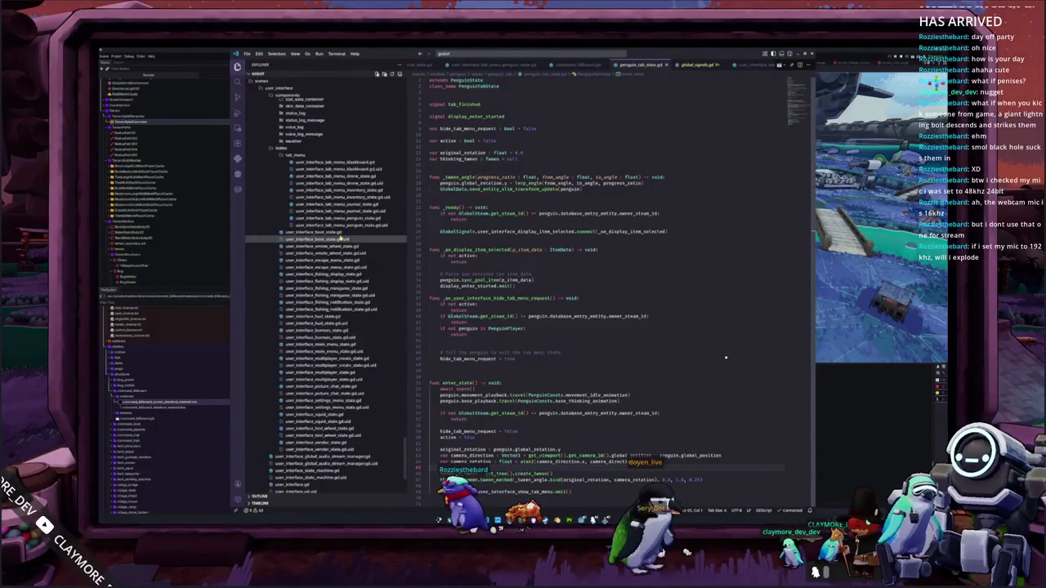
click(358, 163)
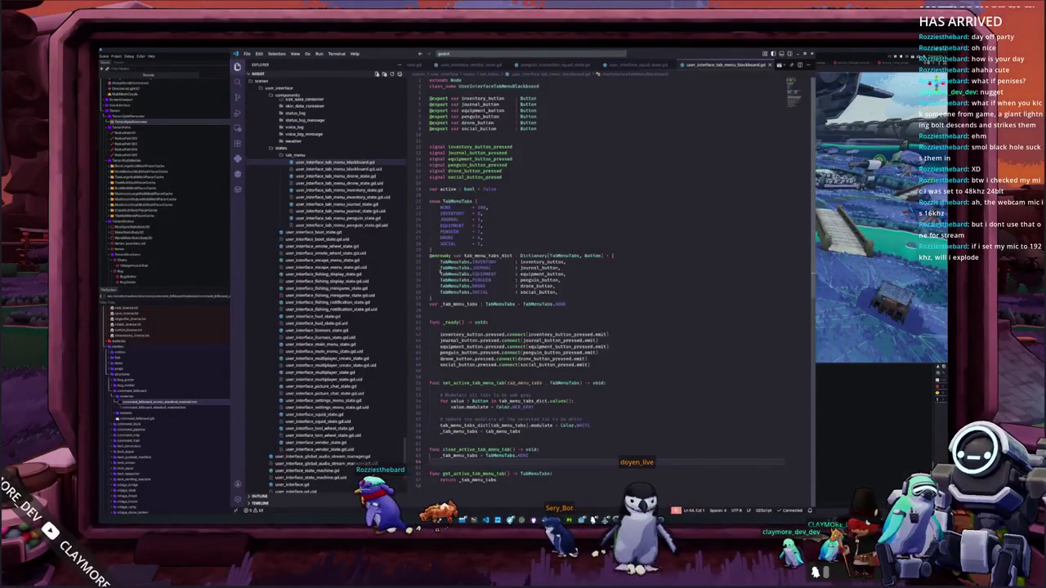
key(Return)
text(GlobalSignals.)
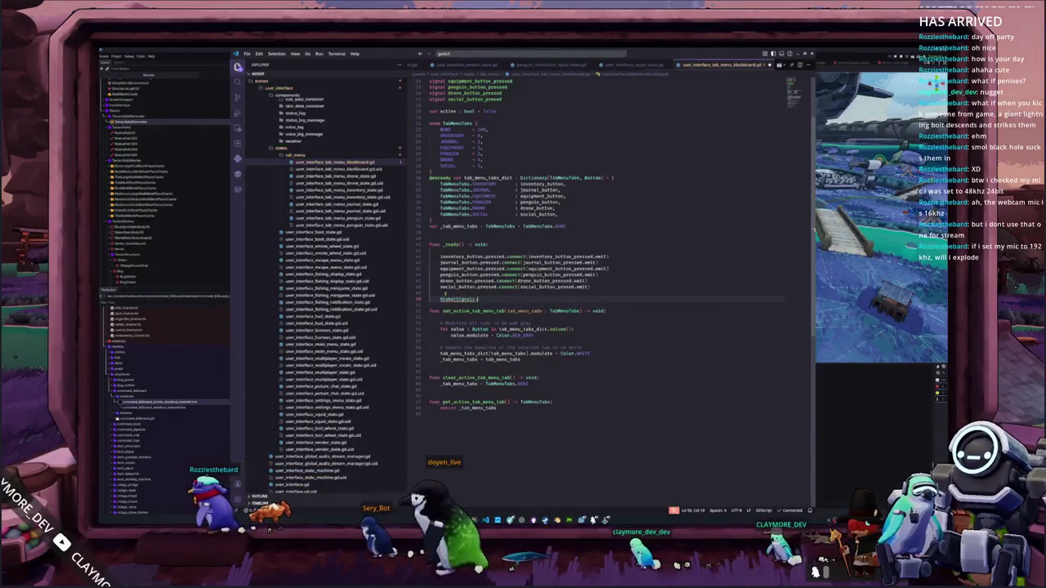
text(user_interface_hide_tab)
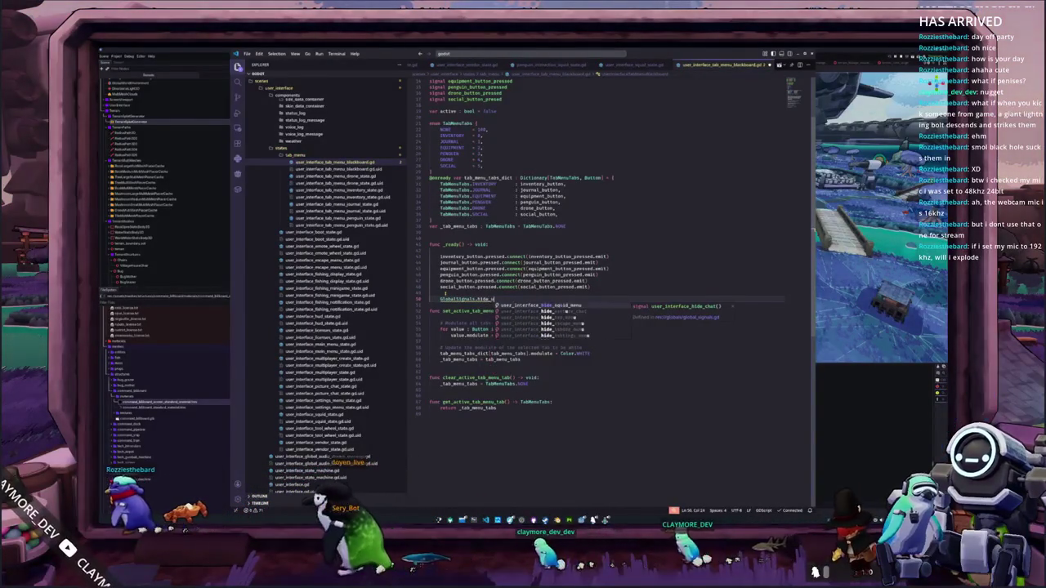
key(Return)
text(.)
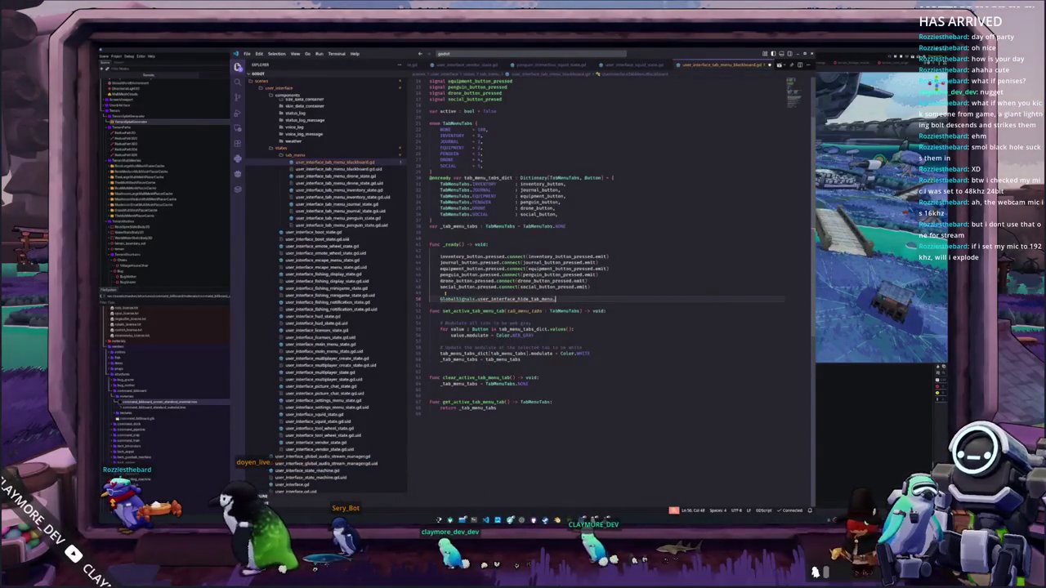
text(connect)
key(Return)
Pass clear_active_tab_menu_tab as the connect callback, add a blank line, and switch to Godot
text((_s)
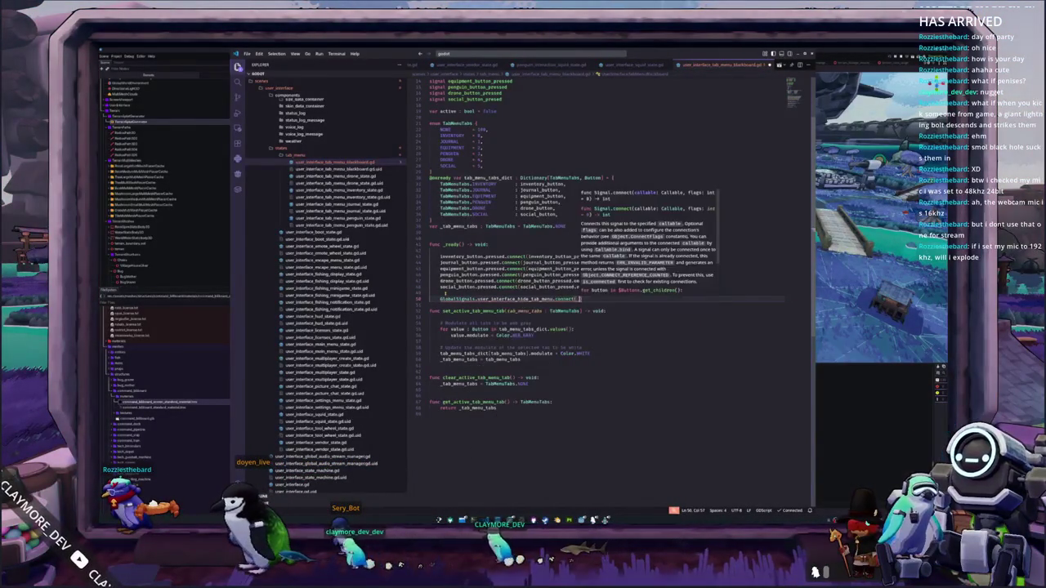
key(BackSpace)
text(clear_ac)
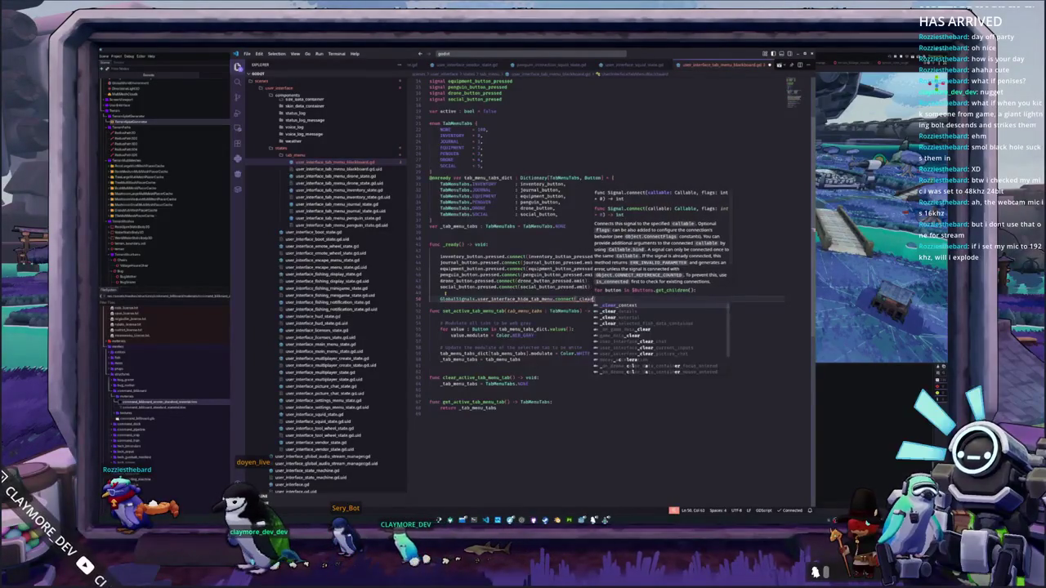
text(tive_tab_)
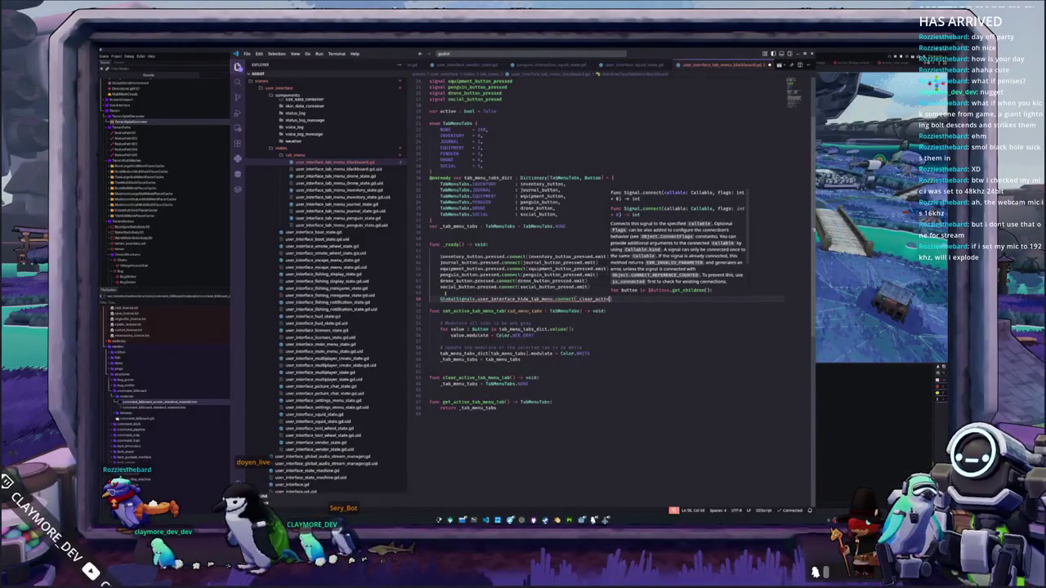
key(BackSpace)
key(BackSpace)
key(BackSpace)
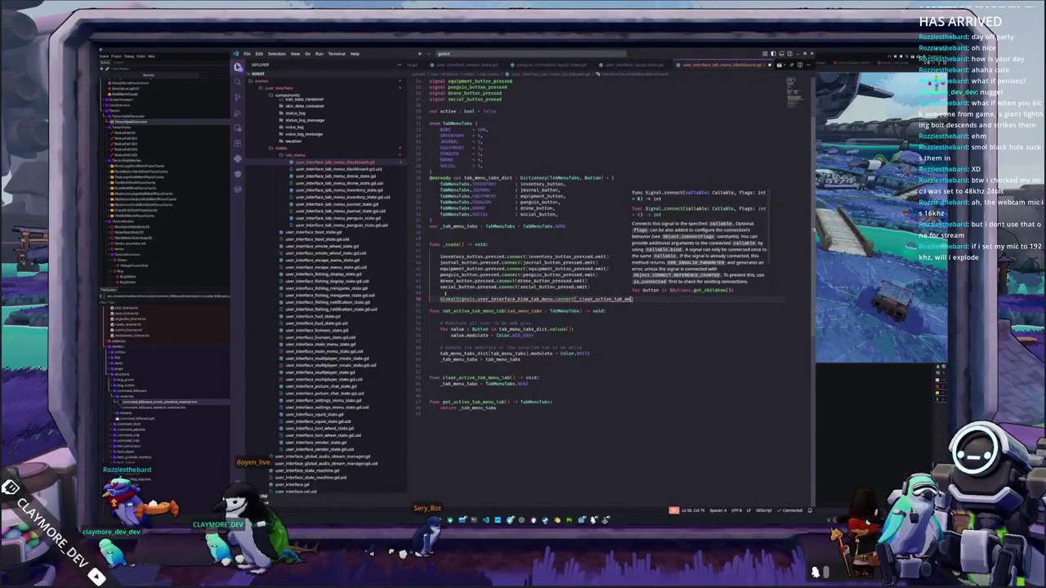
key(BackSpace)
click(576, 300)
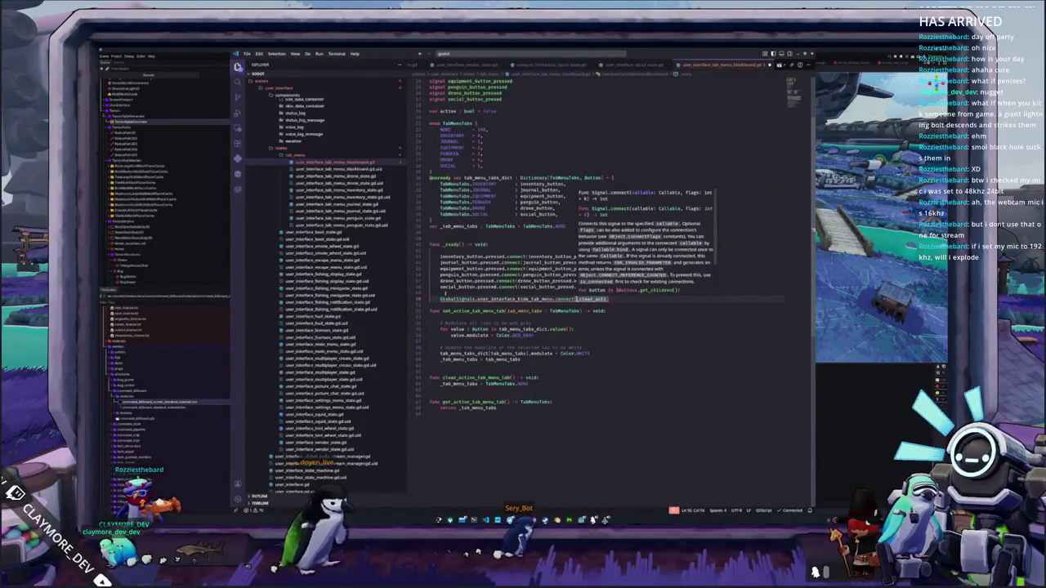
key(BackSpace)
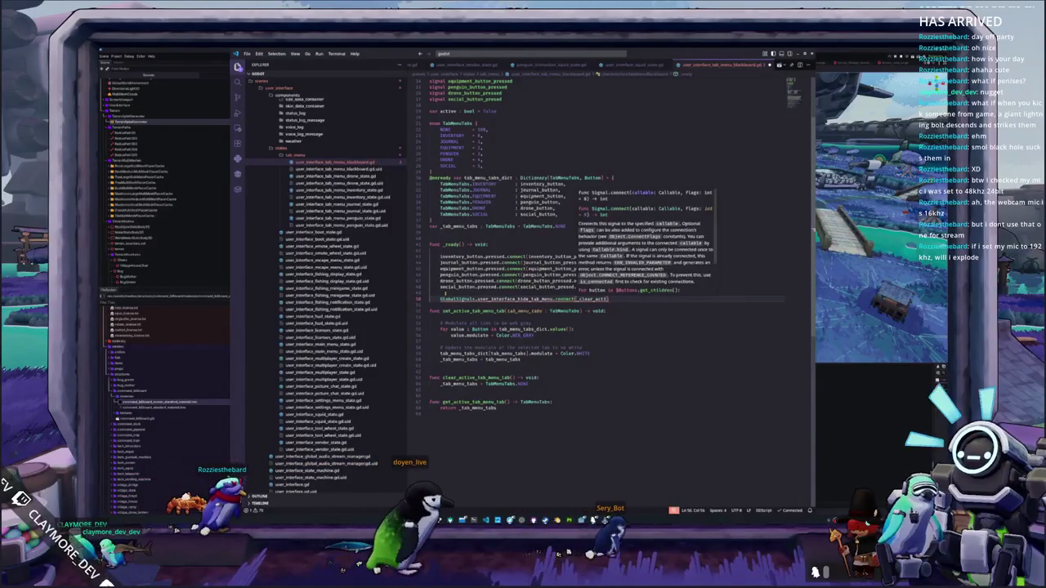
key(ctrl+Delete)
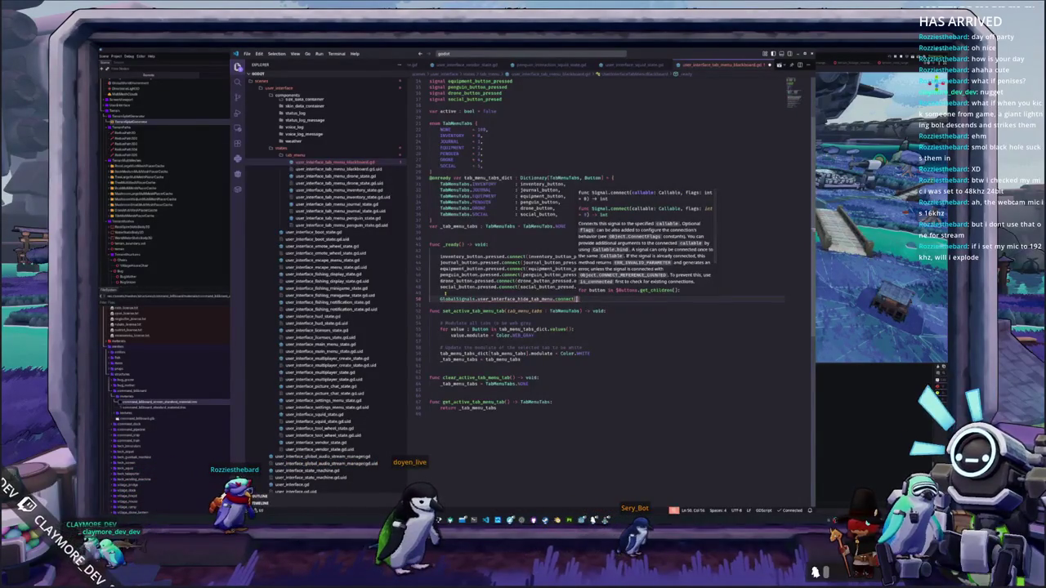
text(clear_activ)
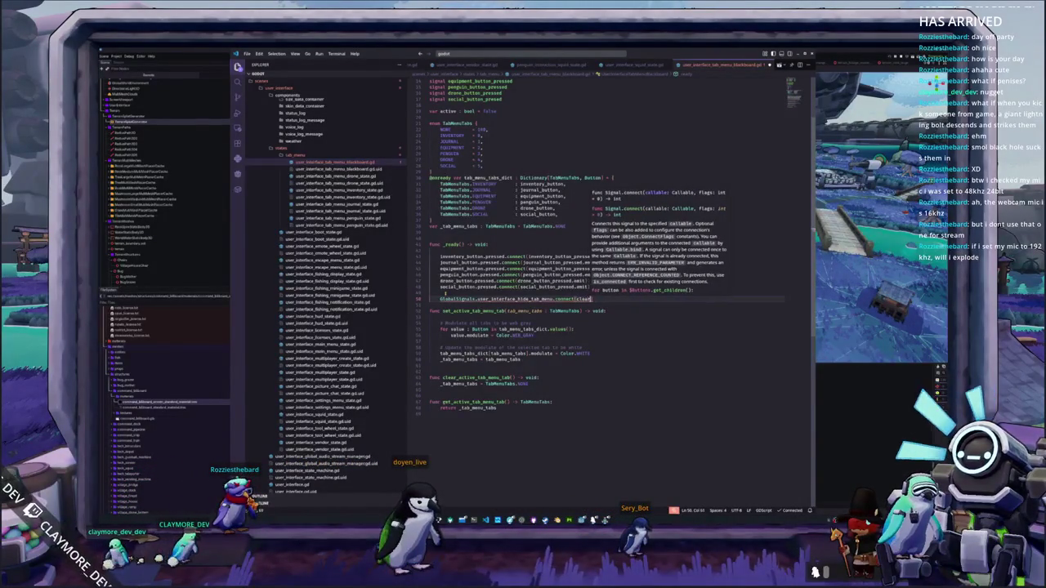
text(e_tab_menu_ta)
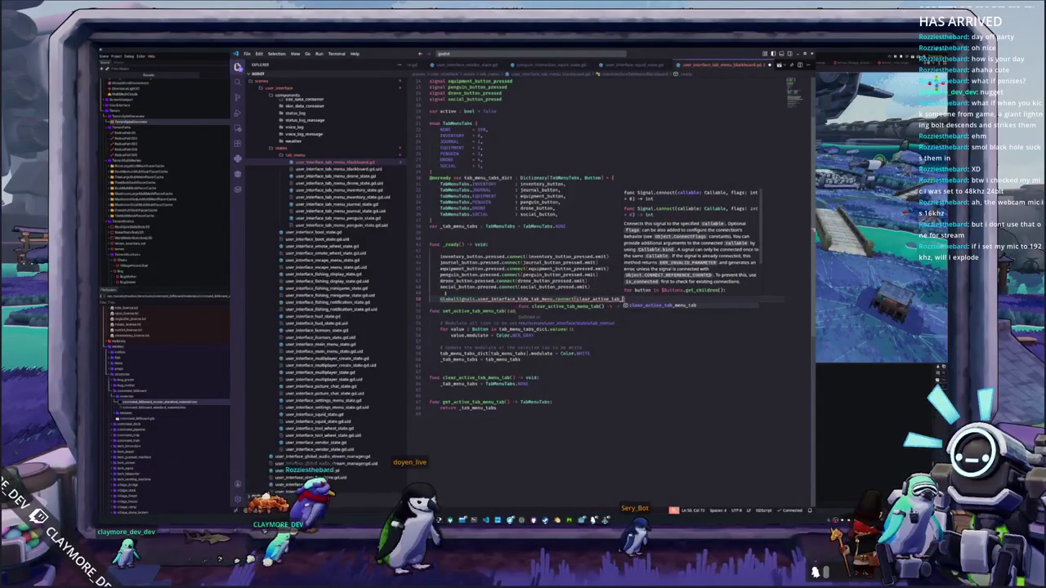
key(Return)
key(Down)
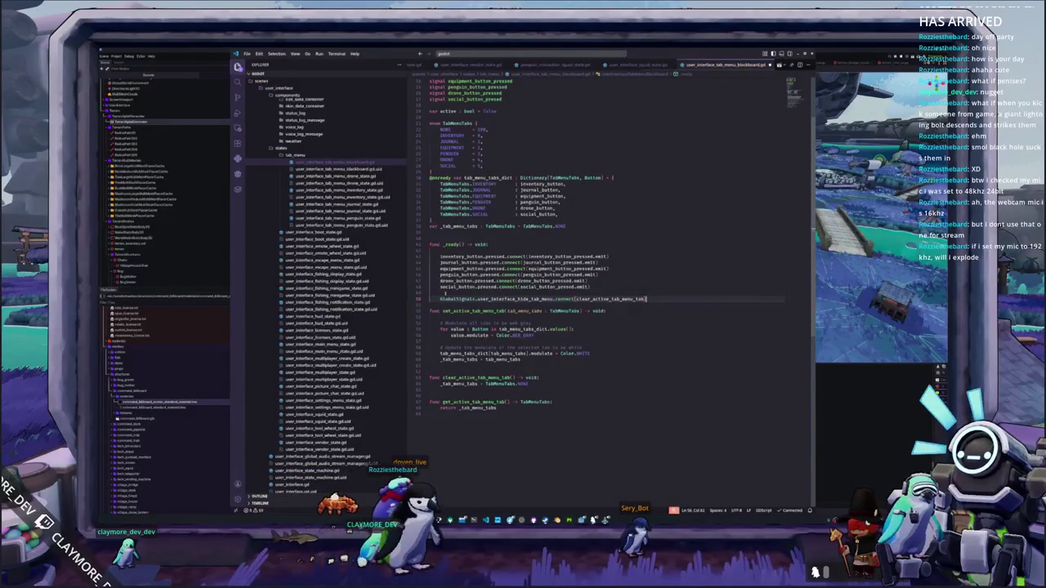
key(Return)
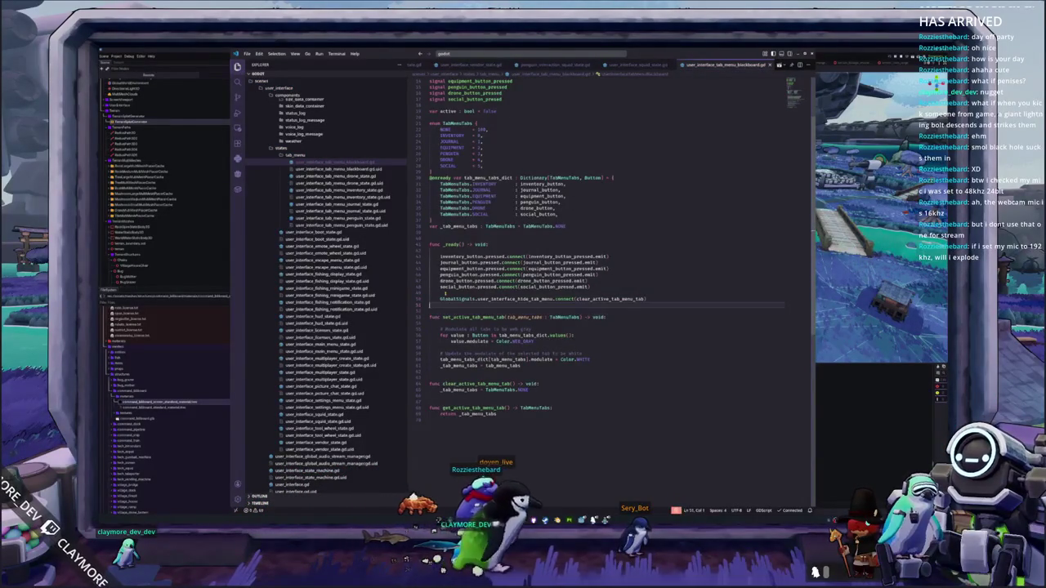
key(alt+Tab)
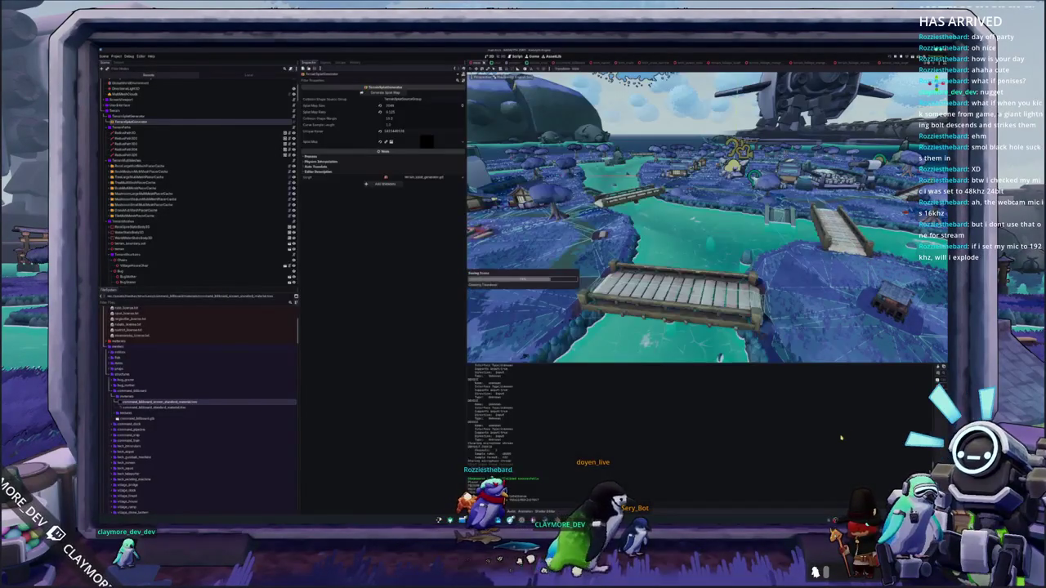
Run the project with F5 and wait for the Hadalyth Zero title menu
key(F5)
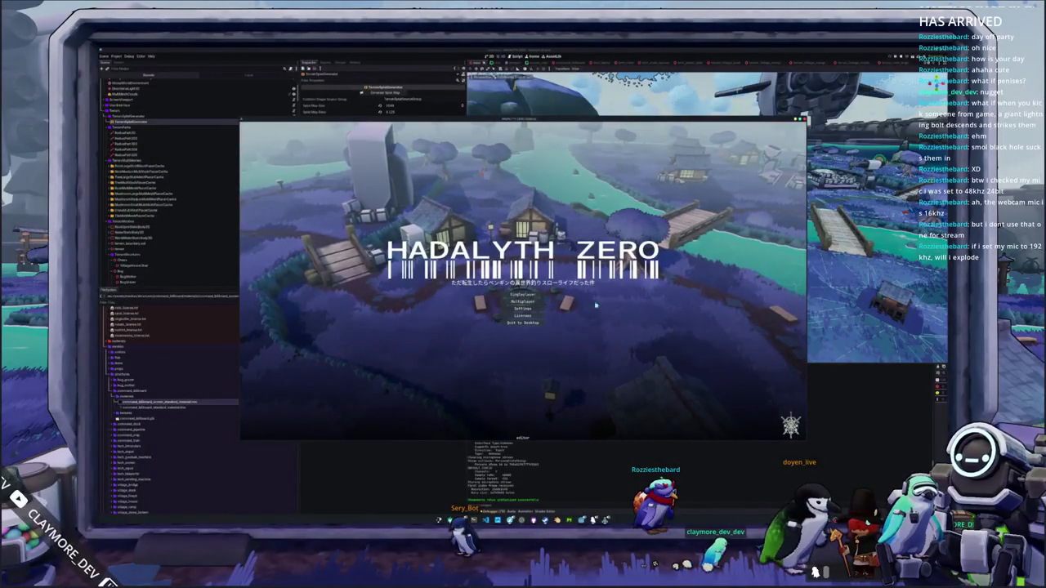
Play a singleplayer session, toggle the inventory grid, then stop the game with F8
click(532, 294)
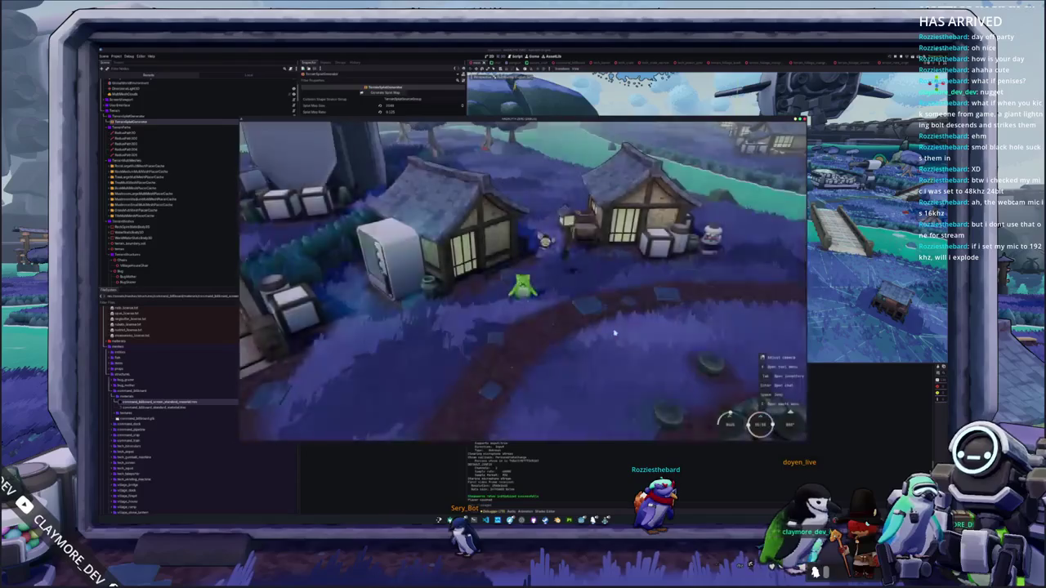
key(Tab)
key(Tab)
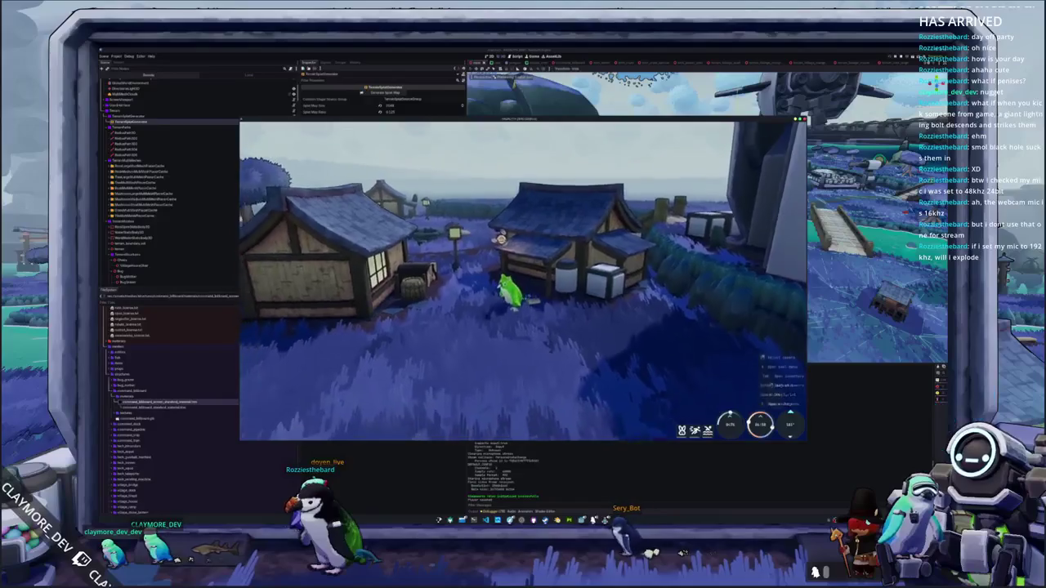
key(F8)
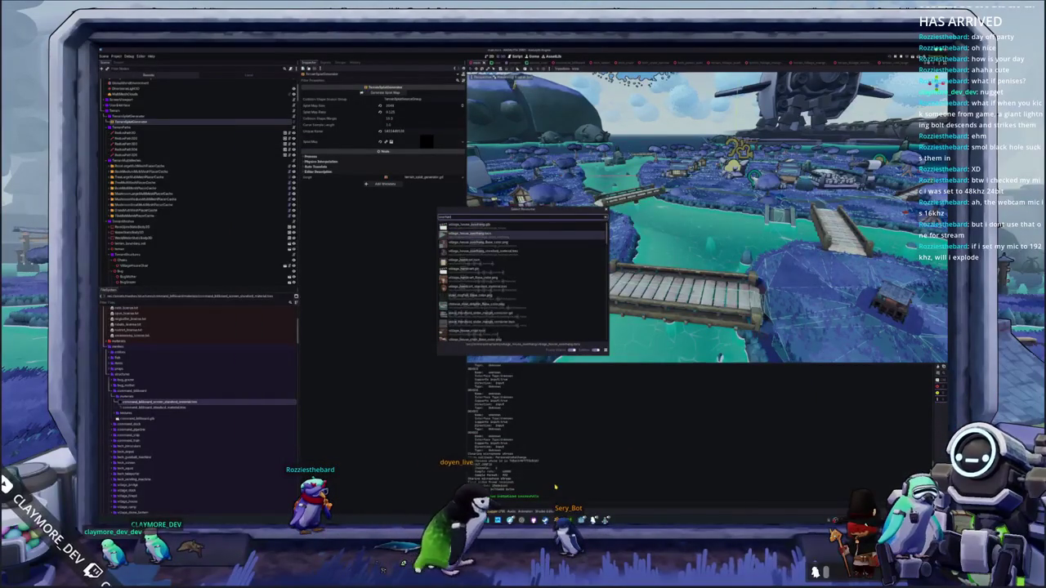
Open the village house overhang scene and slide its collision post along Z under the leg
key(Return)
click(721, 330)
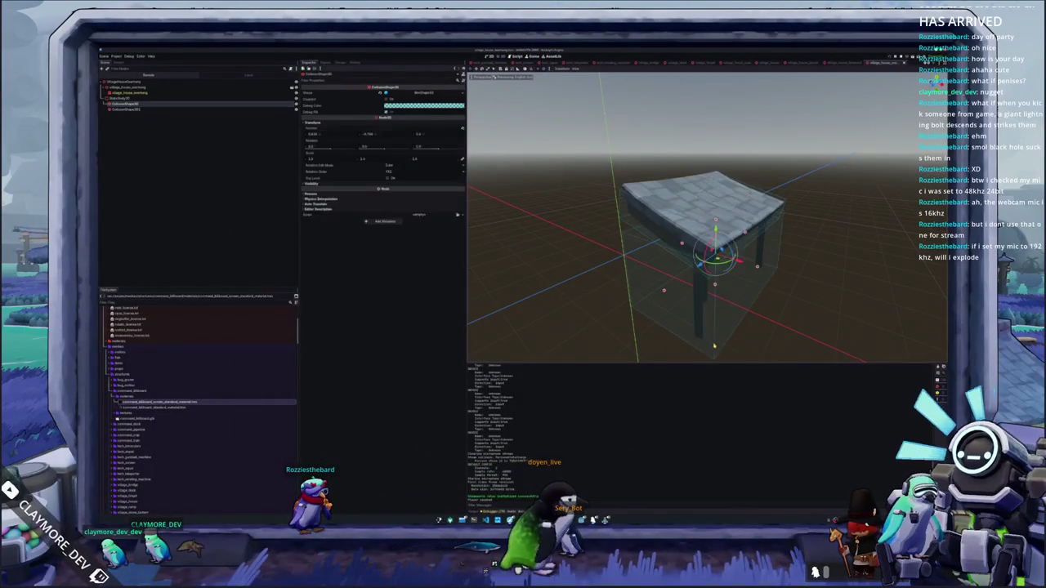
key(f)
key(KP_7)
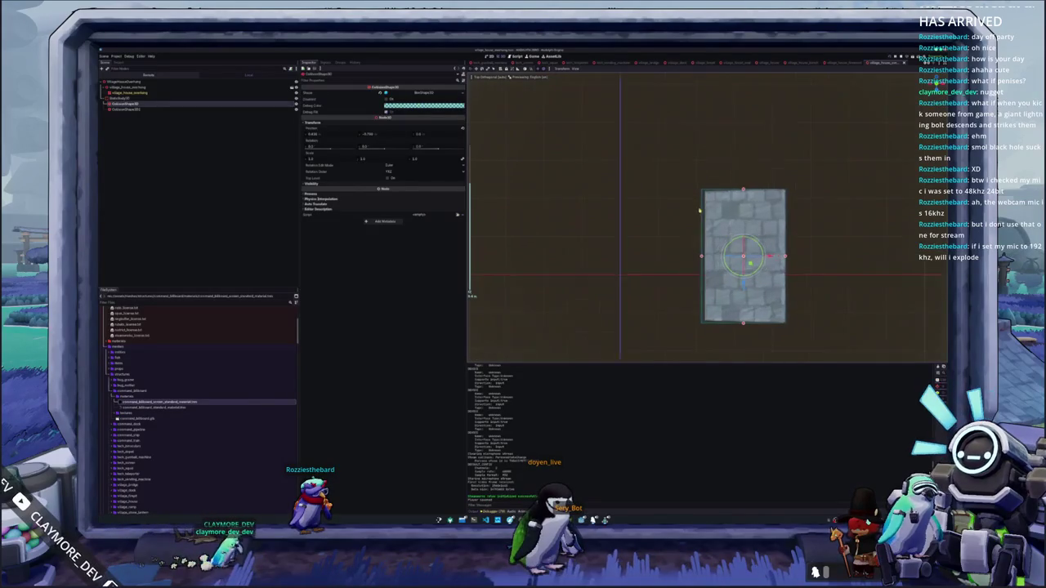
scroll(699, 211, up, 3)
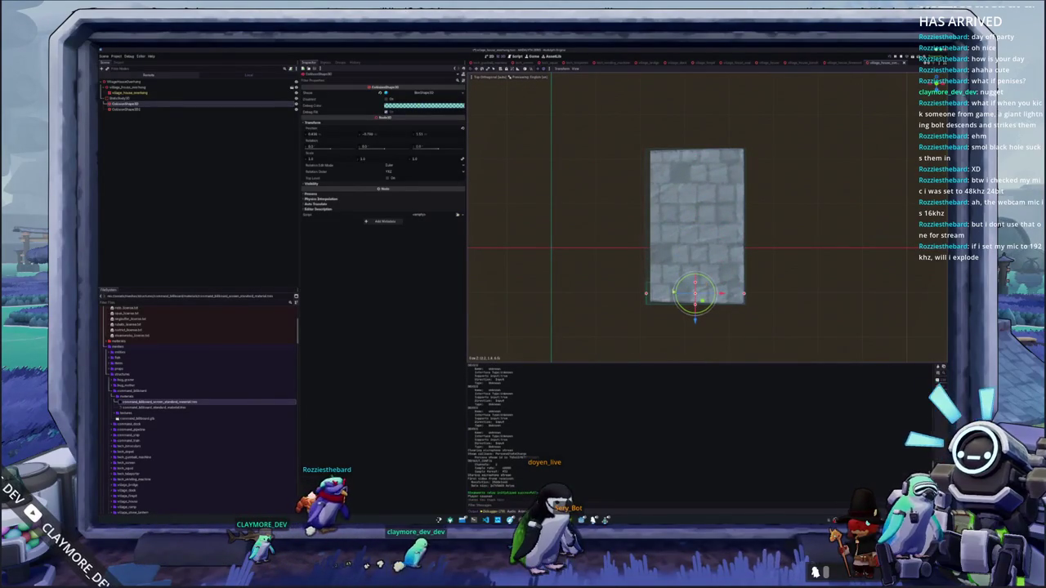
drag(695, 245, 572, 246)
drag(731, 288, 654, 293)
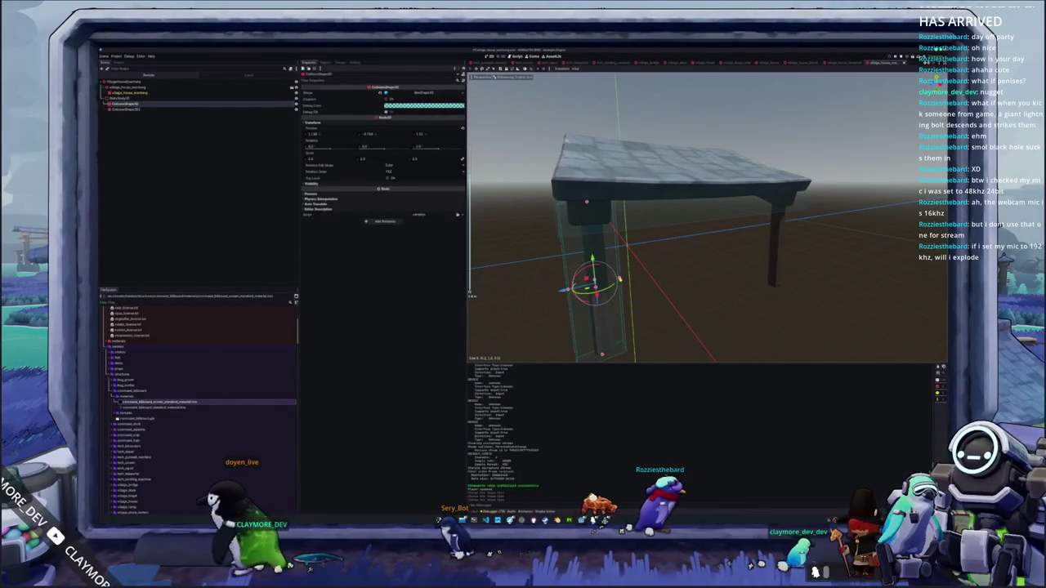
mouse_move(572, 288)
mouse_down()
mouse_move(591, 286)
mouse_move(575, 300)
mouse_move(634, 298)
mouse_move(725, 263)
mouse_move(782, 275)
mouse_move(773, 275)
mouse_up()
scroll(654, 294, down, 3)
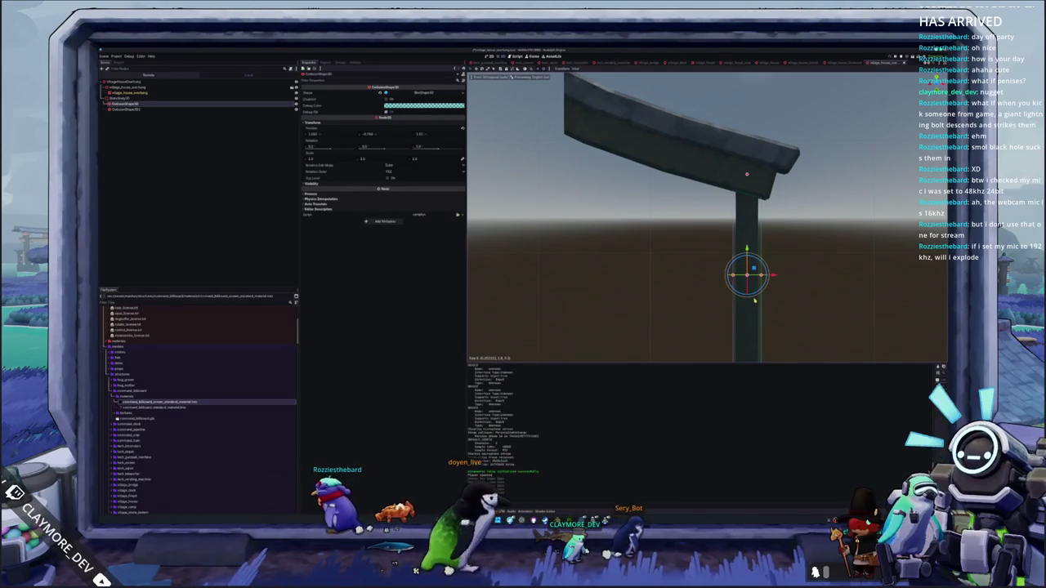
key(KP_1)
key(f)
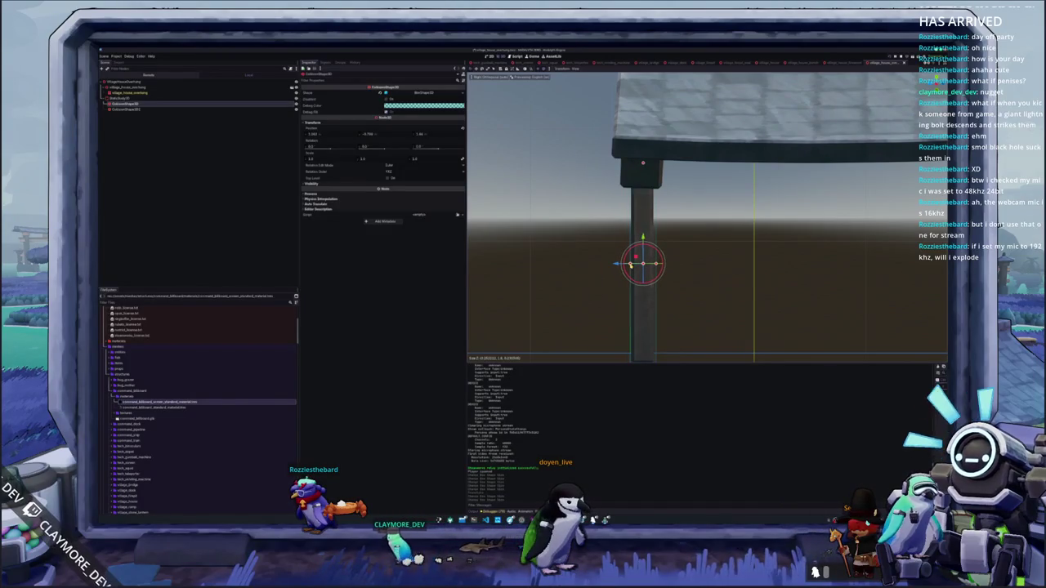
scroll(685, 293, down, 3)
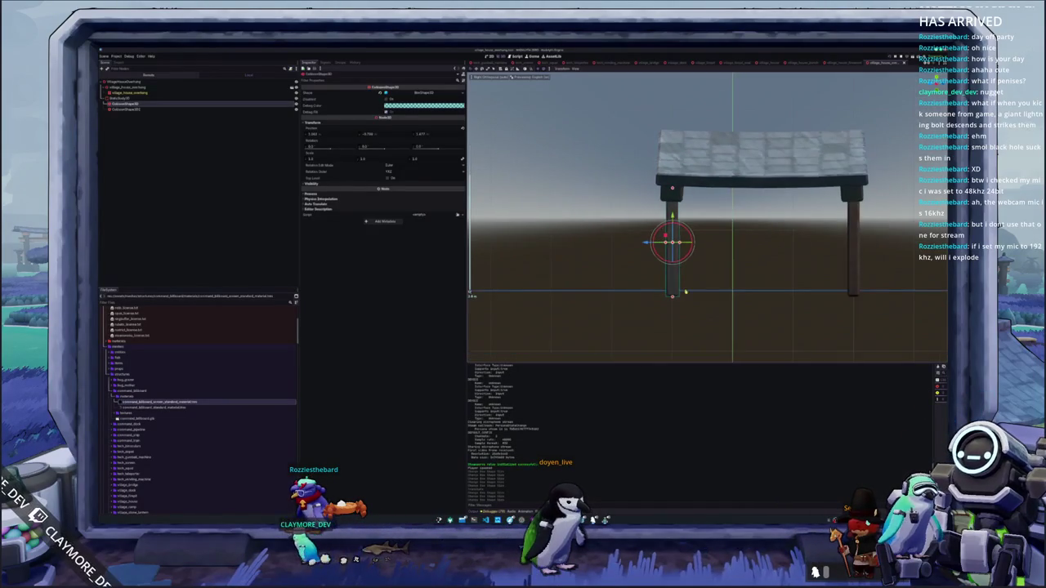
Duplicate the collision shape as CollisionShape3D3 and move it onto the table's right post
key(ctrl+d)
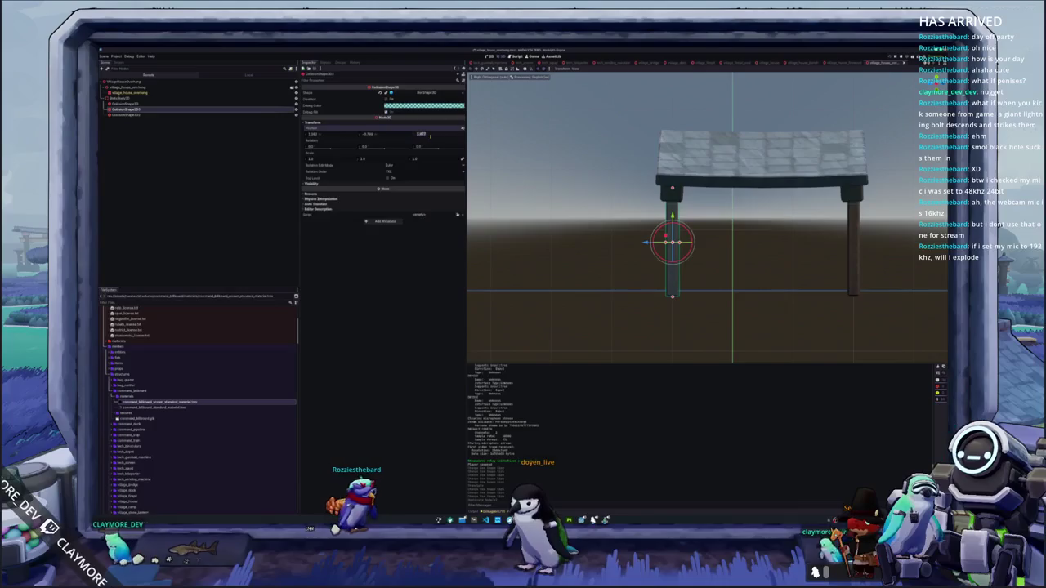
drag(431, 136, 493, 176)
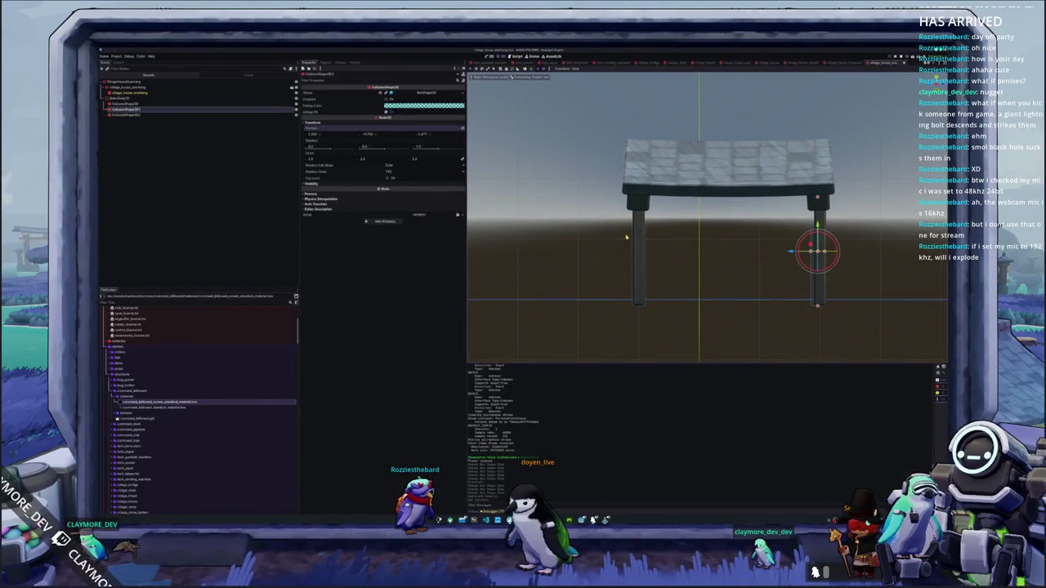
scroll(626, 237, up, 2)
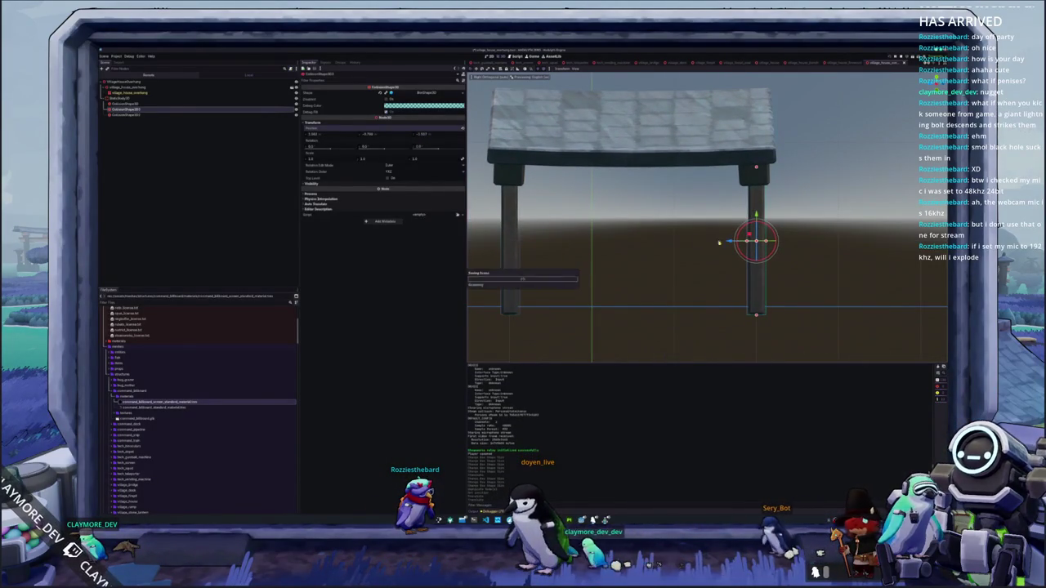
scroll(729, 242, down, 3)
click(729, 242)
drag(729, 242, 804, 242)
scroll(805, 237, down, 3)
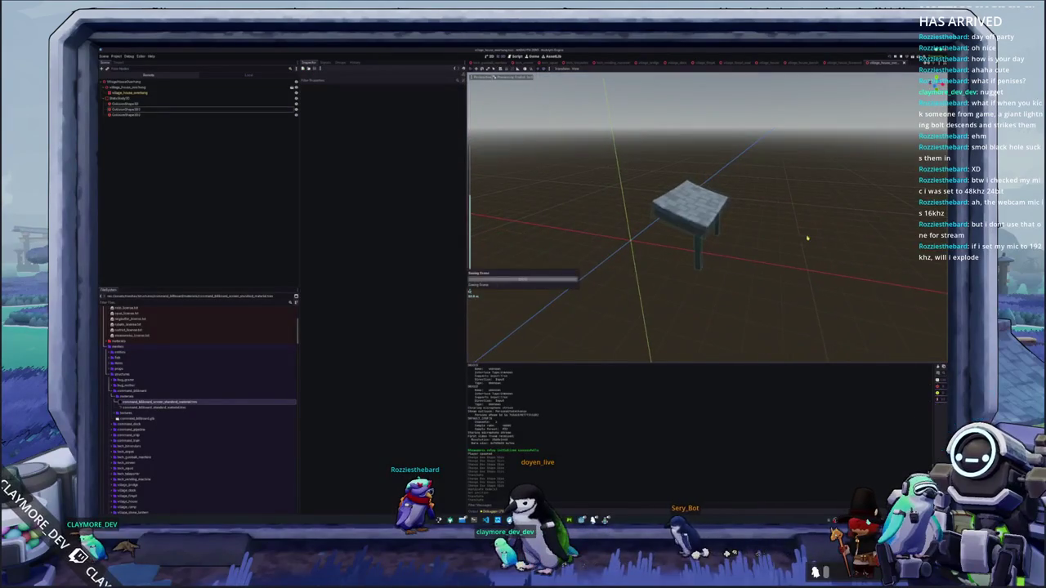
scroll(787, 248, up, 2)
Quick-open the 'mat' village scene and run it with F6
key(shift+alt+o)
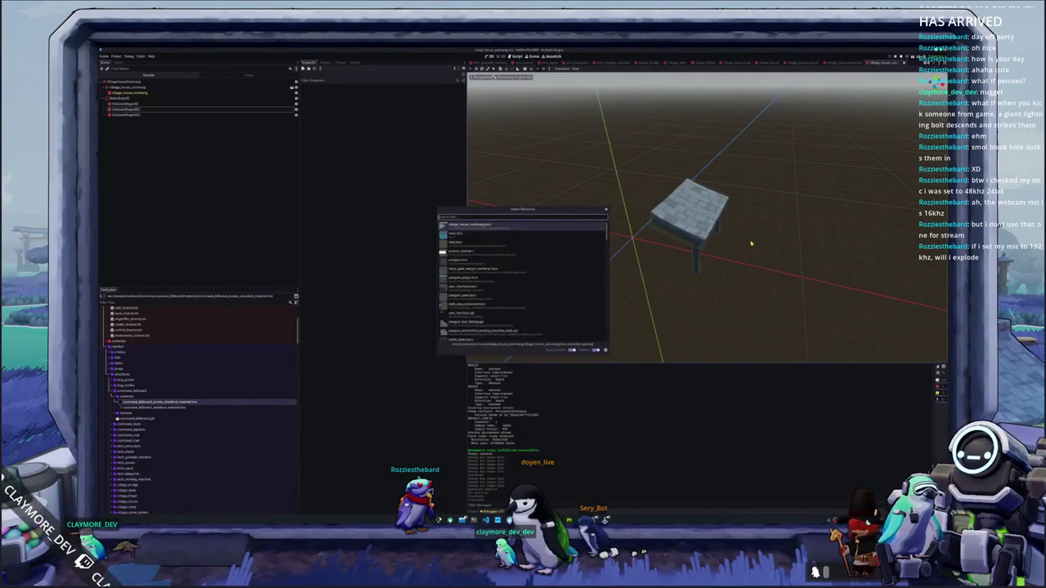
text(mat)
key(Return)
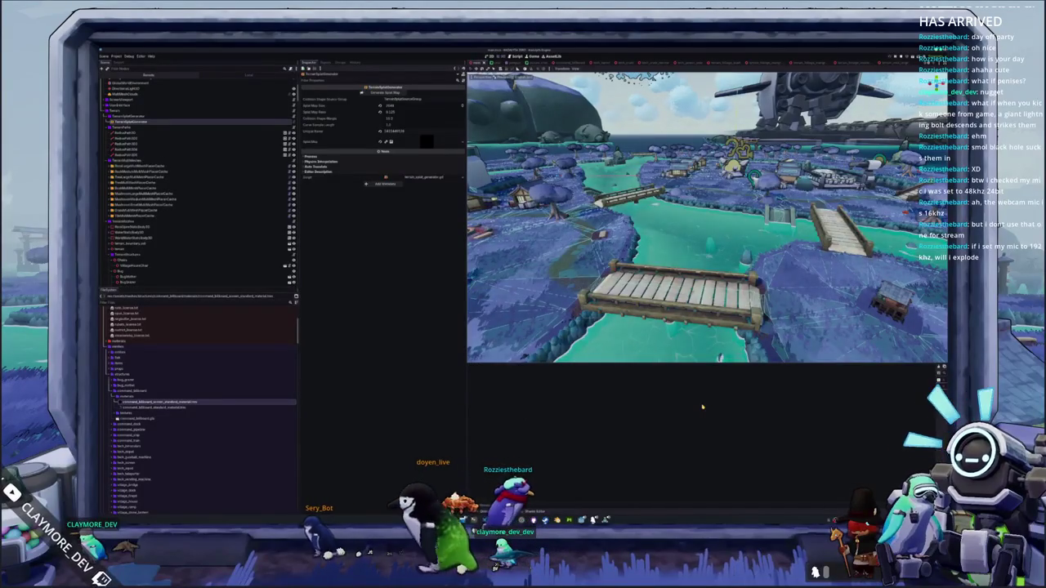
key(F6)
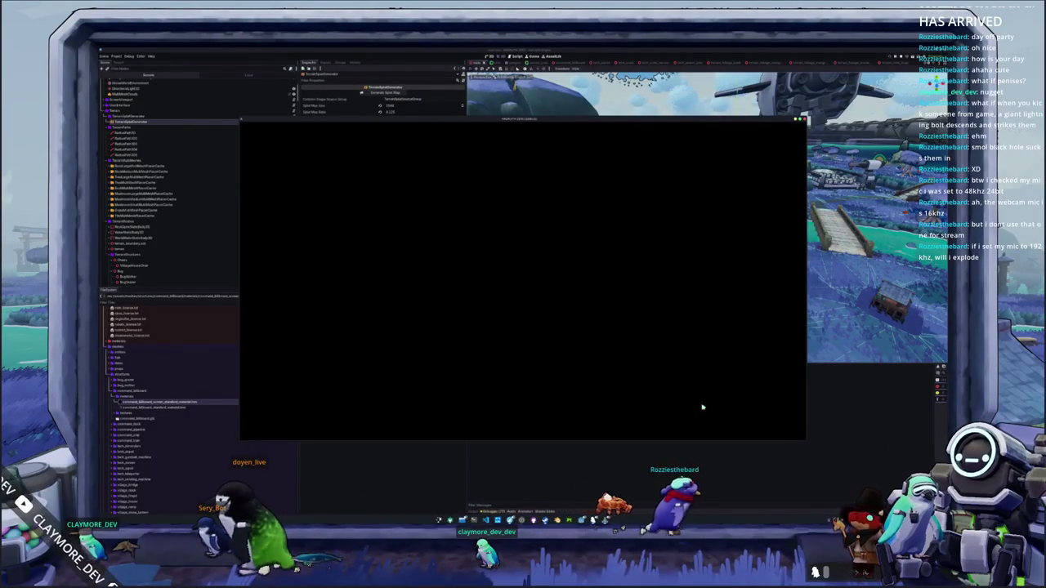
Bring the game window forward, start Singleplayer, and walk toward the house door
mouse_move(605, 520)
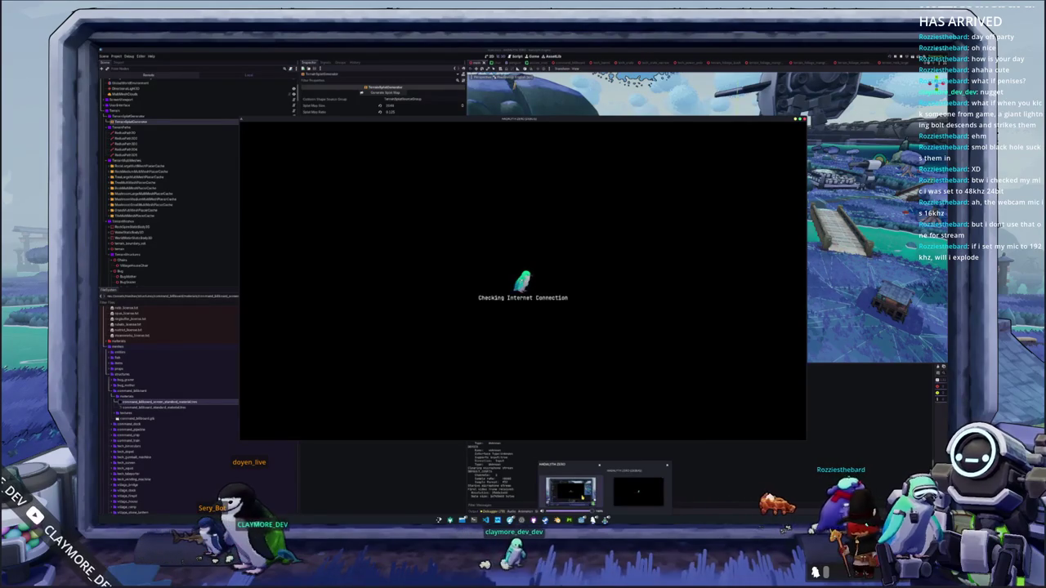
click(571, 490)
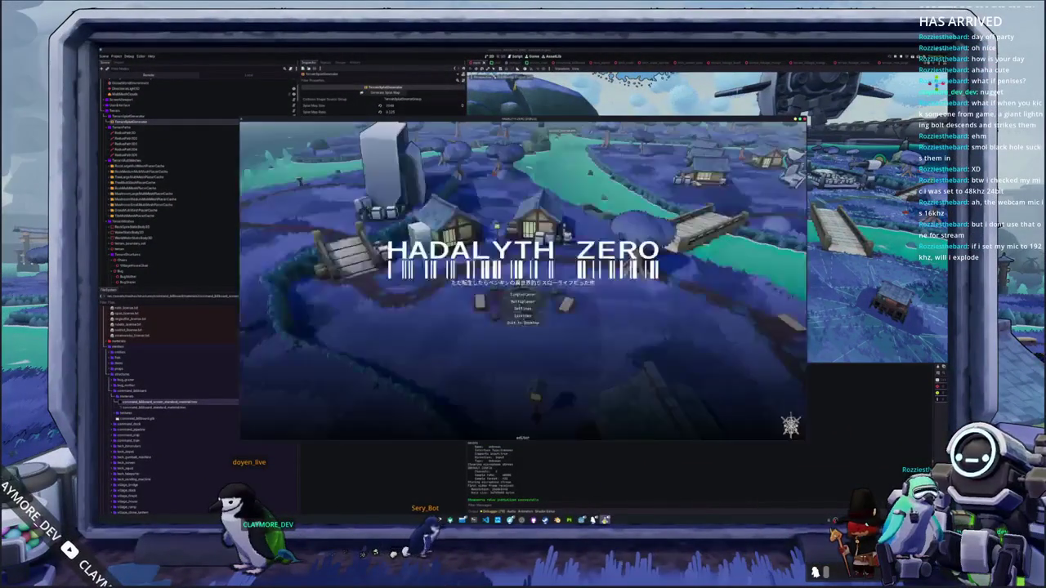
click(531, 295)
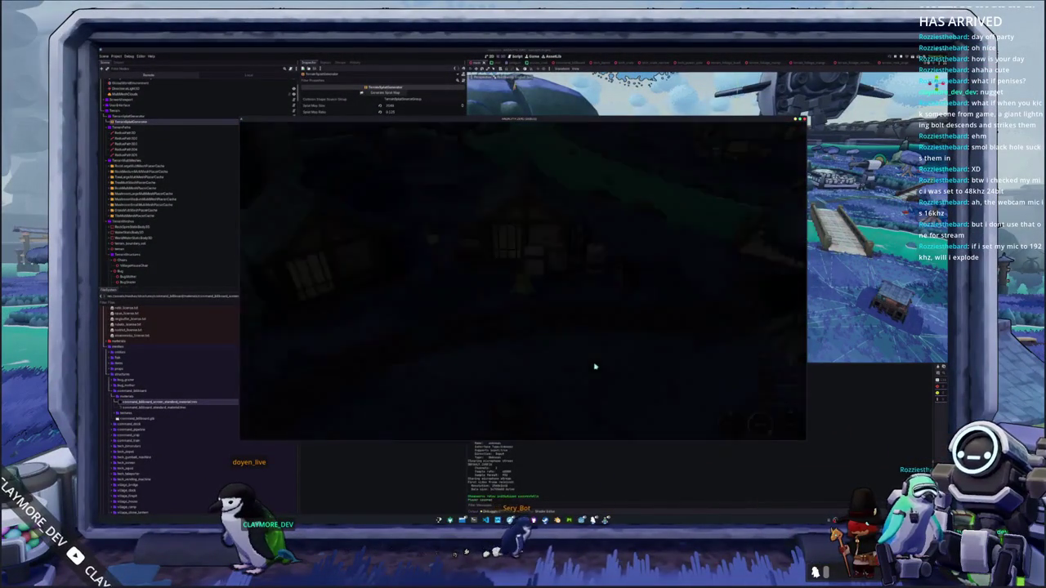
key(w)
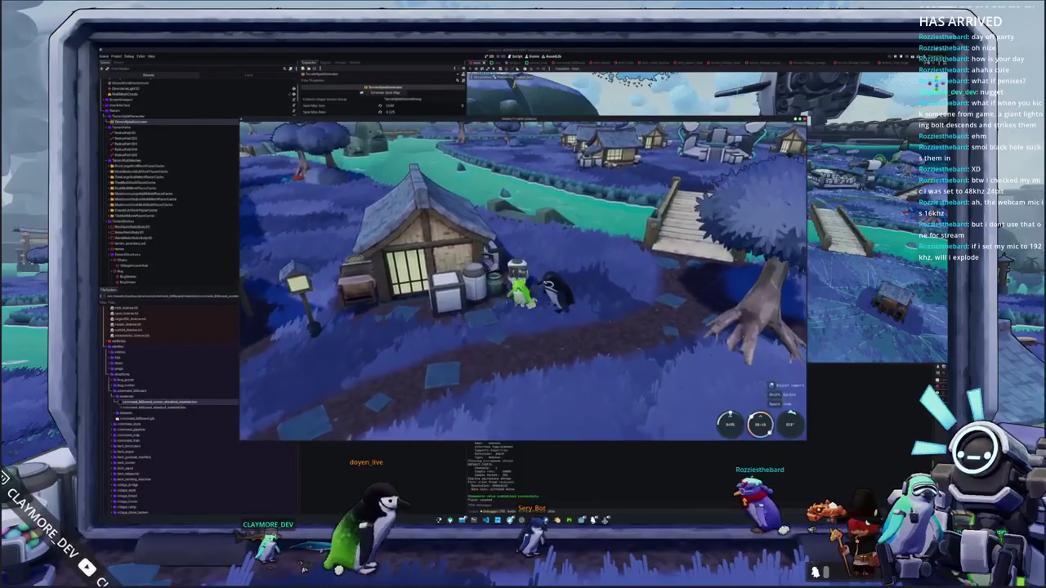
Walk up to the vending machine and buy an item from its stock
key(i)
key(i)
key(w)
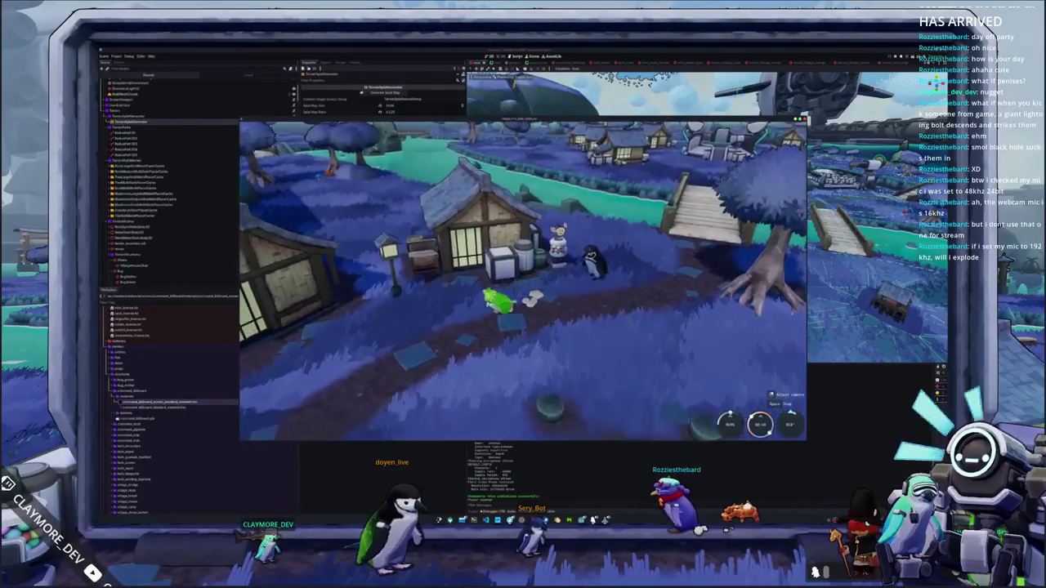
key(w)
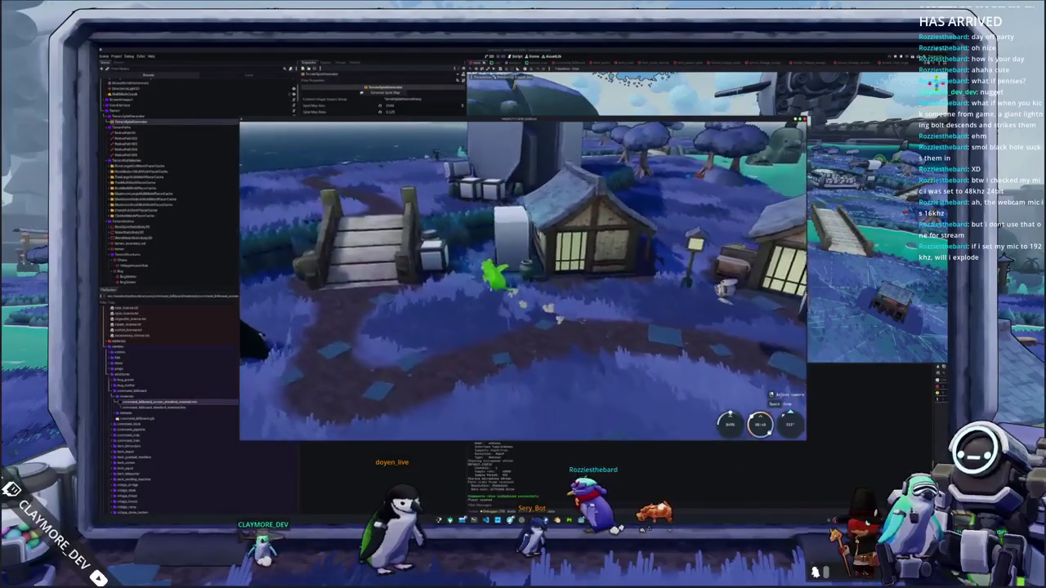
key(e)
click(425, 160)
key(Escape)
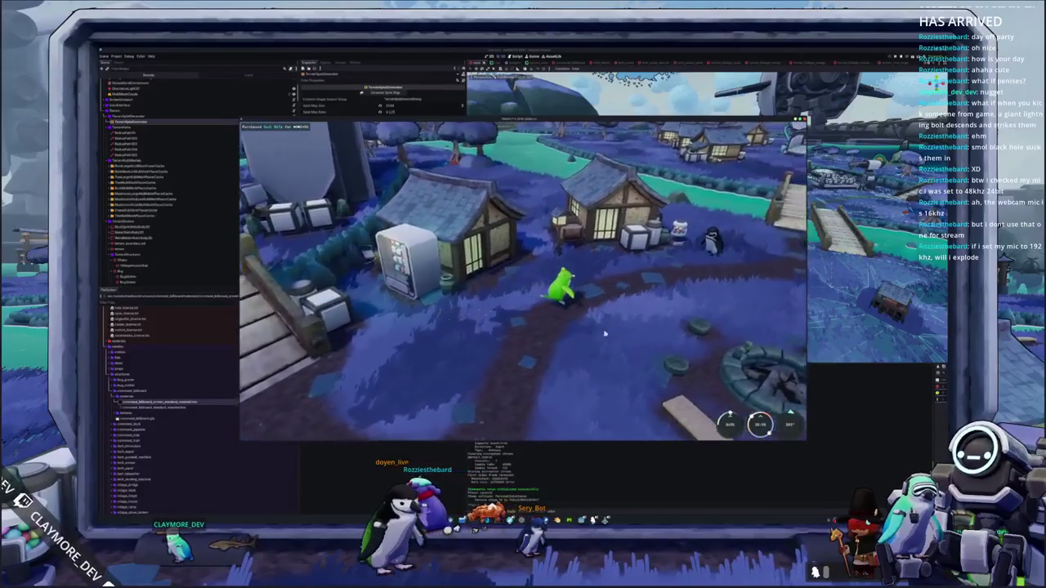
Check the inventory, walk between the houses to the crate grid, and quit with F8
key(i)
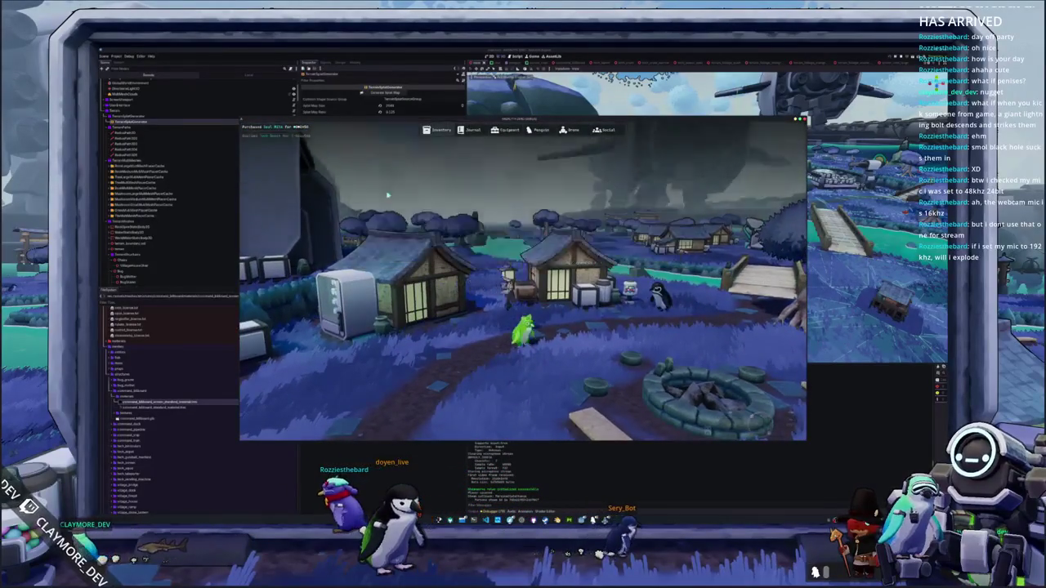
key(w)
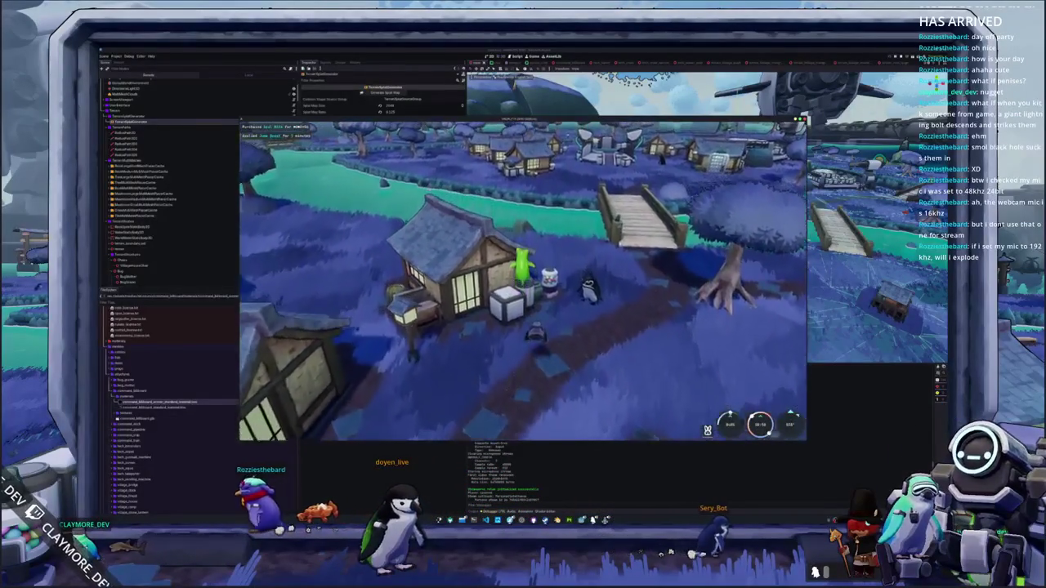
key(w)
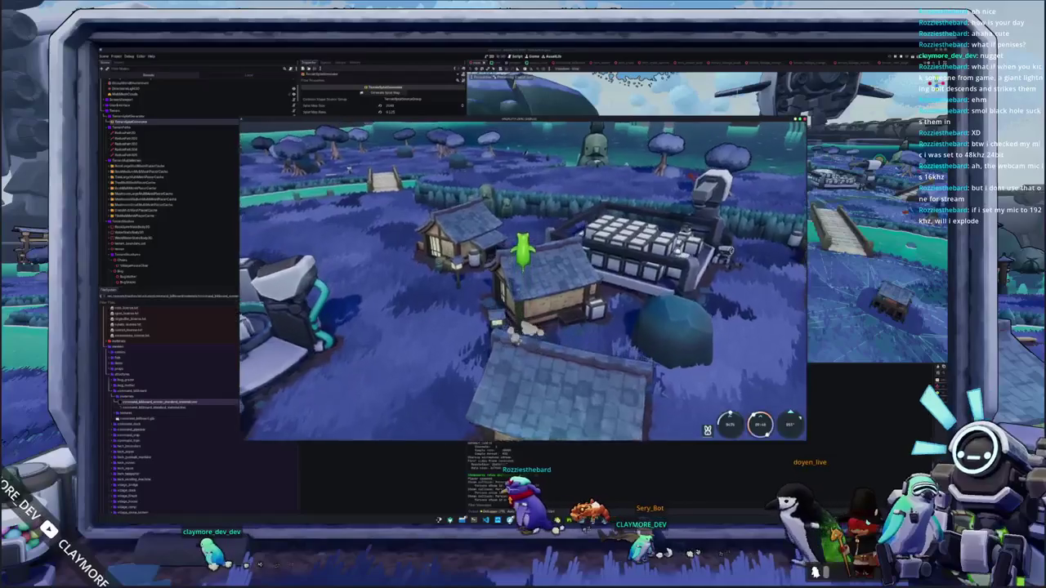
key(w)
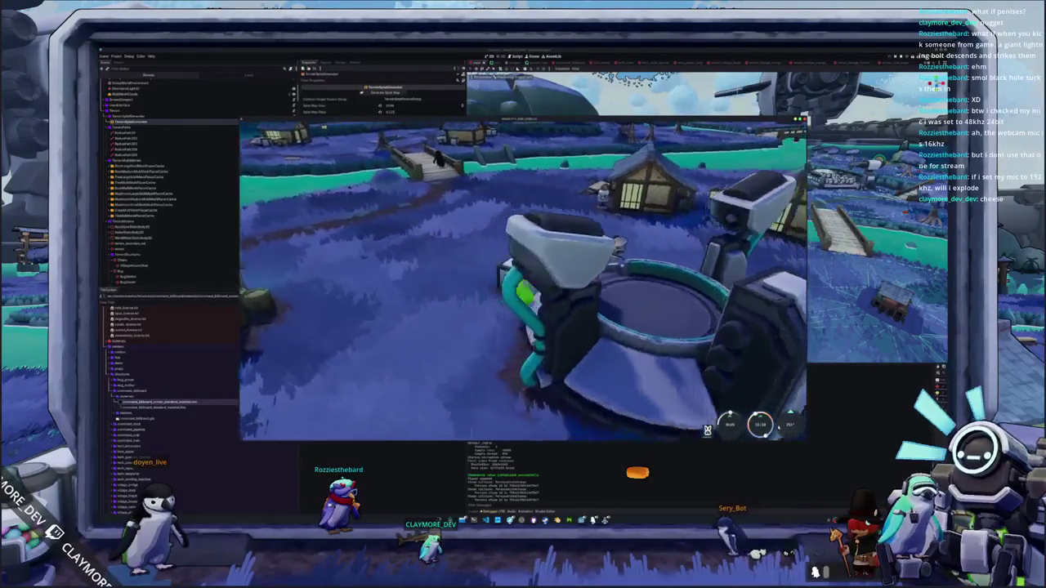
key(F8)
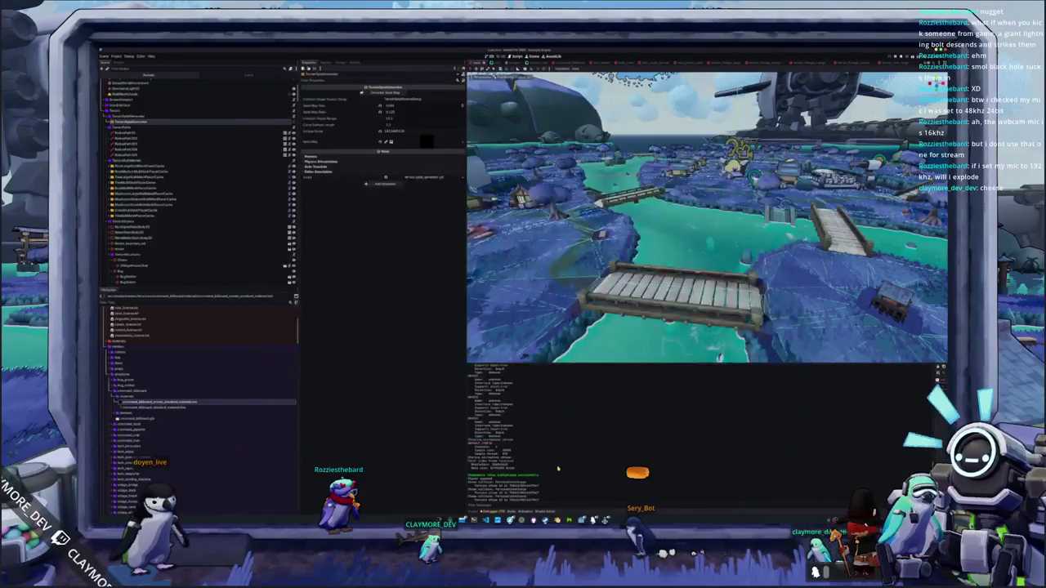
Quick-open the teleporter scene and look over its collision shapes
key(shift+alt+o)
text(teleporter)
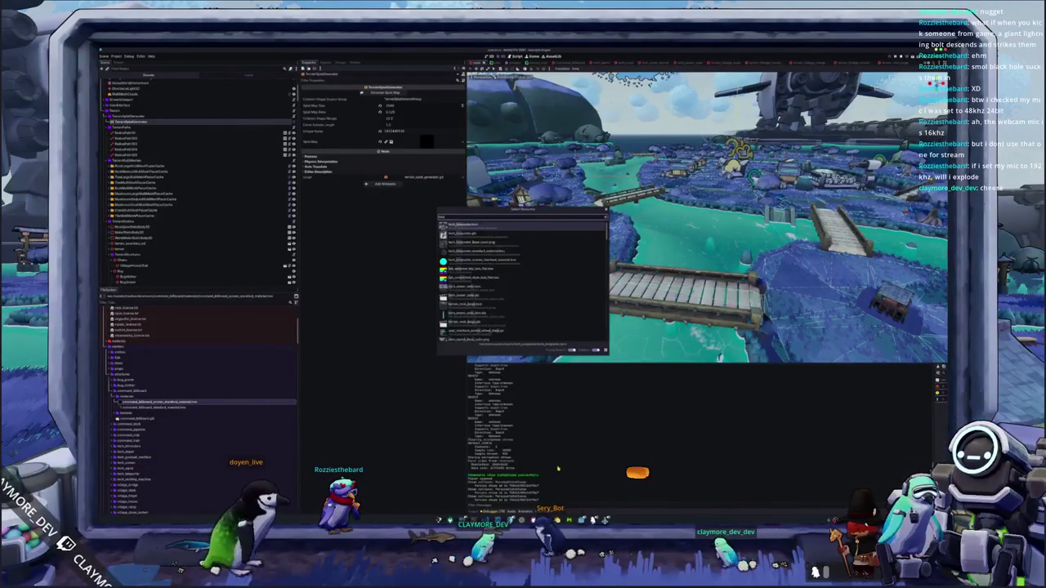
key(Return)
mouse_move(703, 245)
mouse_down()
mouse_move(760, 200)
mouse_move(810, 184)
mouse_up()
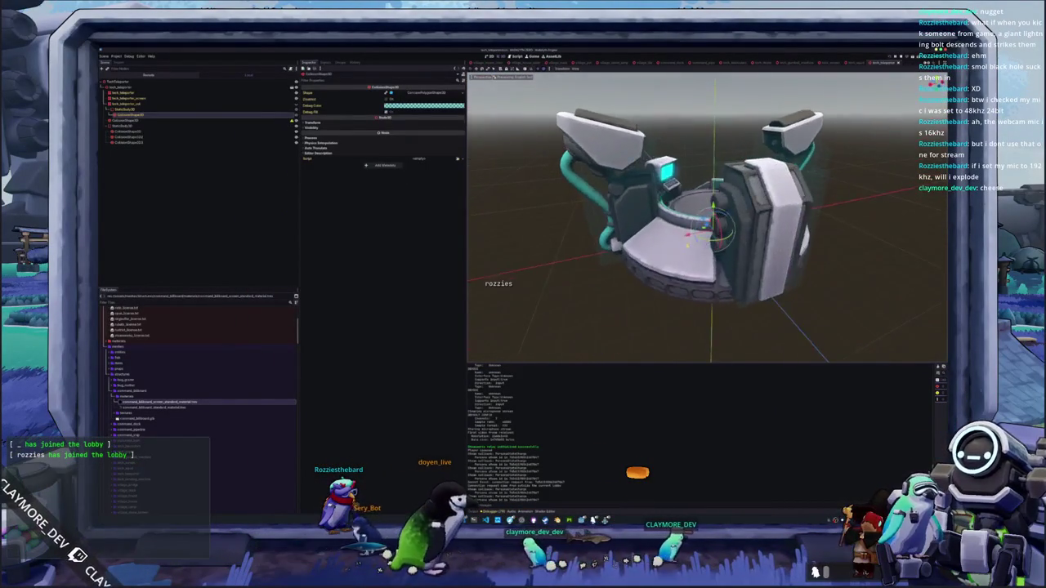
click(128, 141)
drag(711, 245, 761, 233)
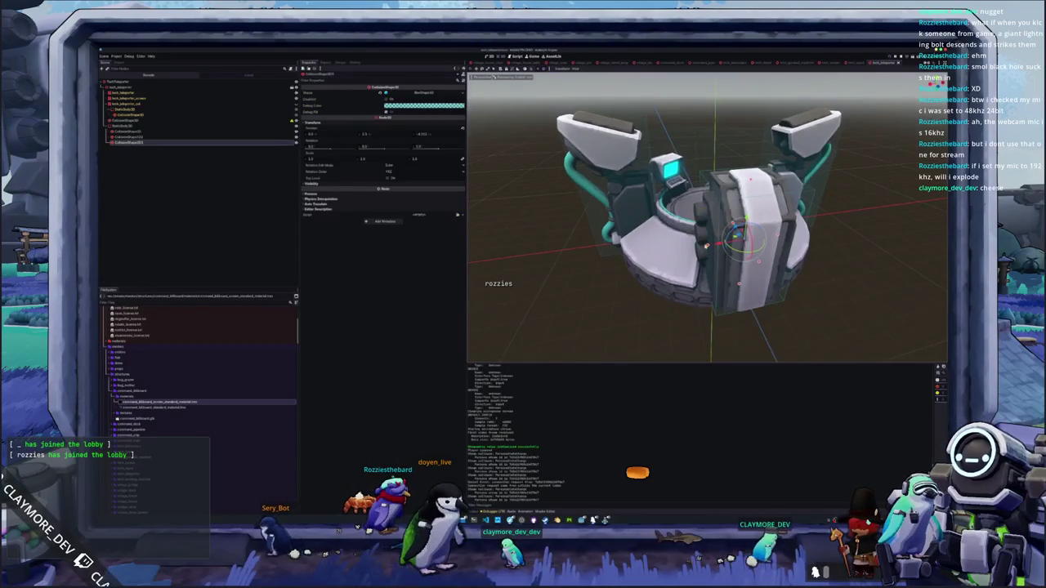
key(Escape)
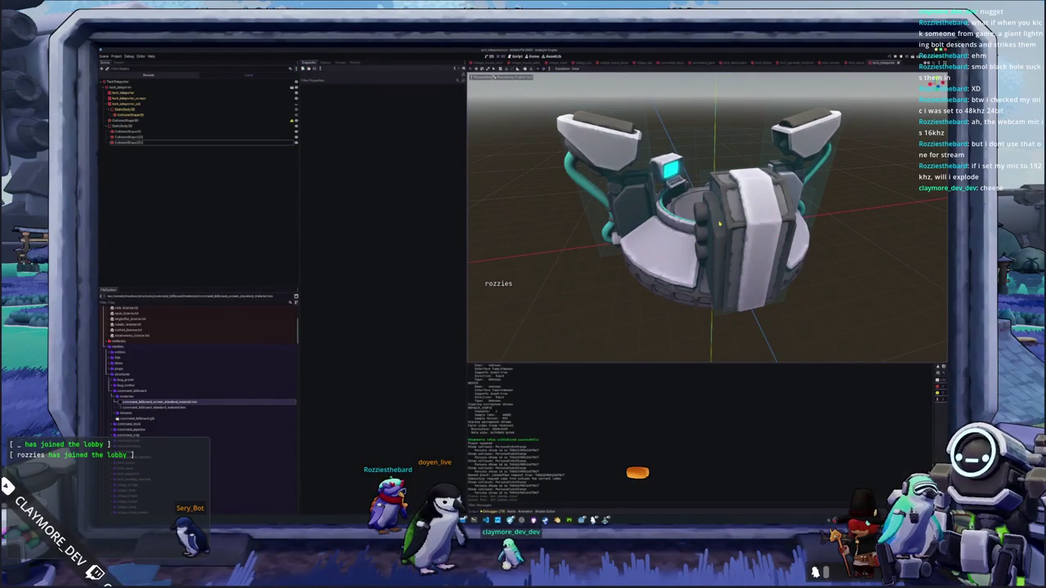
Select a teleporter collision shape and view it from the front, right side and top
click(719, 222)
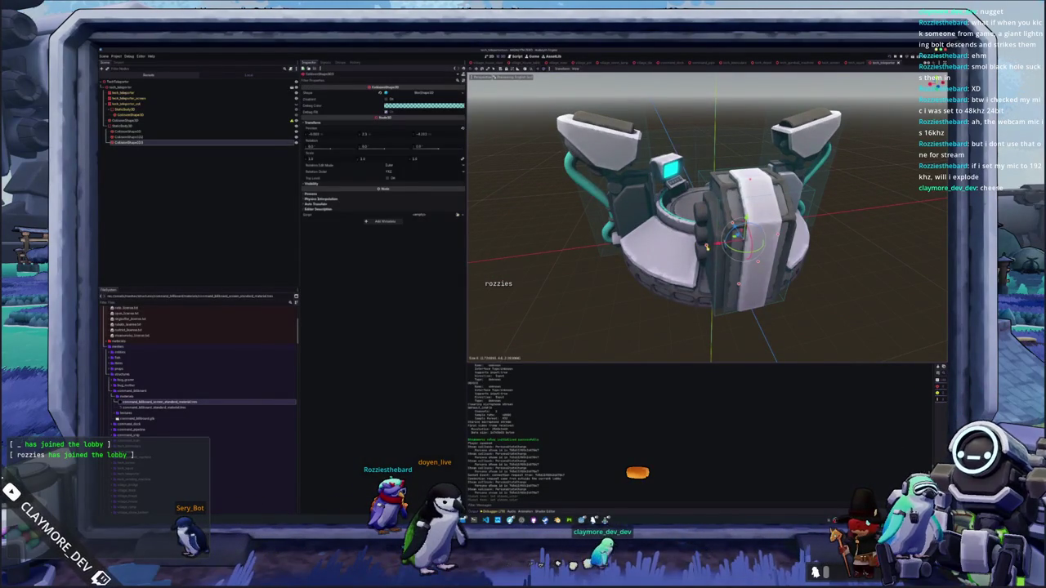
mouse_move(707, 245)
mouse_down()
mouse_move(638, 245)
mouse_move(682, 245)
mouse_up()
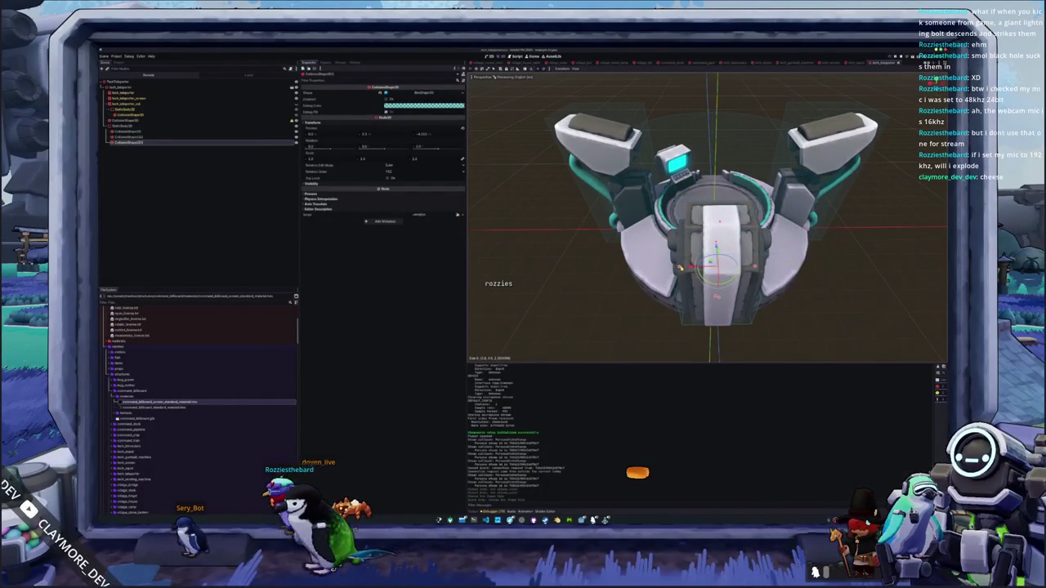
drag(707, 217, 666, 217)
scroll(707, 217, up, 3)
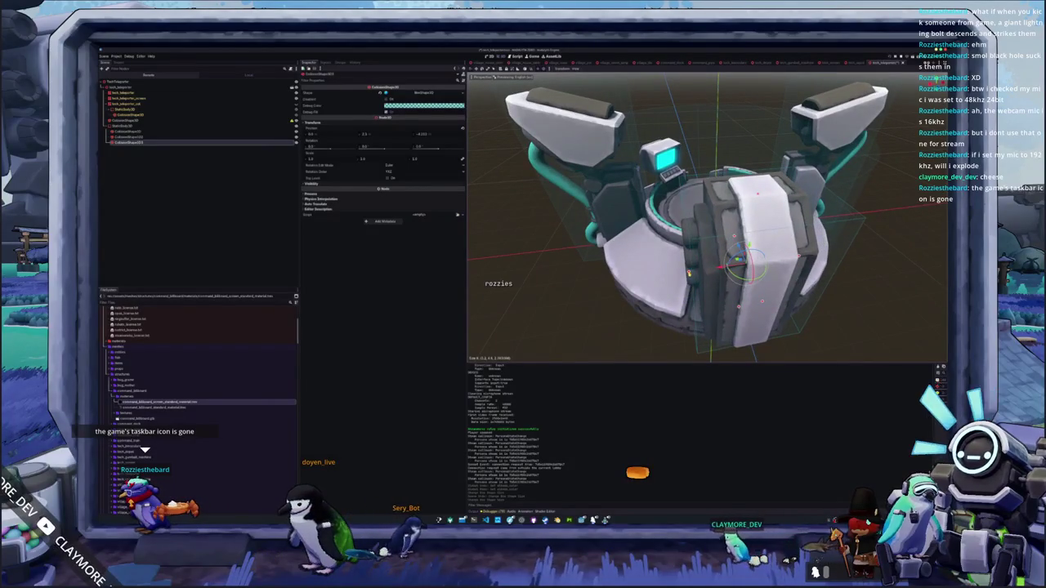
scroll(688, 273, down, 4)
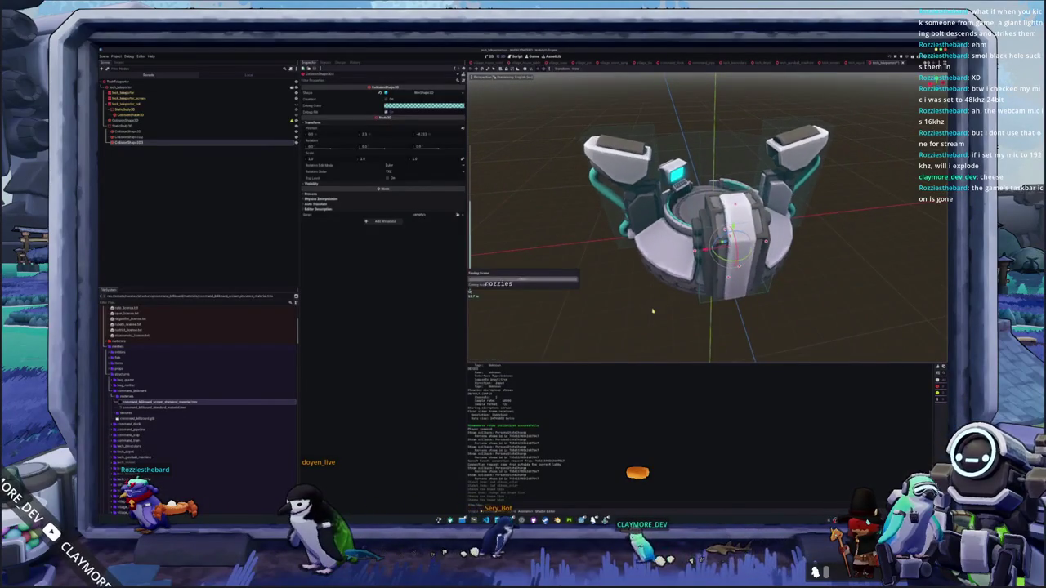
mouse_move(688, 278)
mouse_down()
mouse_move(684, 300)
mouse_move(785, 303)
mouse_up()
scroll(727, 266, up, 2)
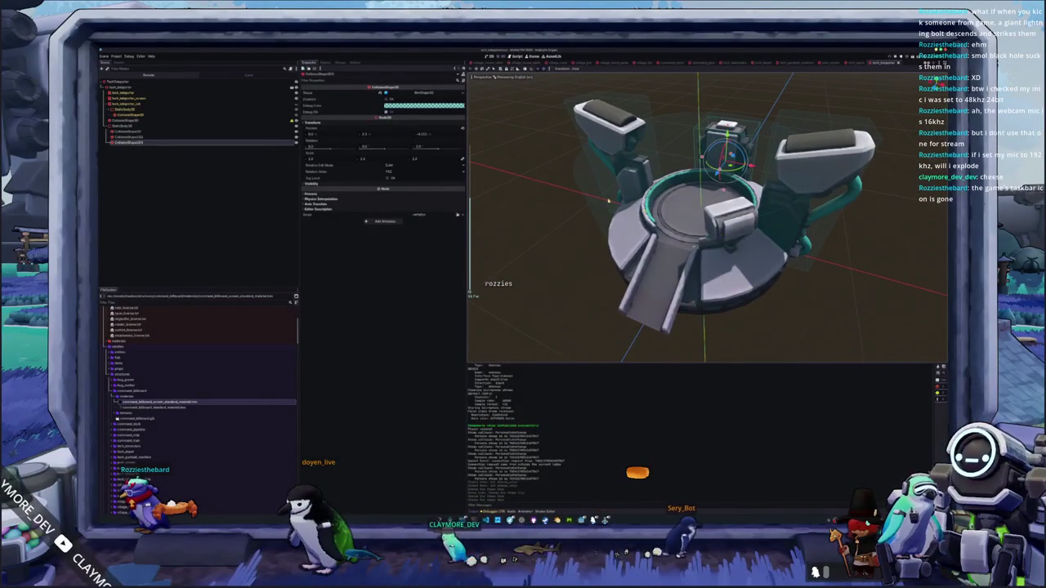
In top view, move the right-arm collision shape onto the small box, then deselect
key(Up)
key(Up)
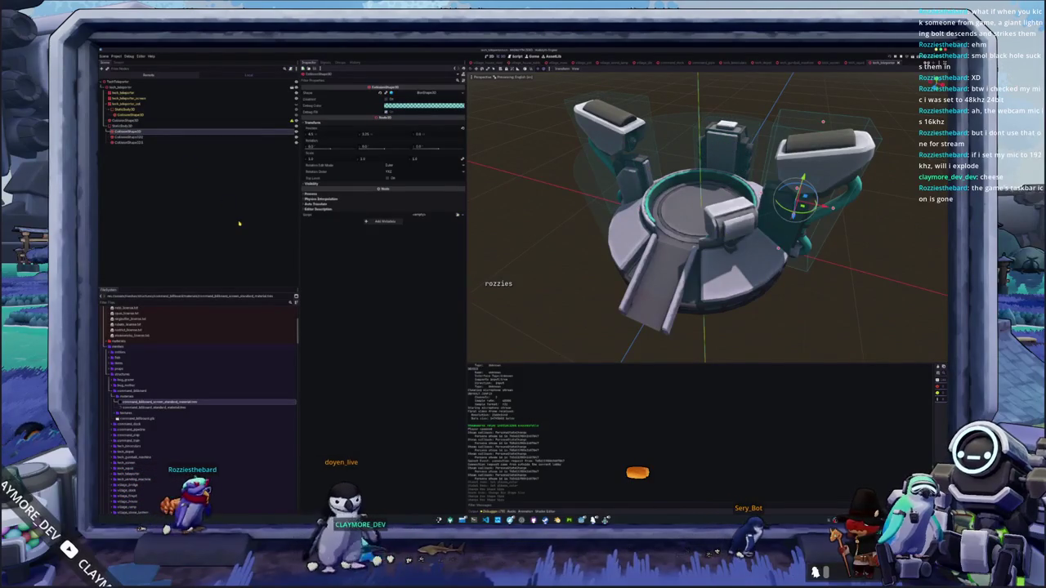
click(312, 123)
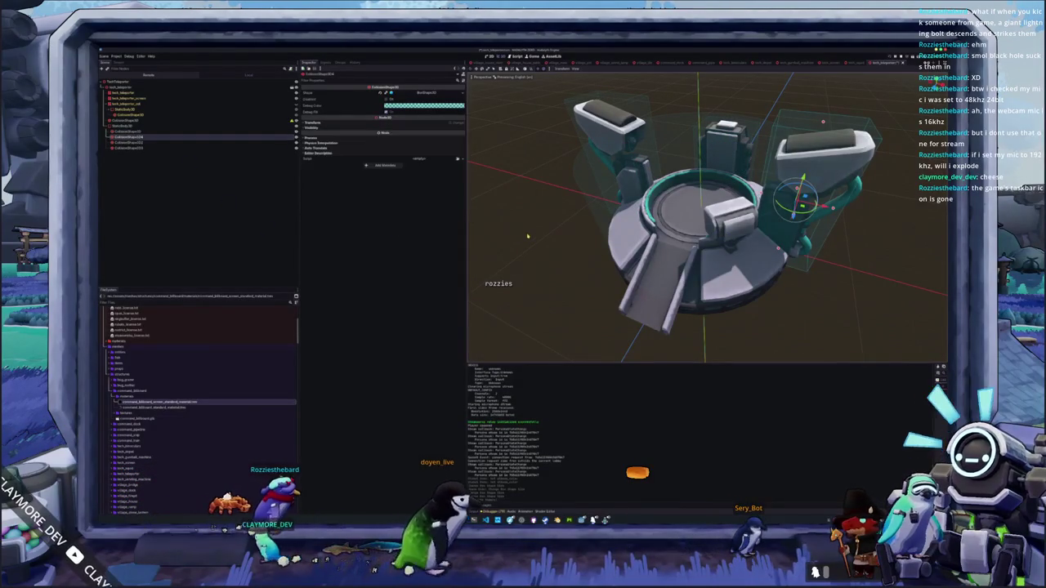
click(391, 124)
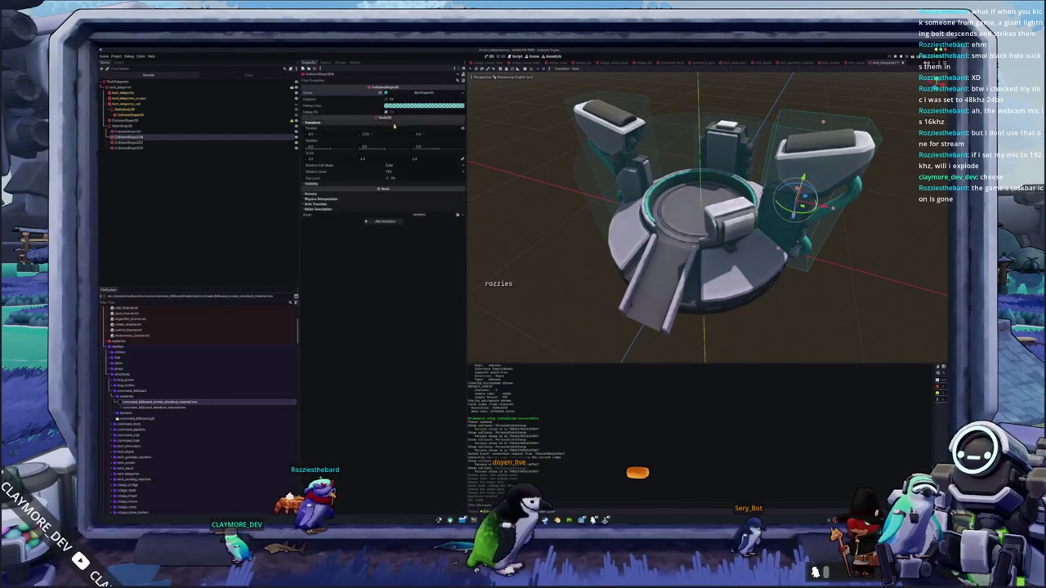
key(KP_7)
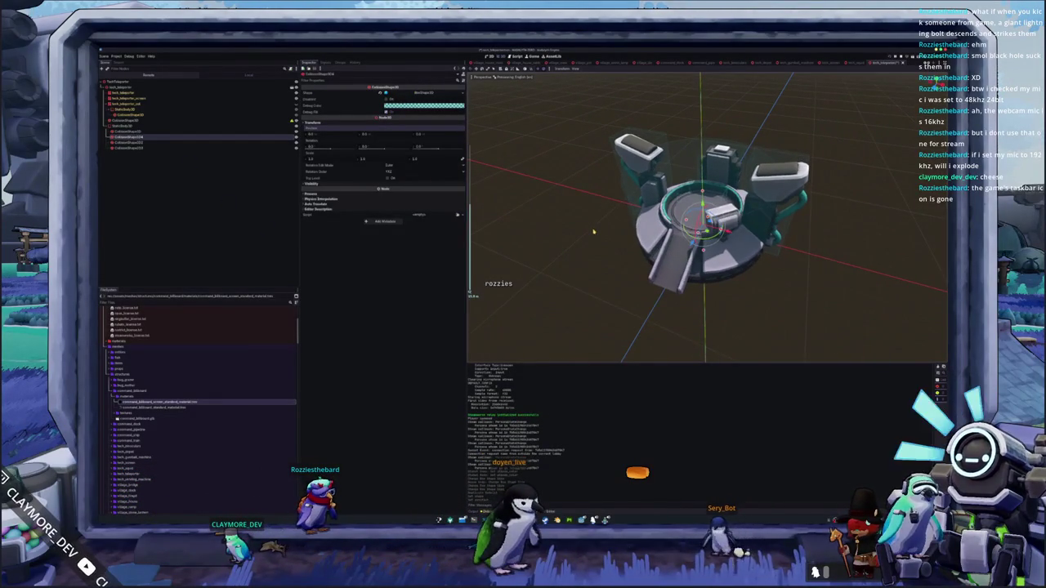
scroll(674, 225, up, 5)
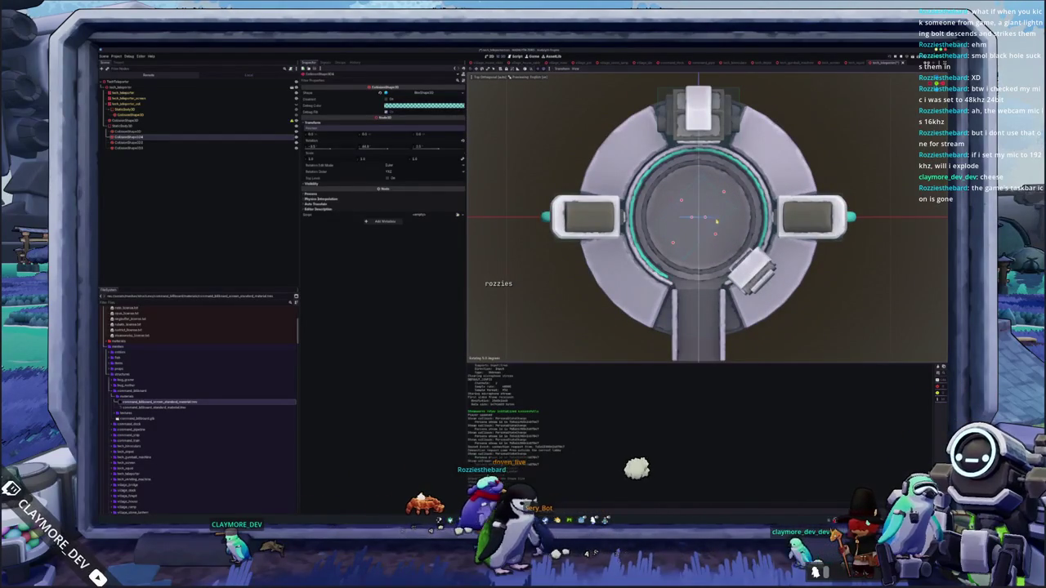
drag(698, 216, 747, 269)
scroll(747, 269, up, 2)
scroll(736, 254, up, 2)
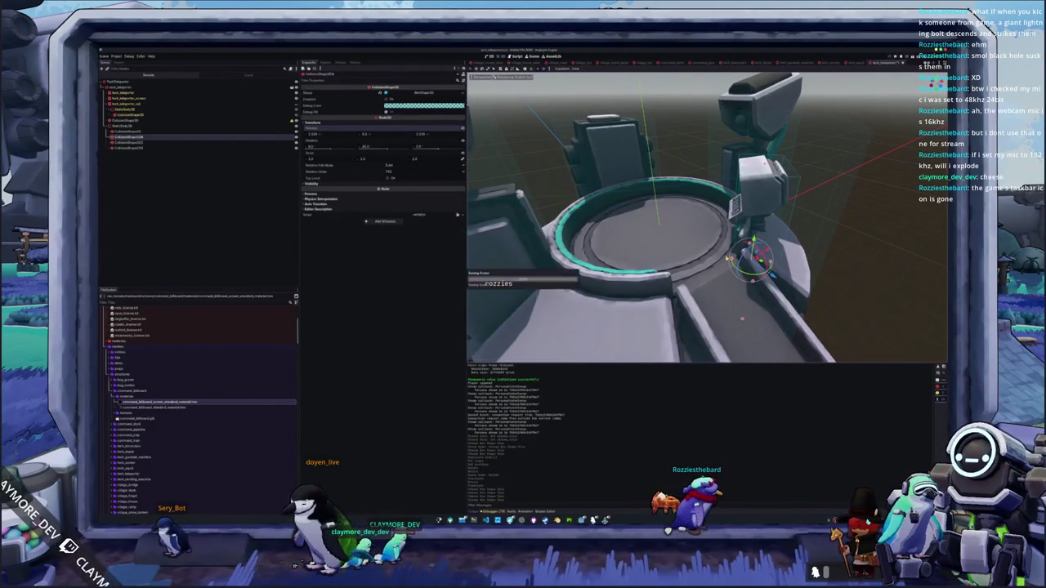
click(793, 255)
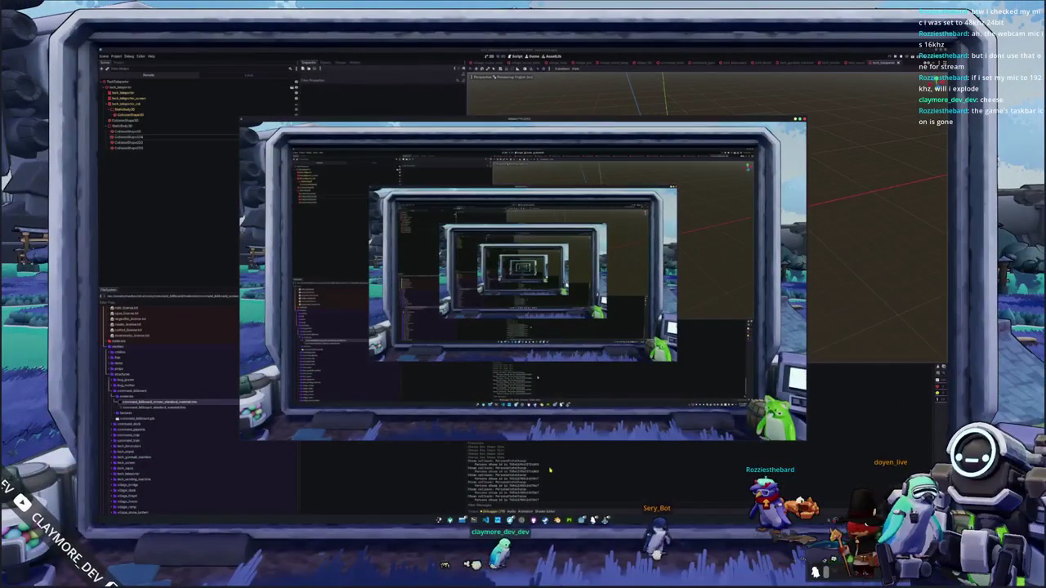
Zoom in on the teleporter model in Blender, then restore the running game window
click(550, 470)
key(alt+Tab)
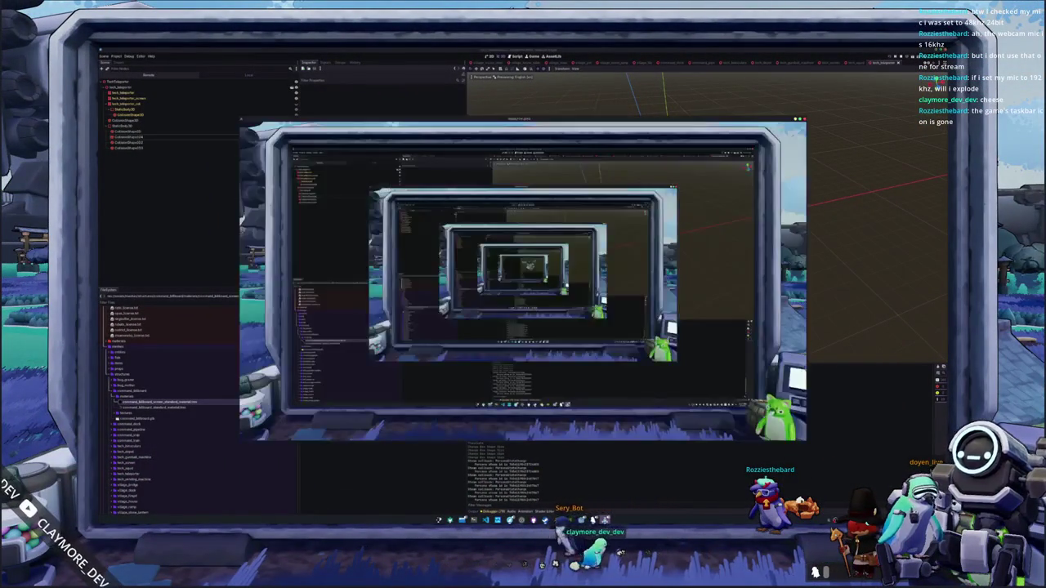
click(598, 501)
key(alt+Tab)
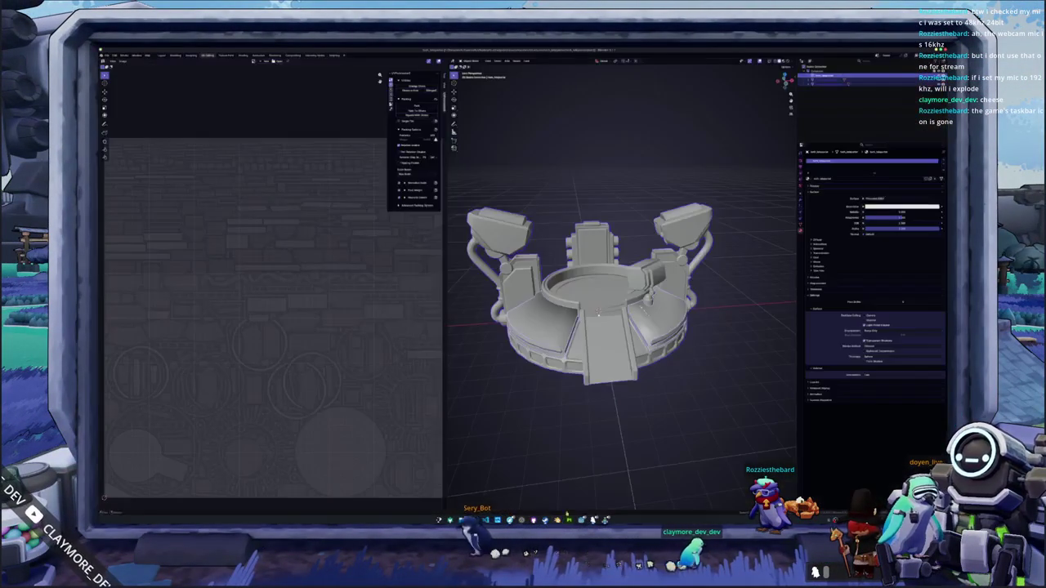
scroll(581, 463, up, 2)
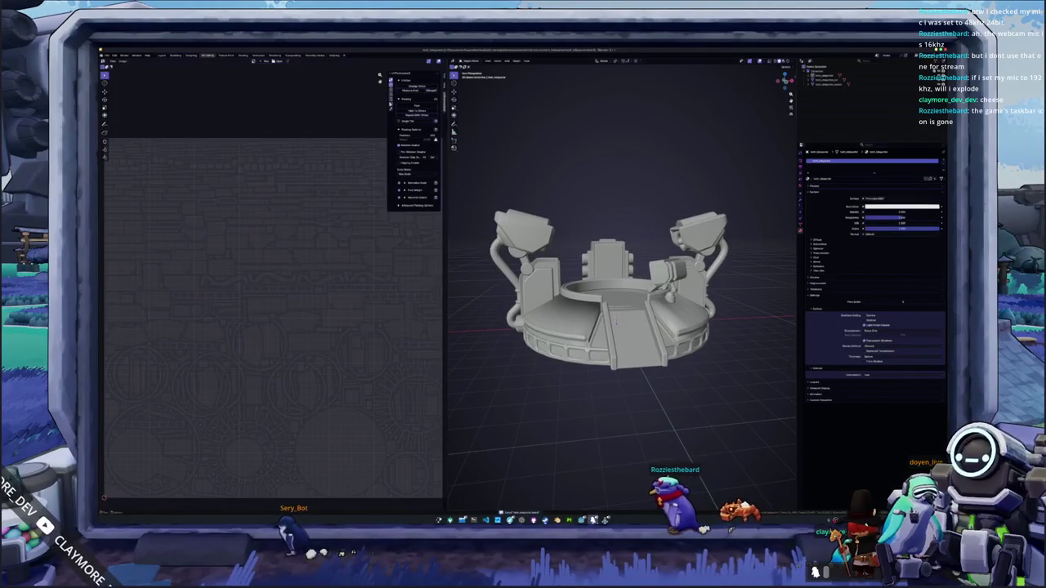
mouse_move(605, 520)
click(596, 495)
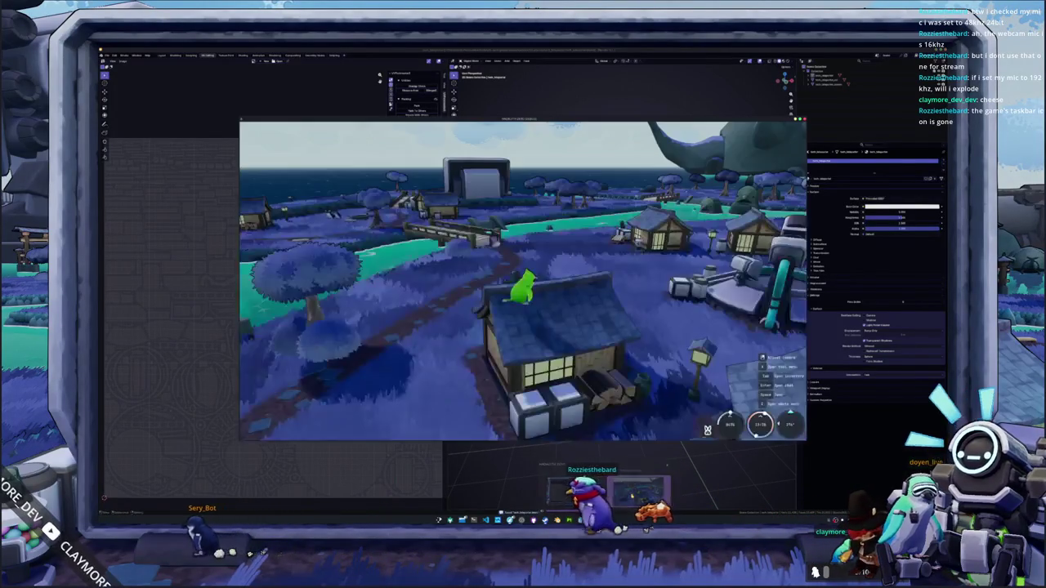
Walk the rooftop character toward the teleporter and turn the camera to the whale-shaped hill
key(e)
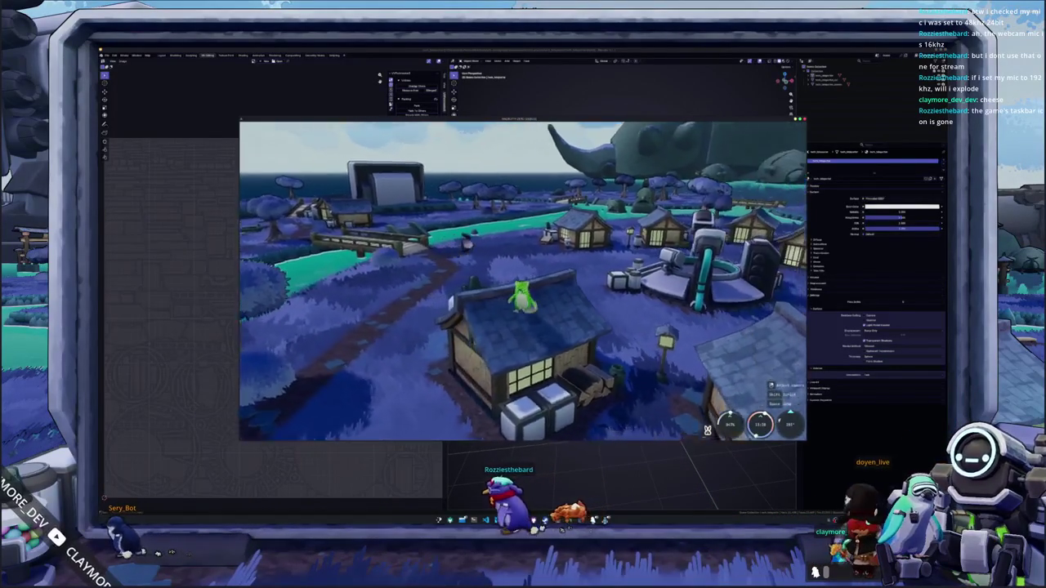
key(w)
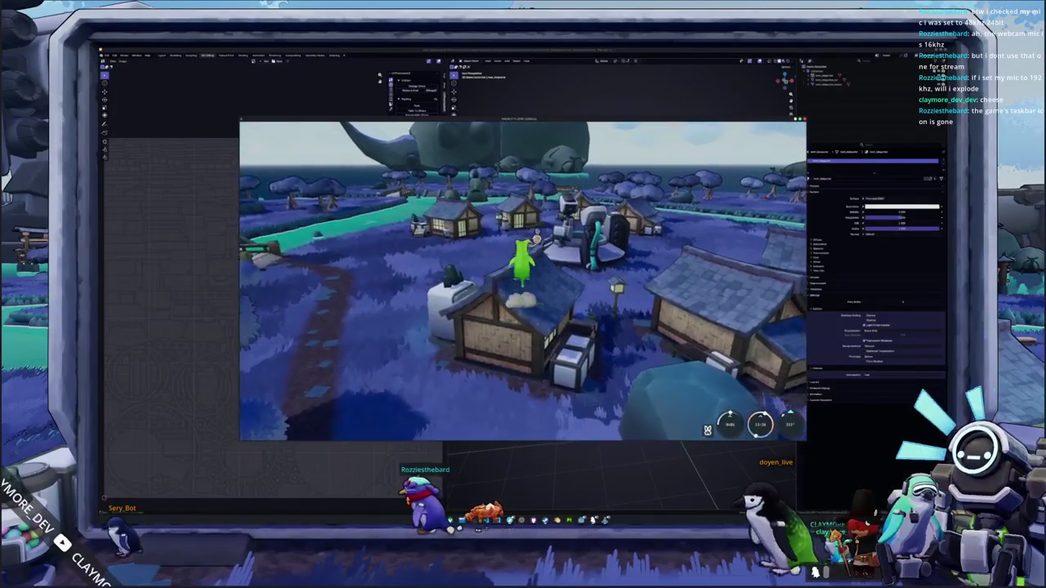
key(s)
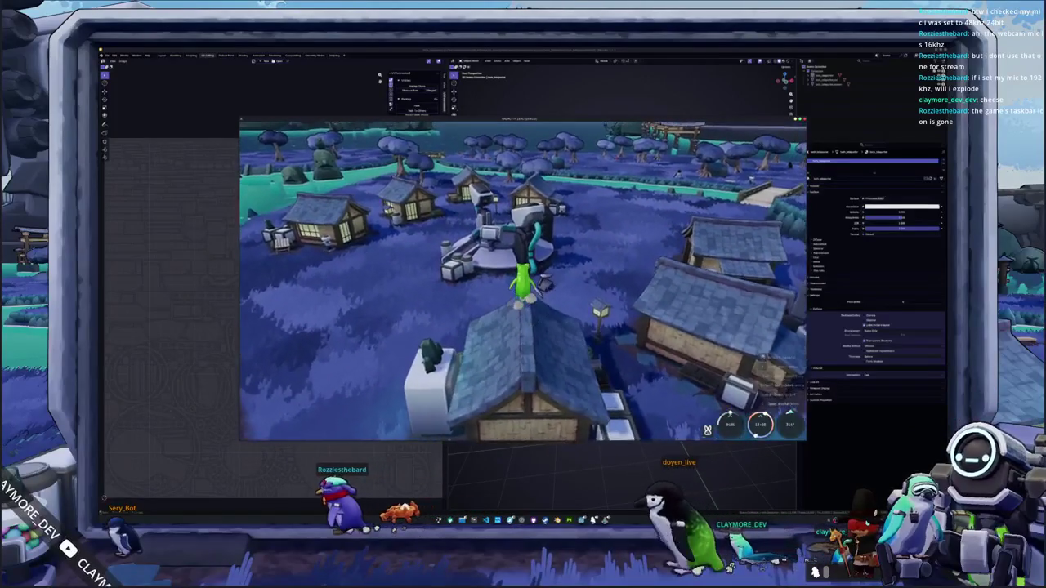
key(e)
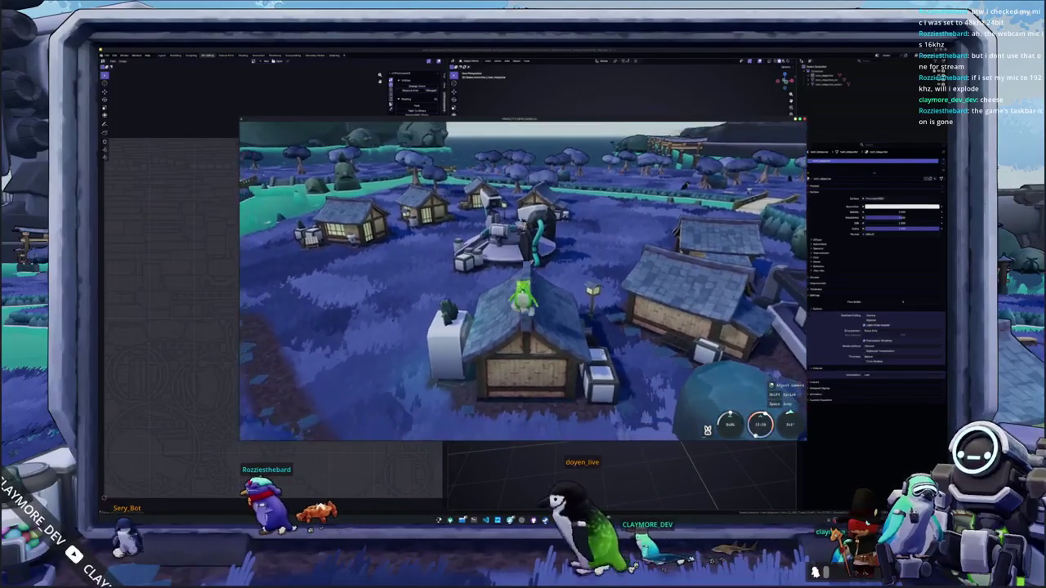
key(e)
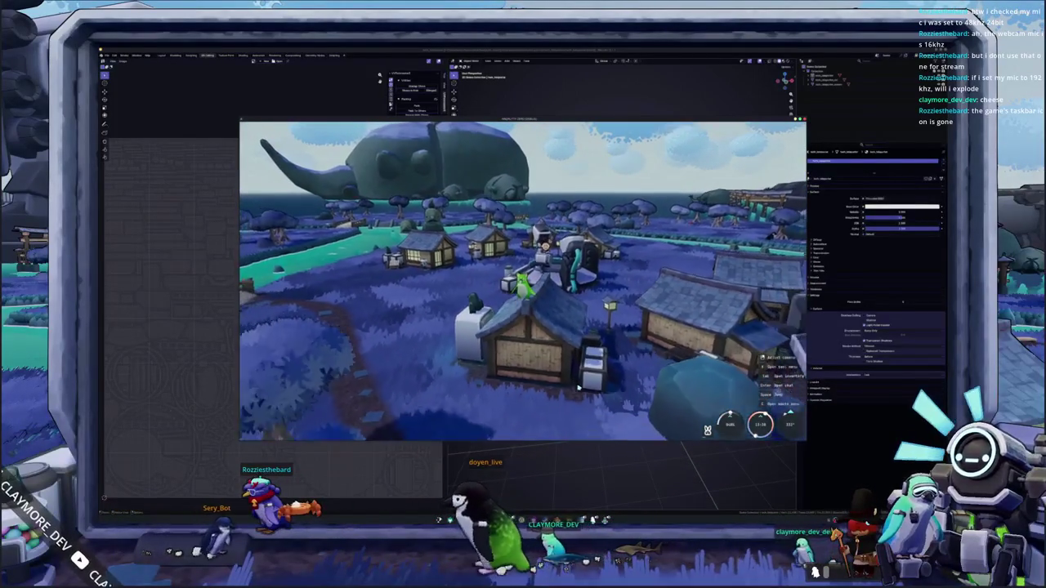
key(alt+Tab)
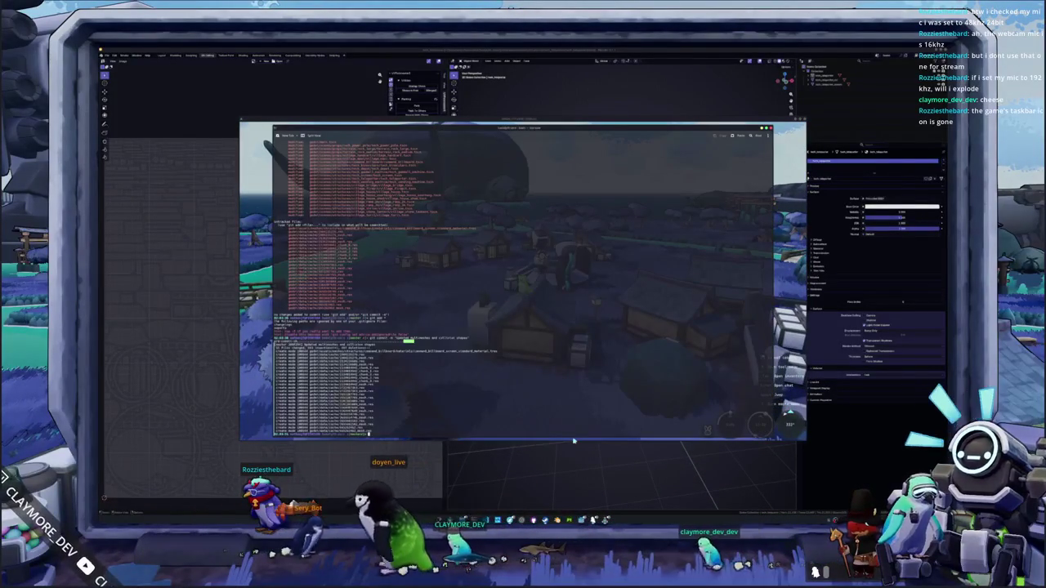
Check git status, stage the changes, and commit the collision-shape fixes with a 'fix' message
text(git status)
key(Return)
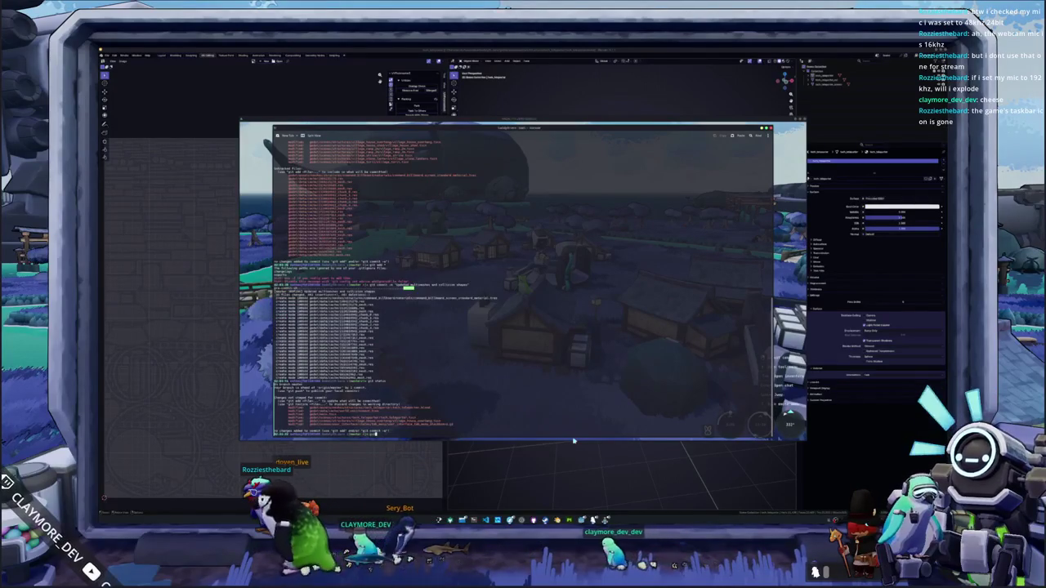
key(Return)
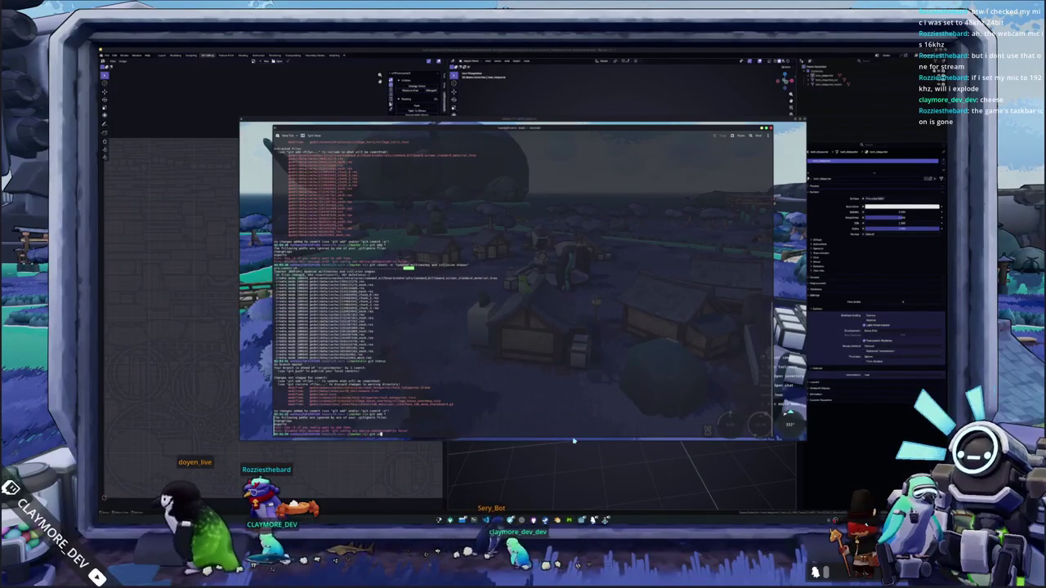
text(mit -m )
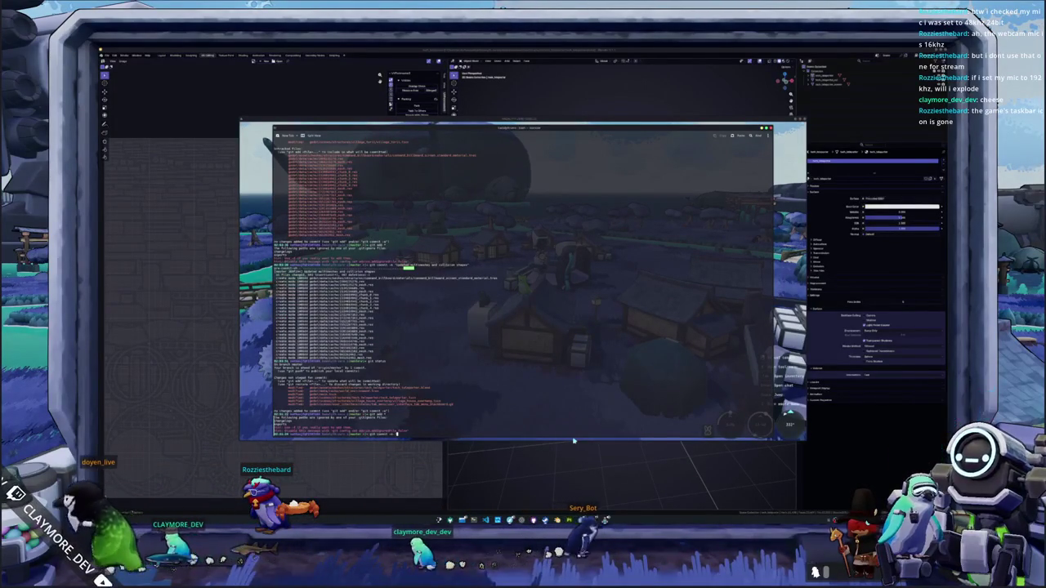
text("fixed mesh collision shapes)
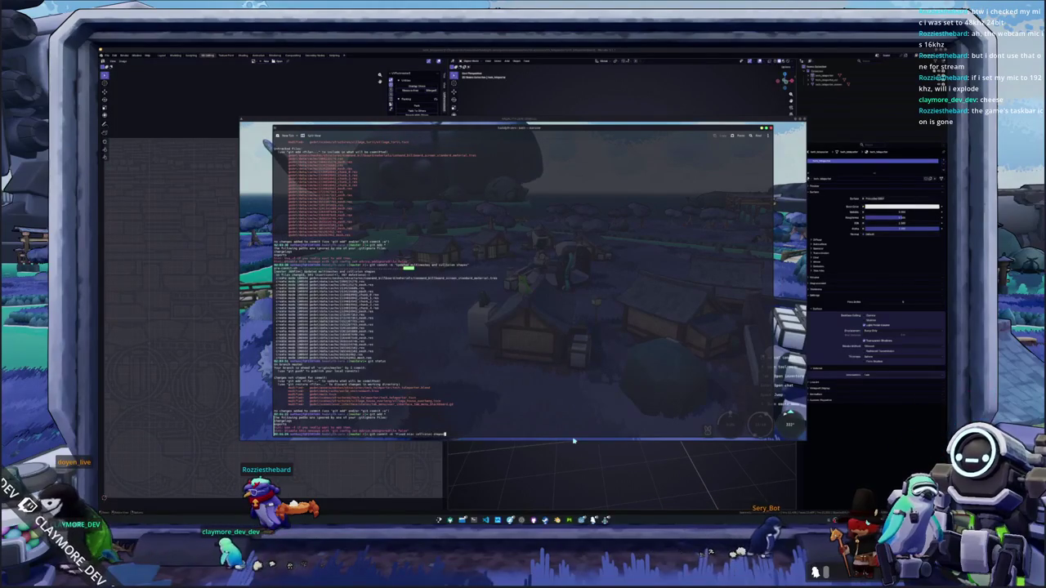
key(Return)
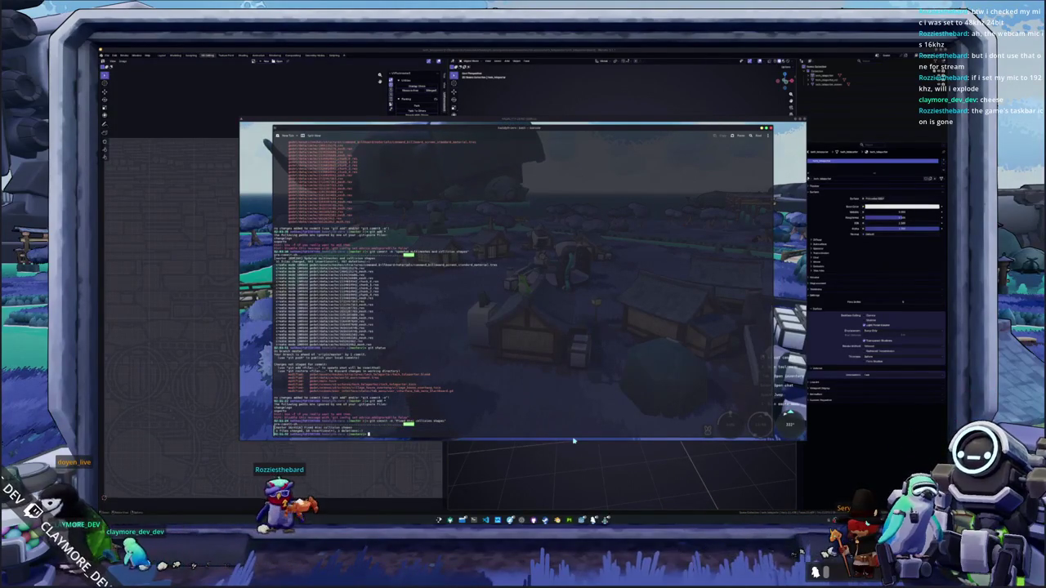
key(alt+Tab)
key(alt+Tab)
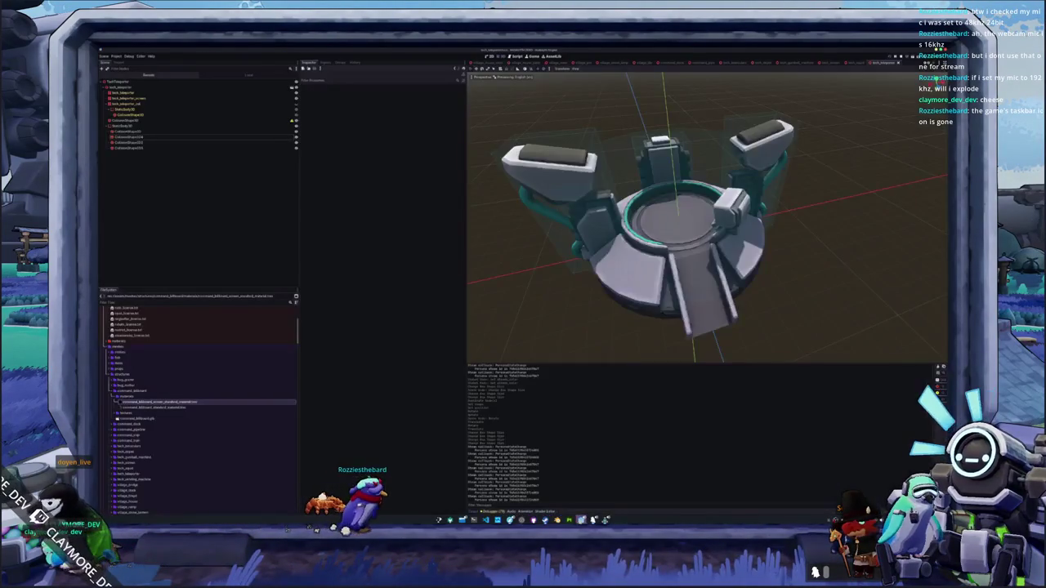
Switch to the island world scene and select its NavigationRegion3D node
scroll(575, 224, down, 3)
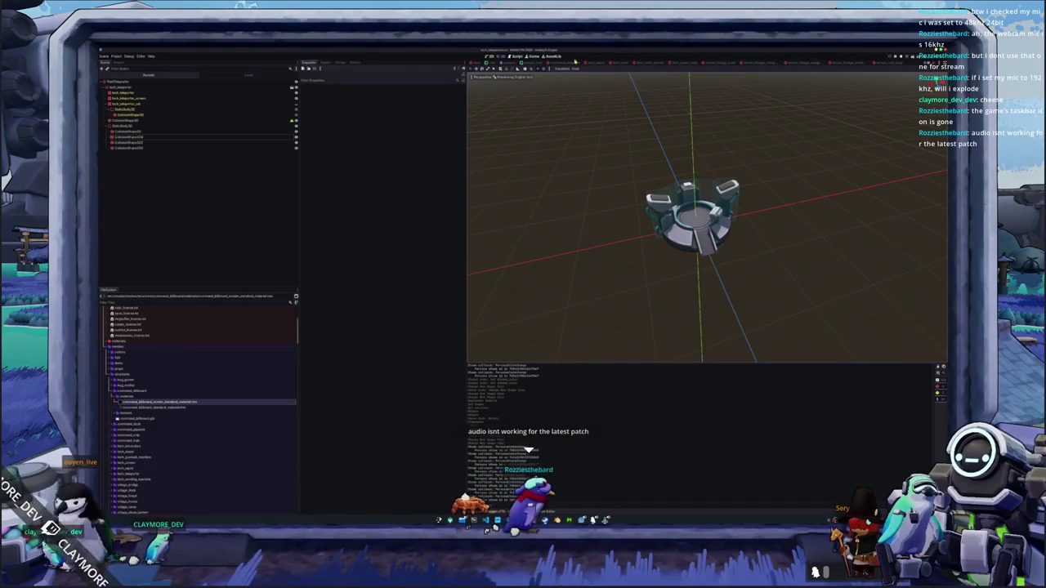
key(ctrl+Tab)
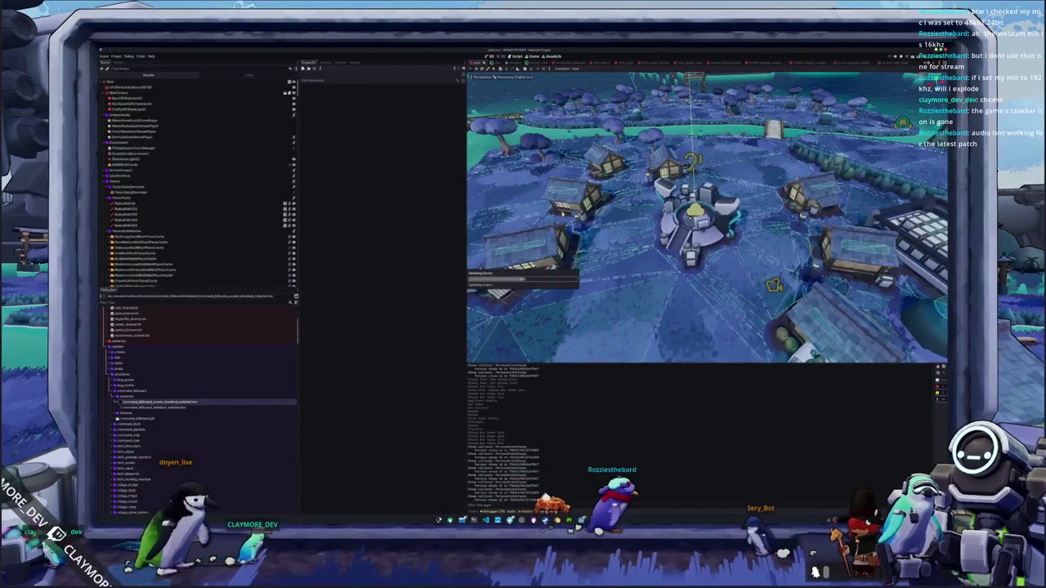
key(ctrl+Tab)
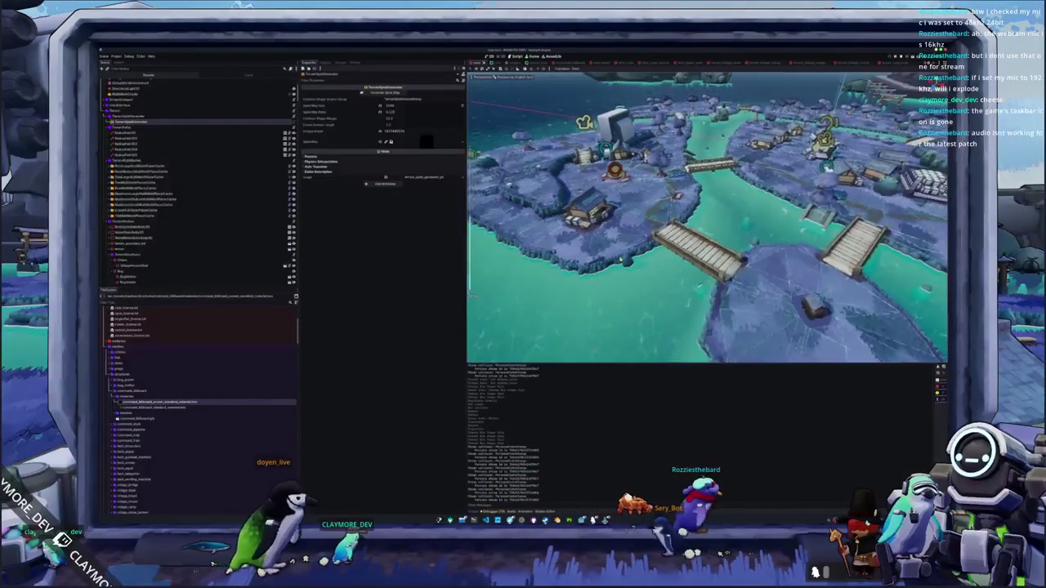
scroll(178, 236, down, 5)
scroll(175, 242, down, 10)
scroll(172, 249, down, 10)
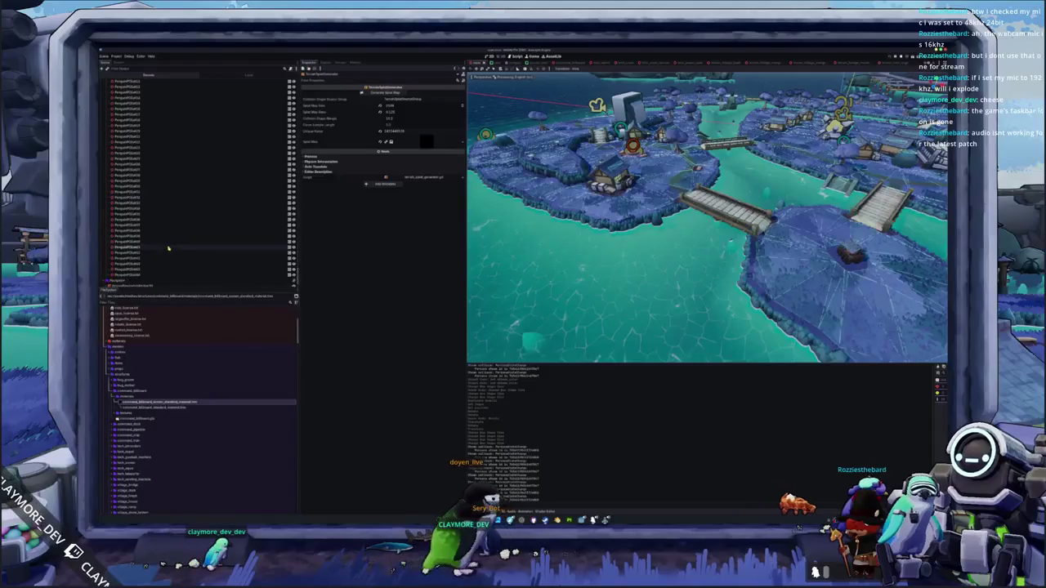
click(140, 273)
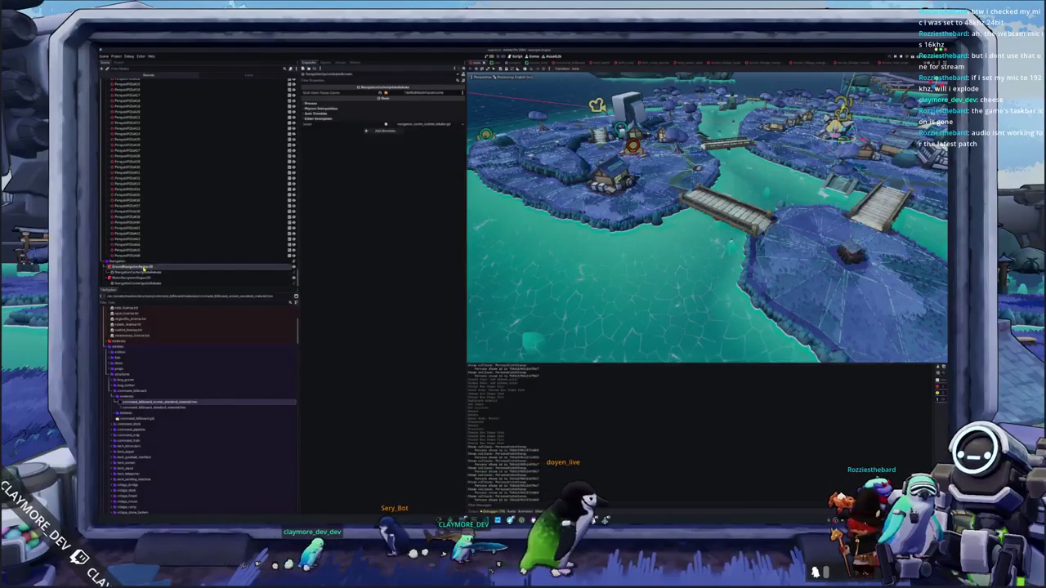
Rebake the village navigation mesh and orbit the view over the central plaza to inspect it
click(604, 69)
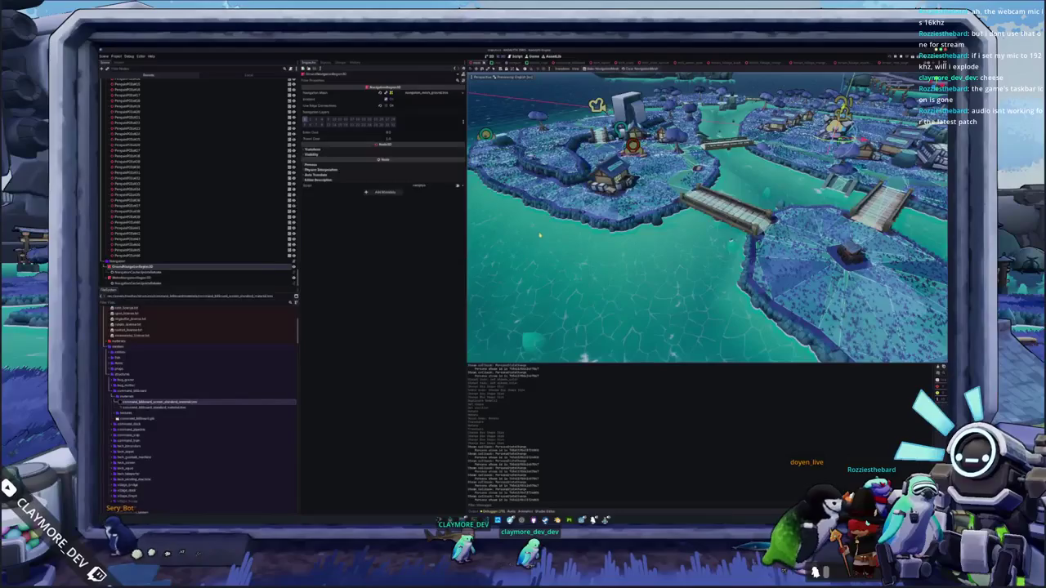
scroll(585, 232, up, 2)
drag(585, 232, 629, 242)
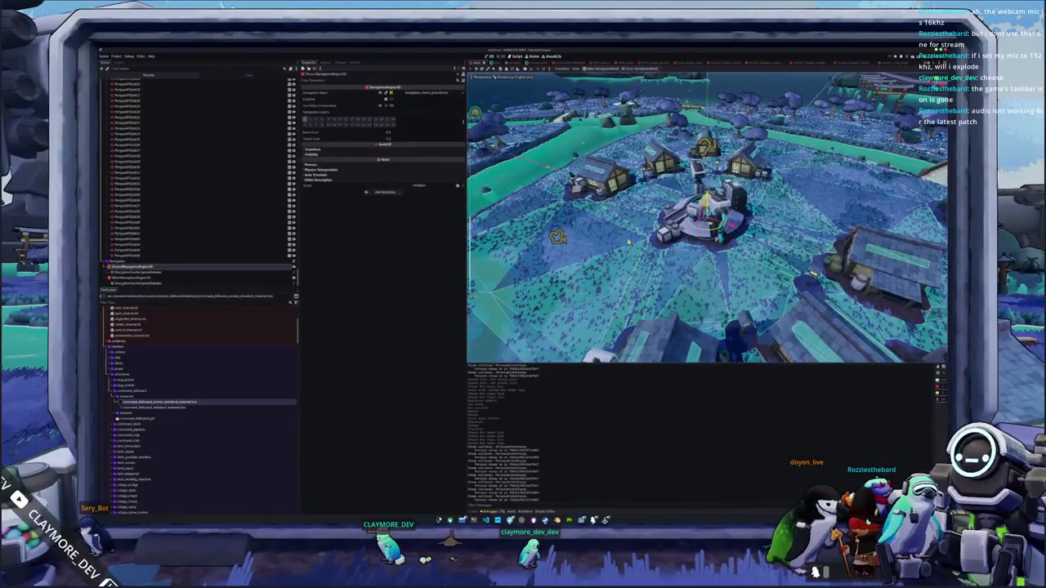
scroll(582, 228, up, 4)
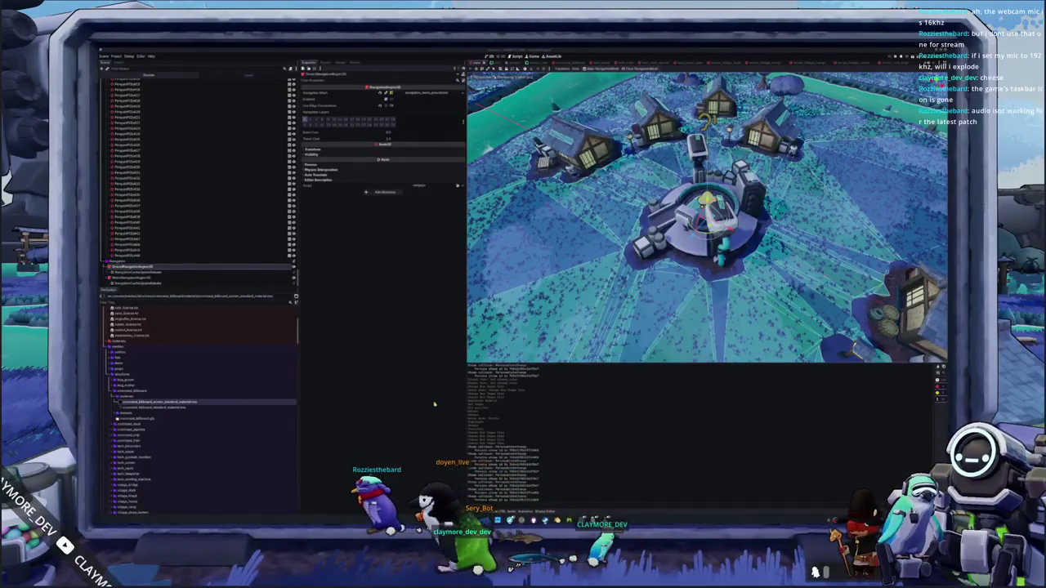
mouse_move(564, 311)
mouse_down()
mouse_move(581, 305)
mouse_move(580, 269)
mouse_up()
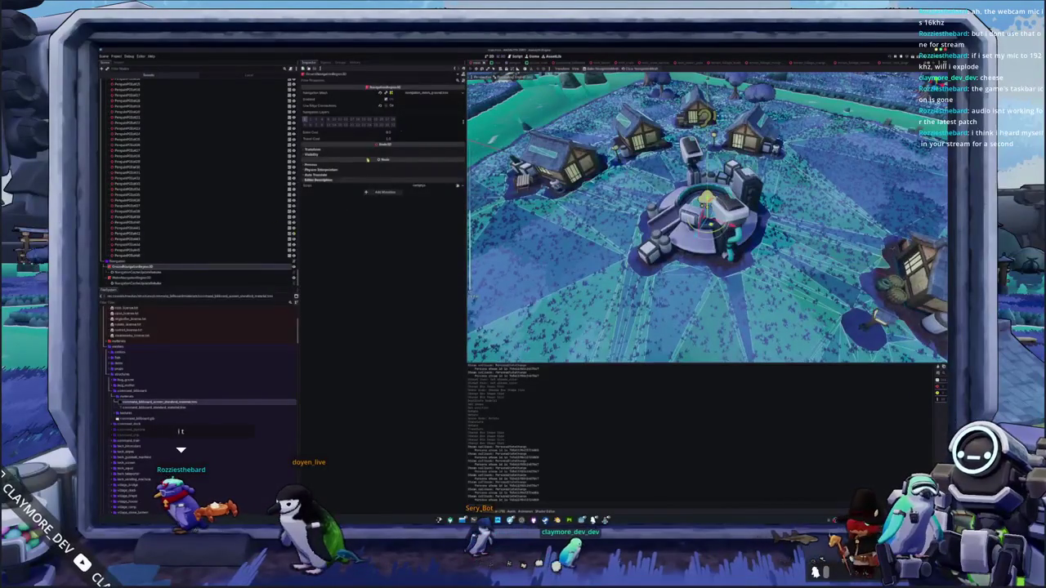
Check the Navigation Mesh resource options without changes, then launch the game with F5
click(462, 92)
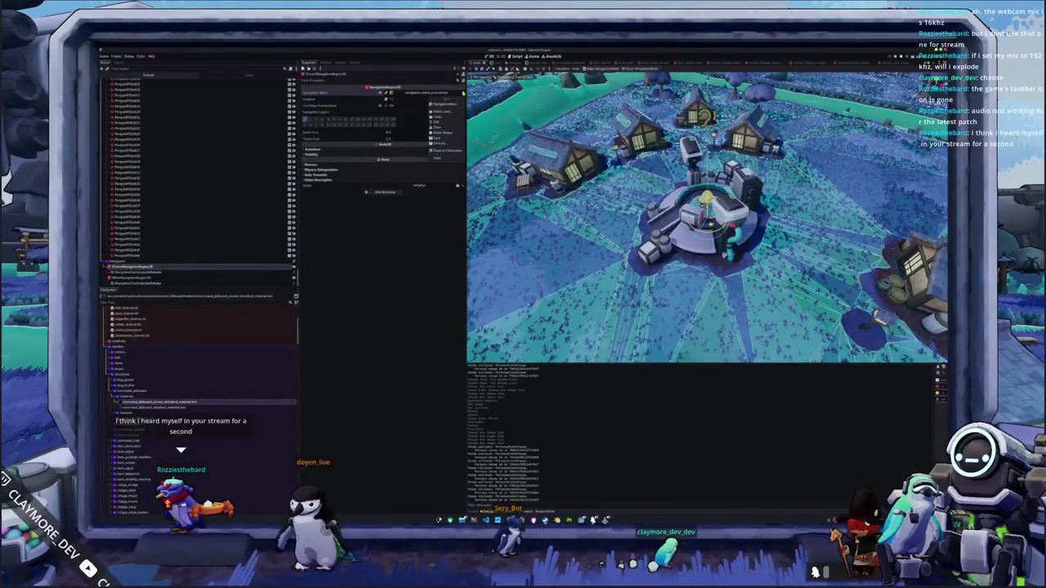
click(449, 137)
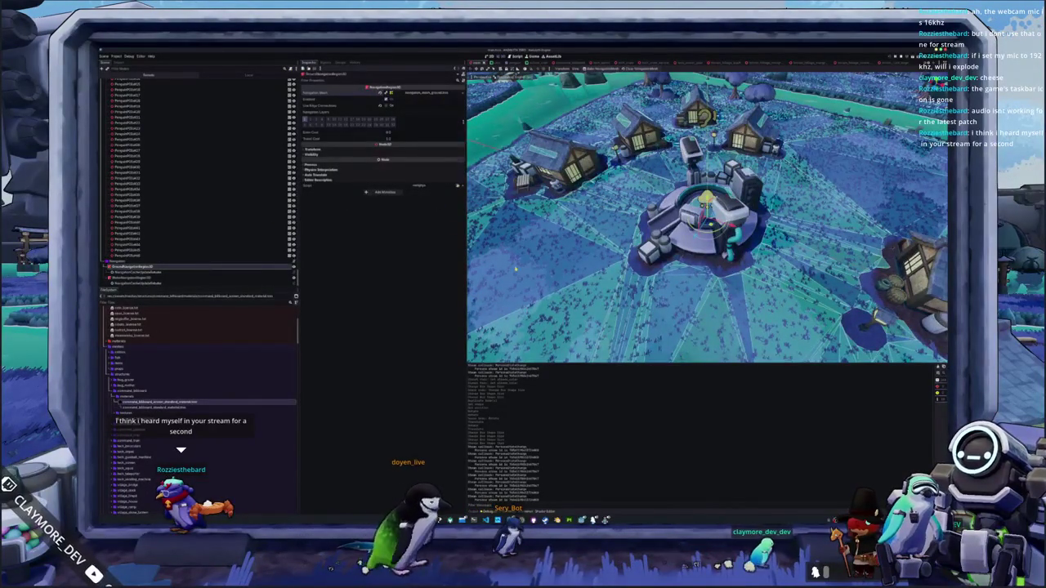
key(F5)
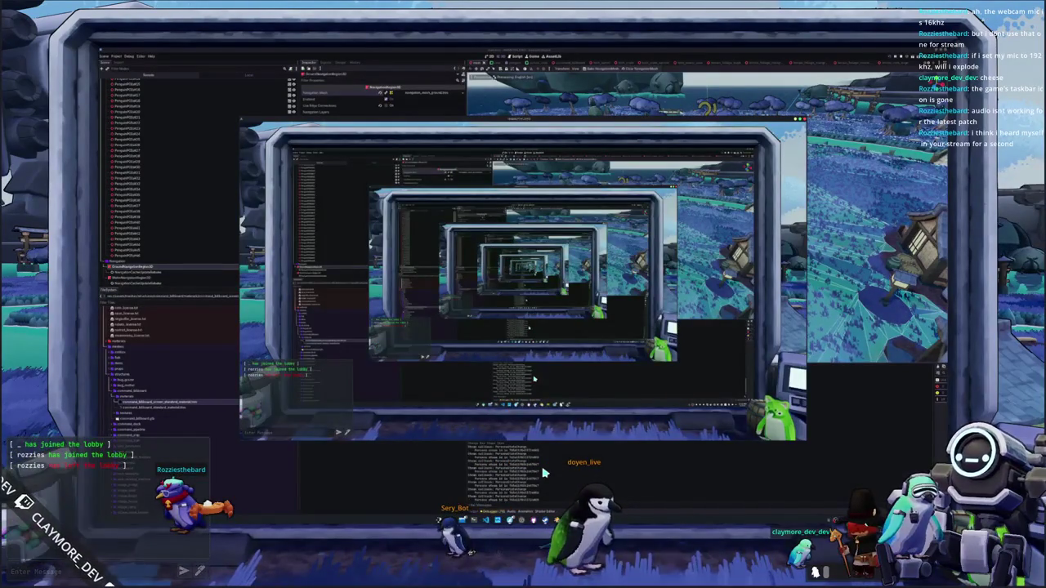
Switch the game's Voice Input Method from Always to Push To Talk in the audio settings
key(s)
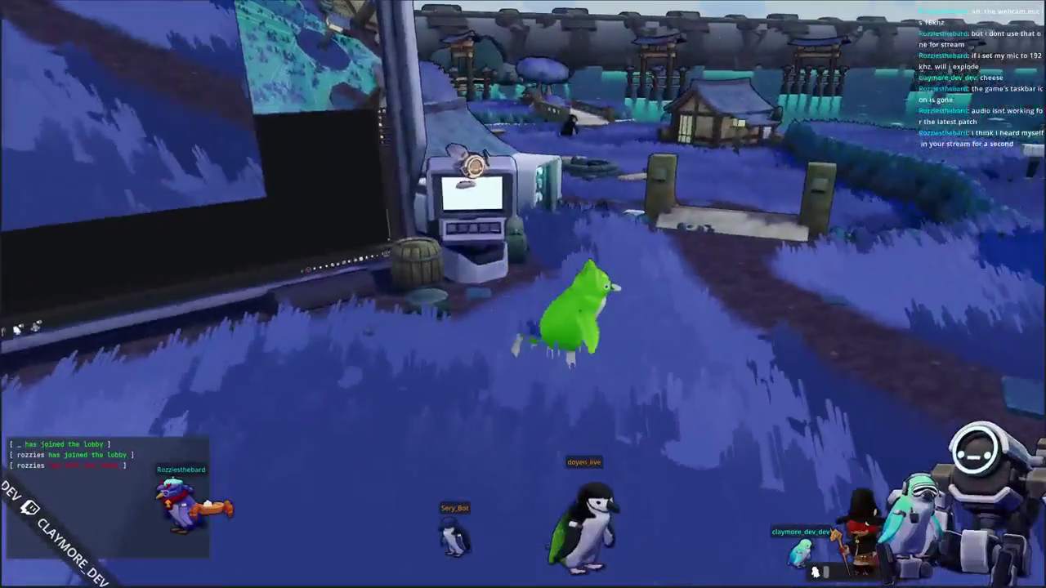
key(Escape)
click(523, 286)
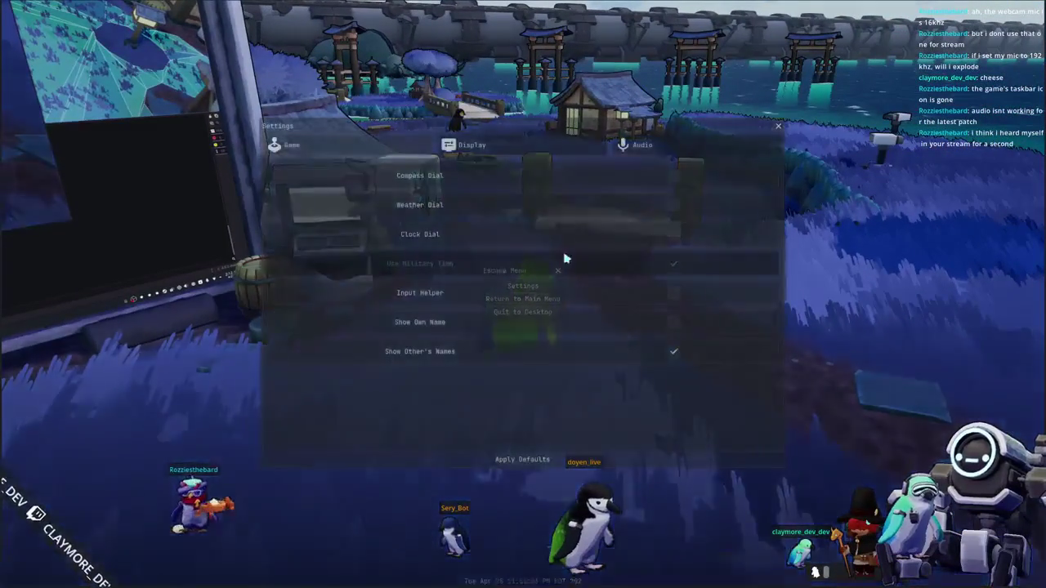
click(643, 144)
scroll(549, 362, down, 1)
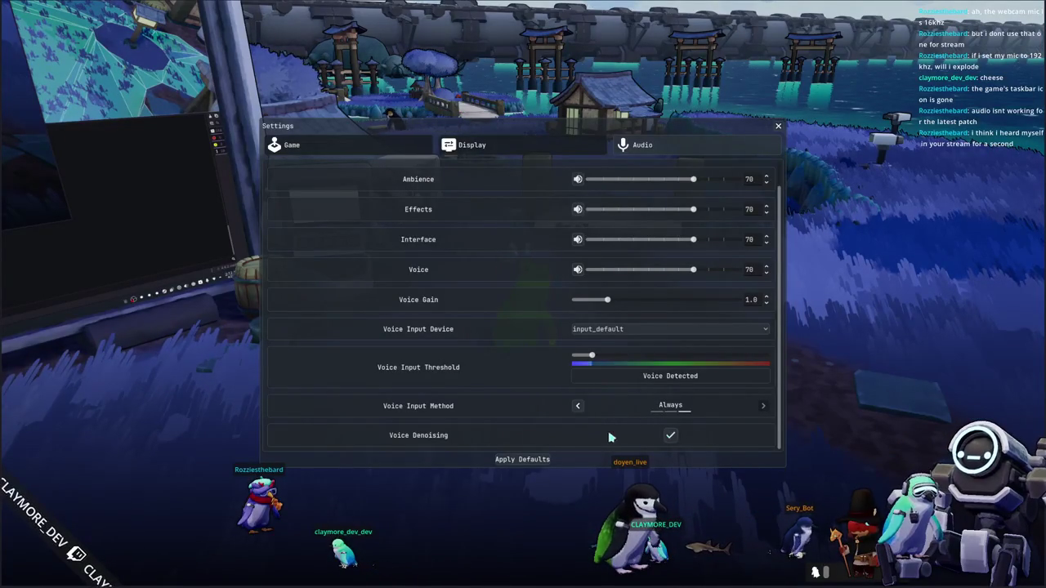
click(578, 405)
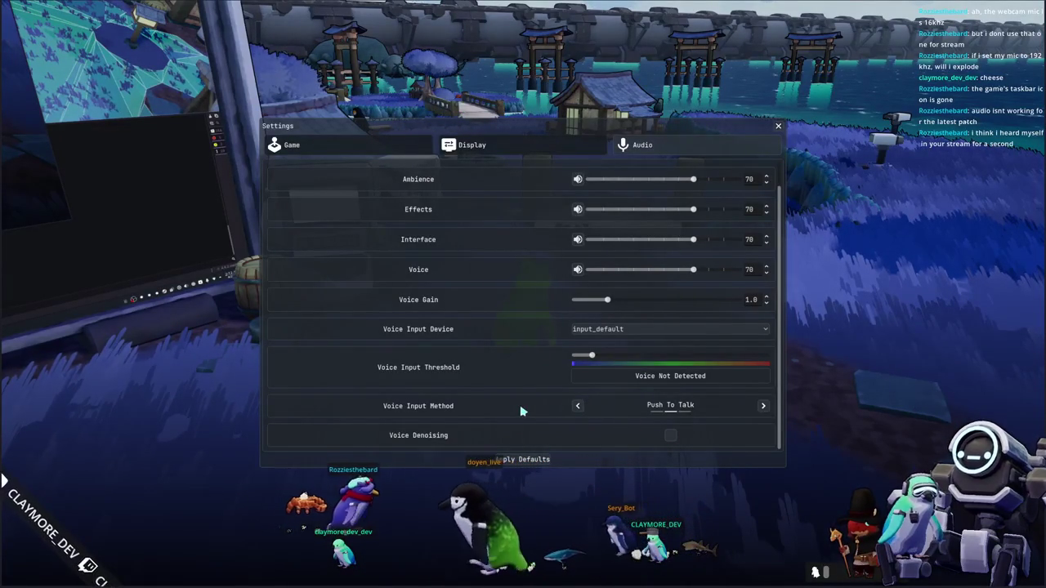
Close the settings, resume play and walk the character up to the vending machine
key(Escape)
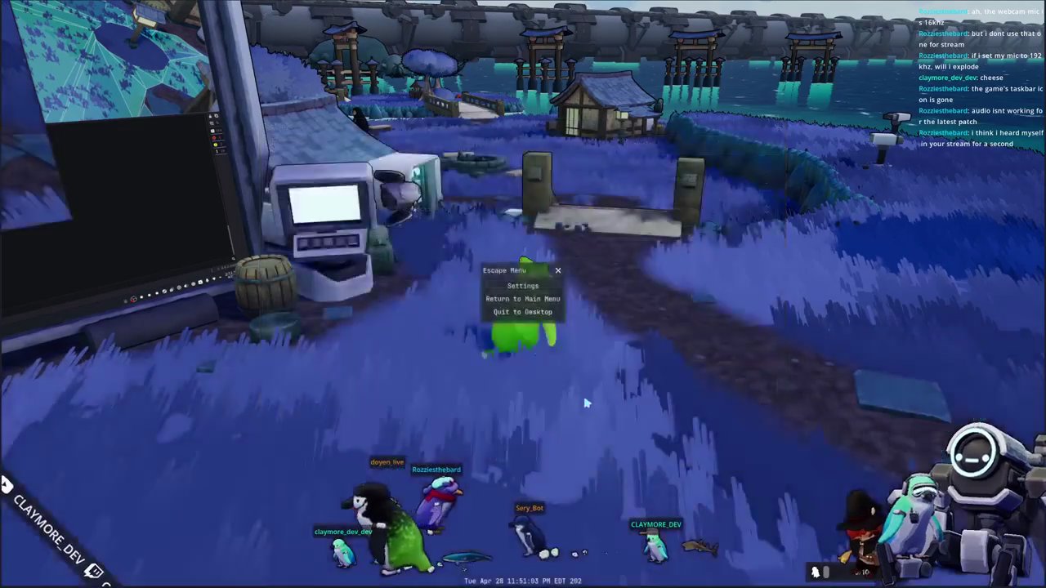
click(611, 403)
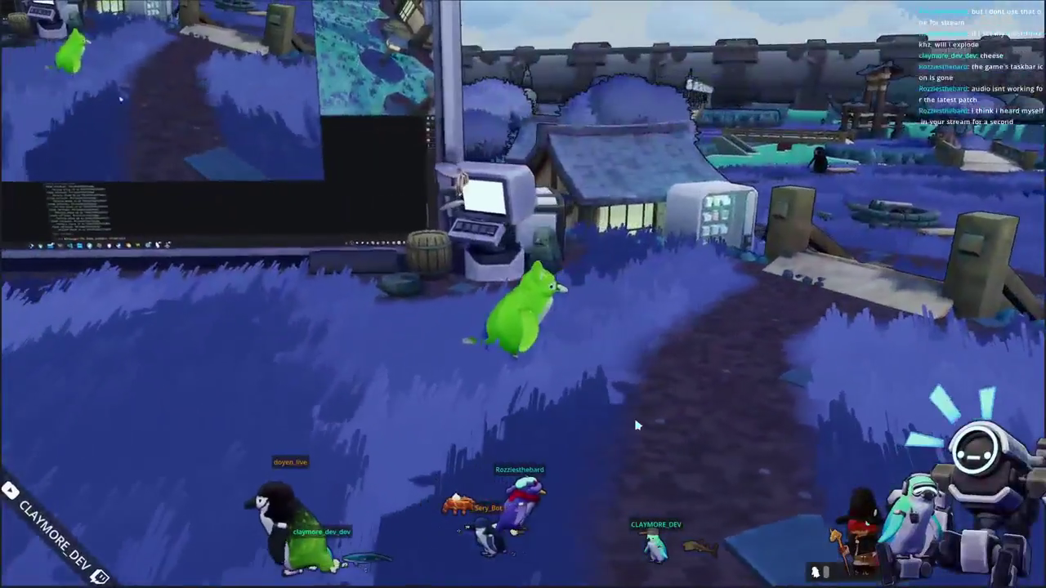
key(w)
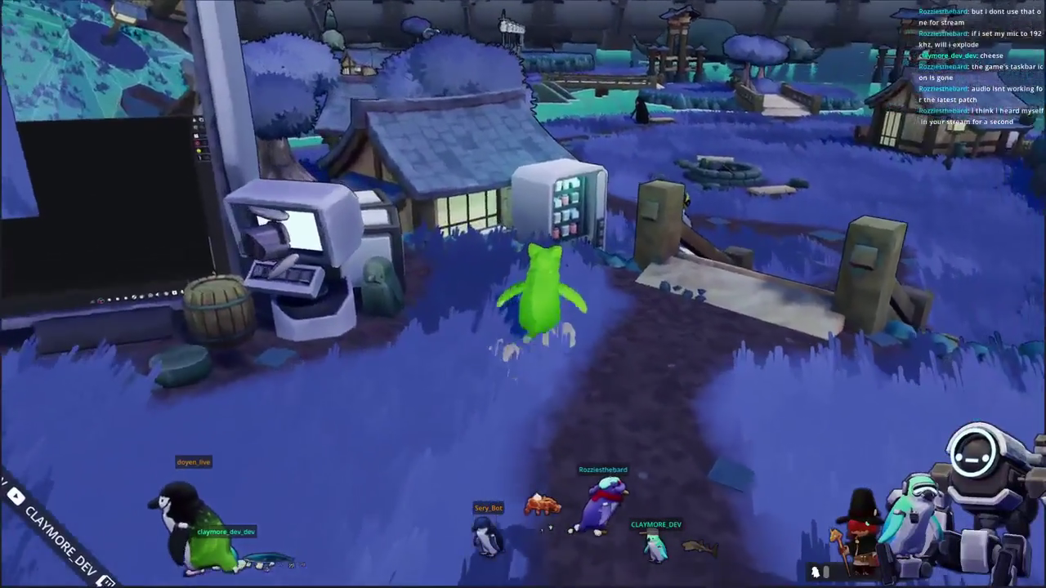
key(w)
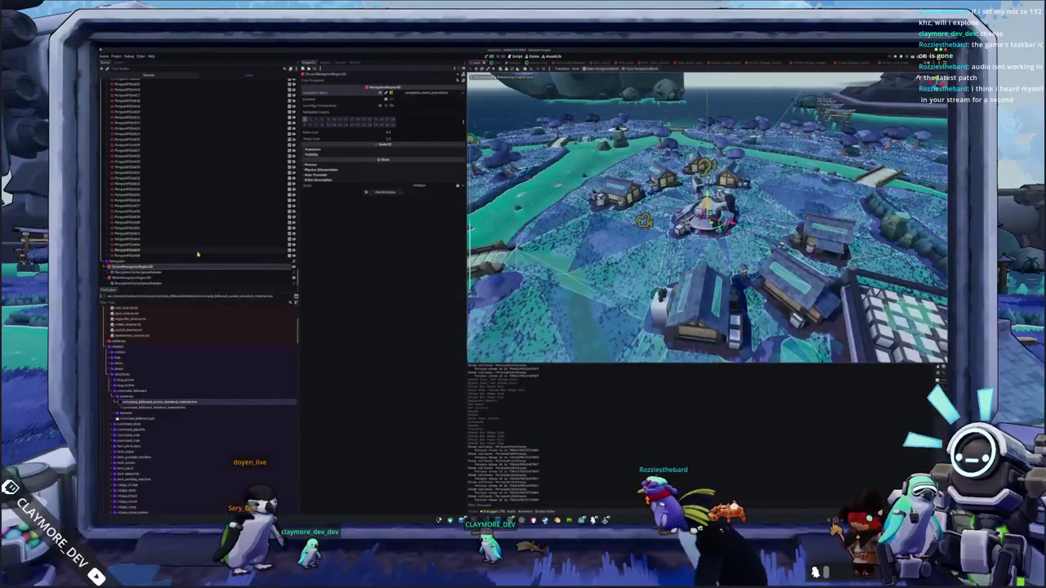
Collapse the Rivers, FishShadowPOS and two other expanded node groups in the Scene dock
scroll(147, 200, down, 3)
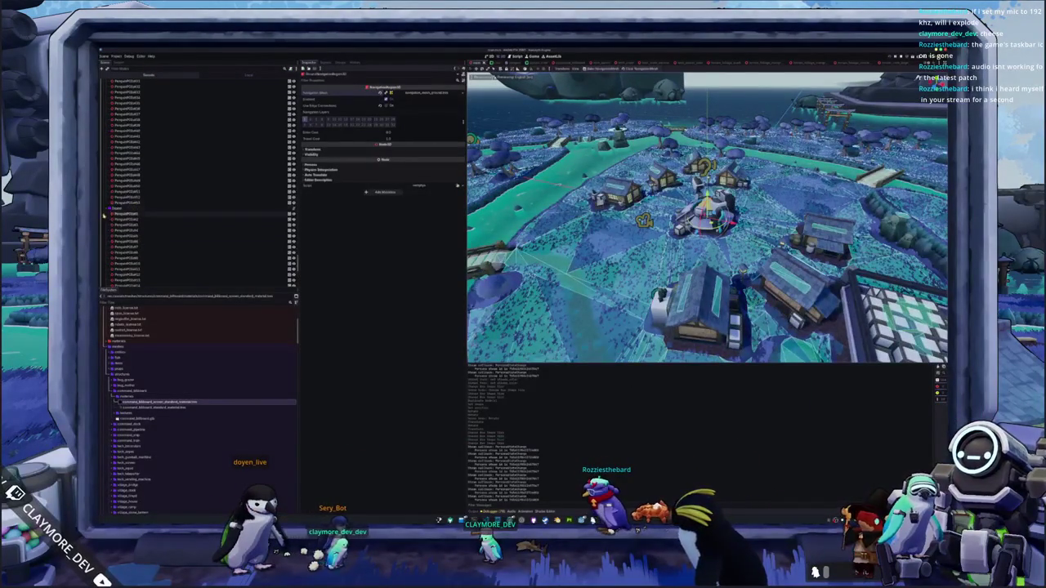
scroll(109, 213, up, 5)
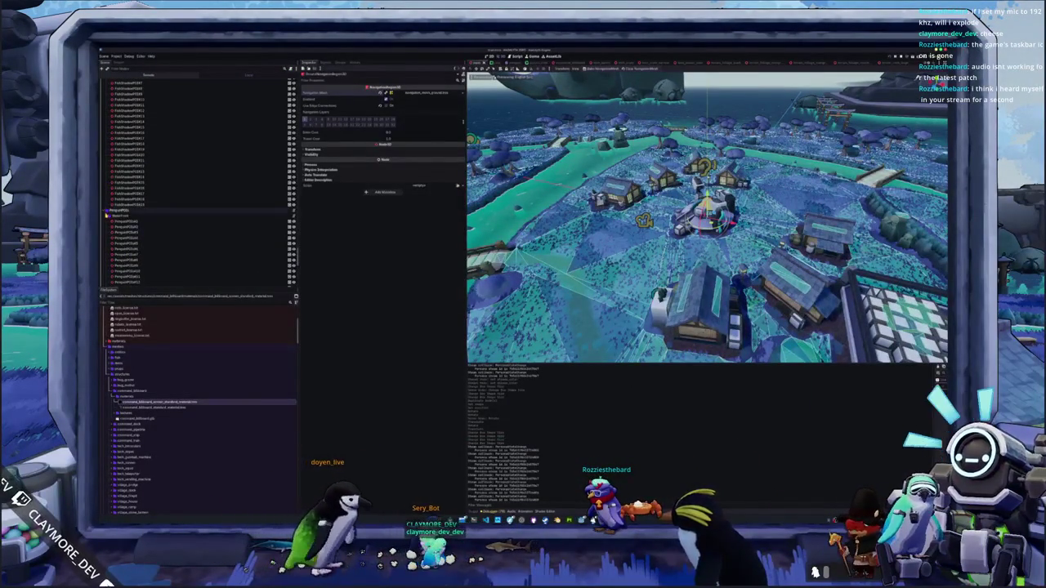
scroll(108, 213, up, 3)
scroll(117, 223, up, 3)
click(108, 130)
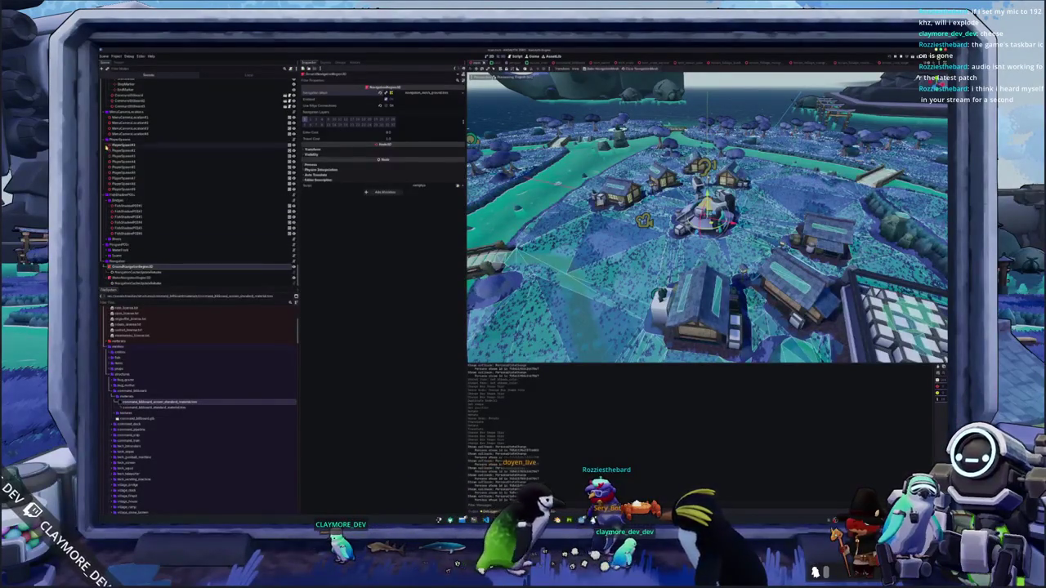
click(107, 195)
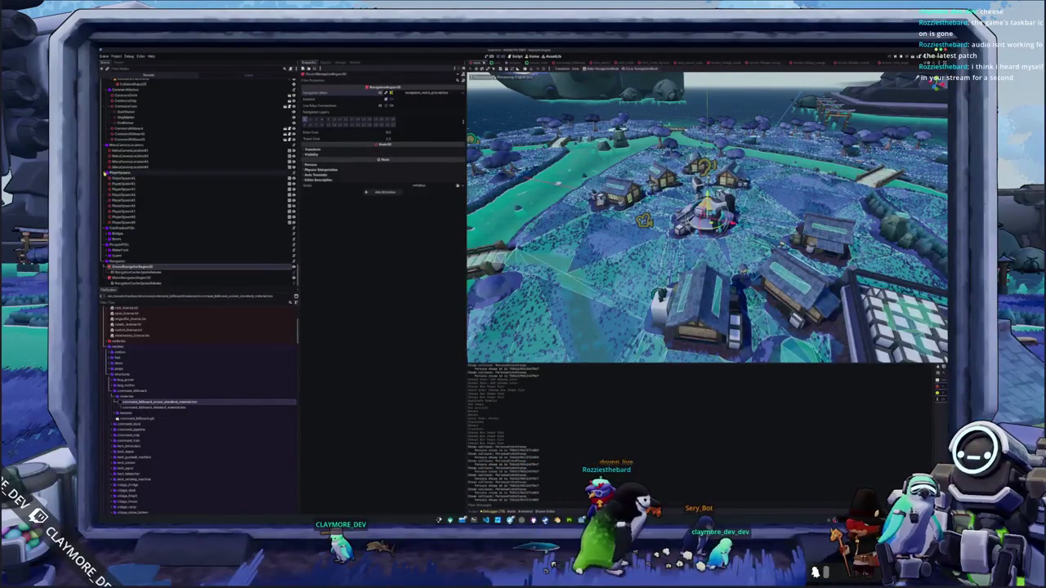
click(104, 196)
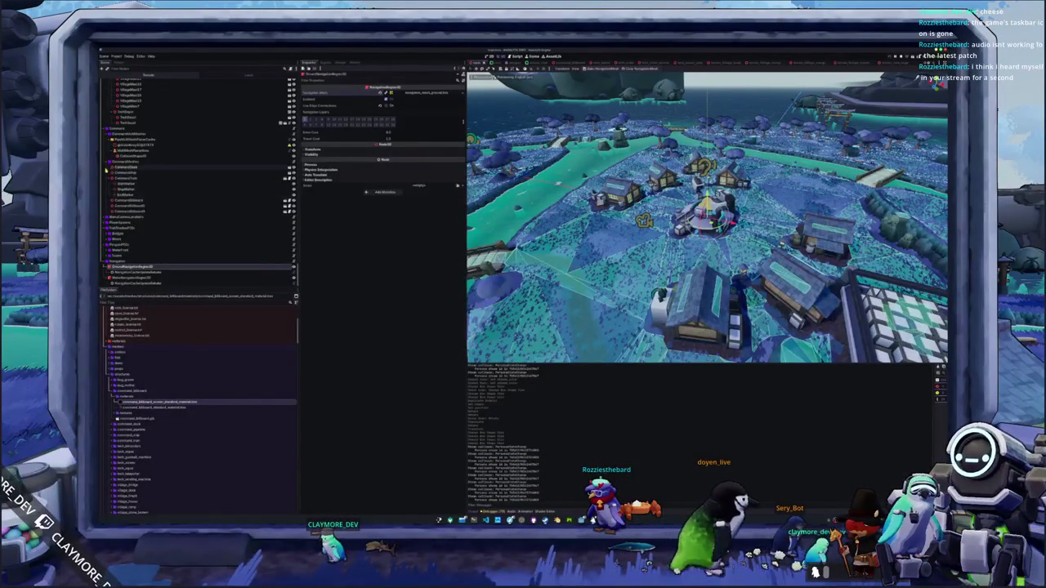
click(107, 165)
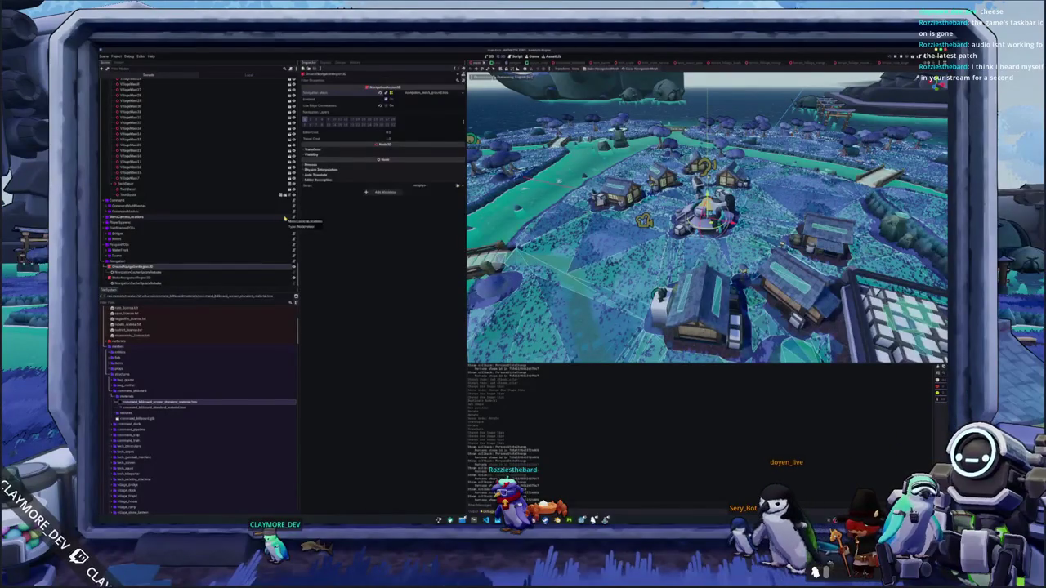
Select the TestPowerPool node, then open the dock's own scene for editing
scroll(152, 222, up, 3)
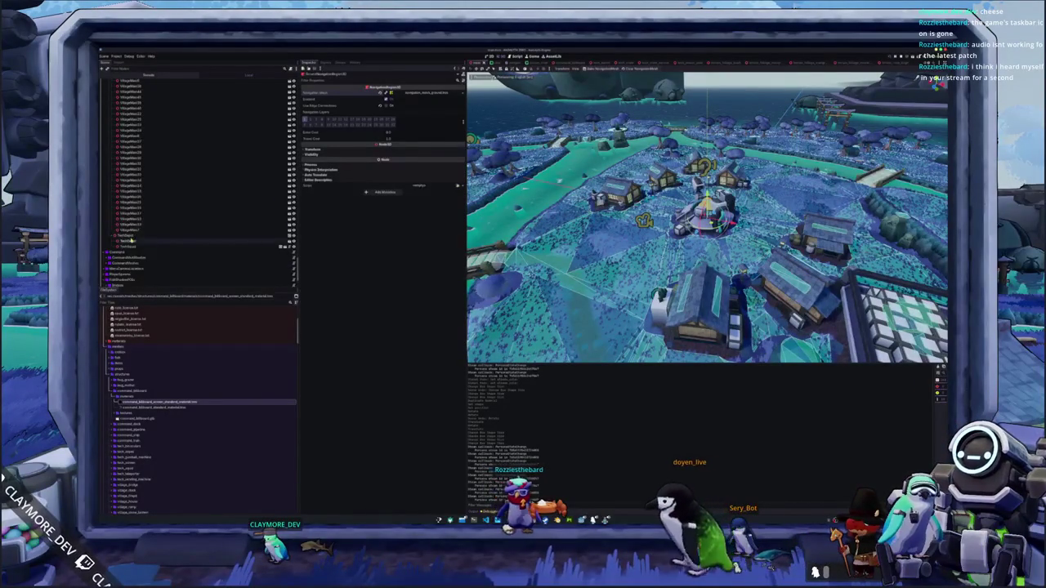
scroll(131, 241, down, 5)
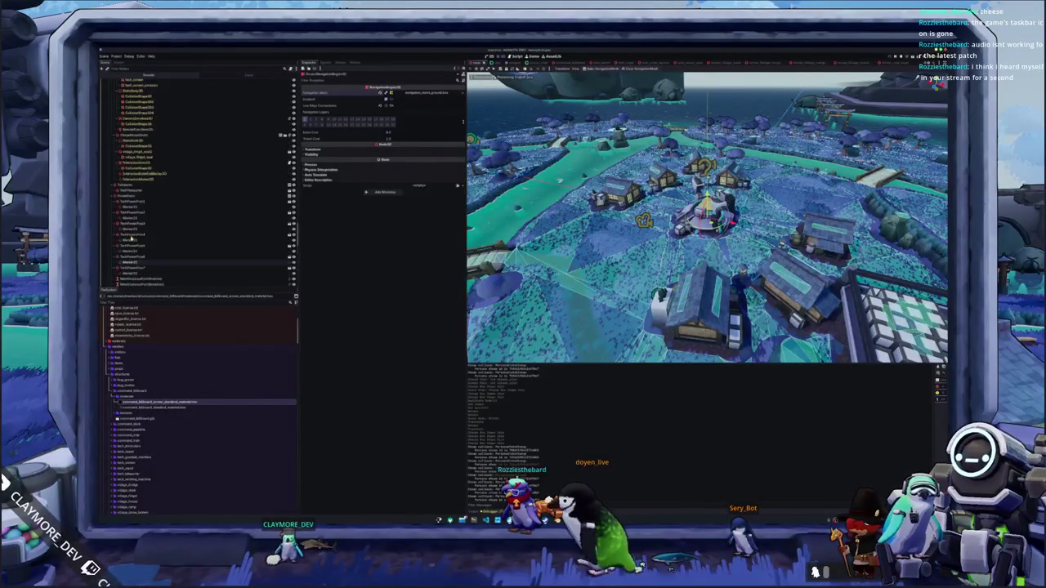
scroll(131, 239, up, 2)
click(128, 255)
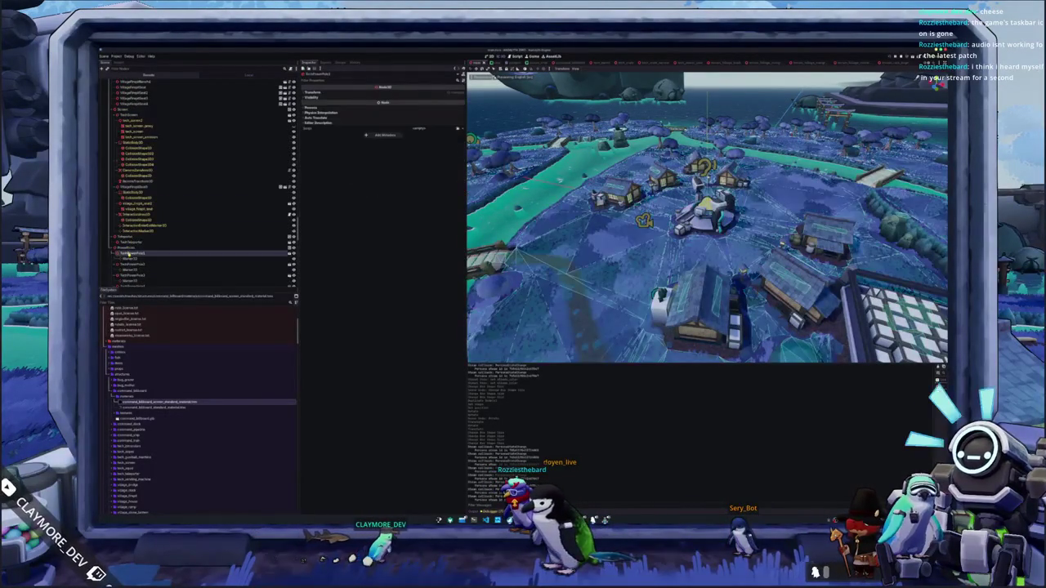
scroll(129, 251, down, 3)
double_click(129, 245)
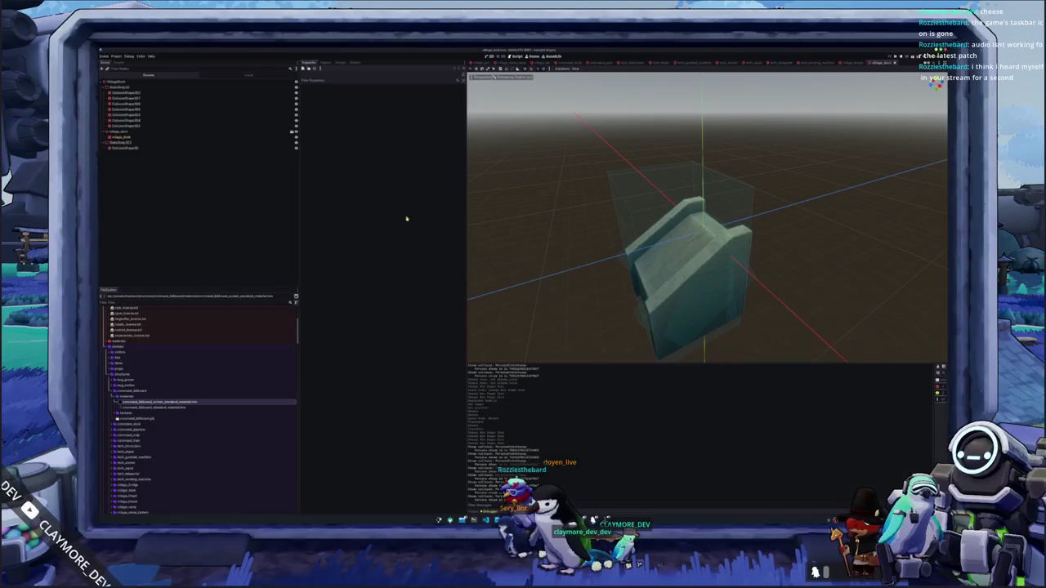
Tick collision mask layer 1 on the dock's StaticBody3D and return to the village scene
click(205, 150)
key(Up)
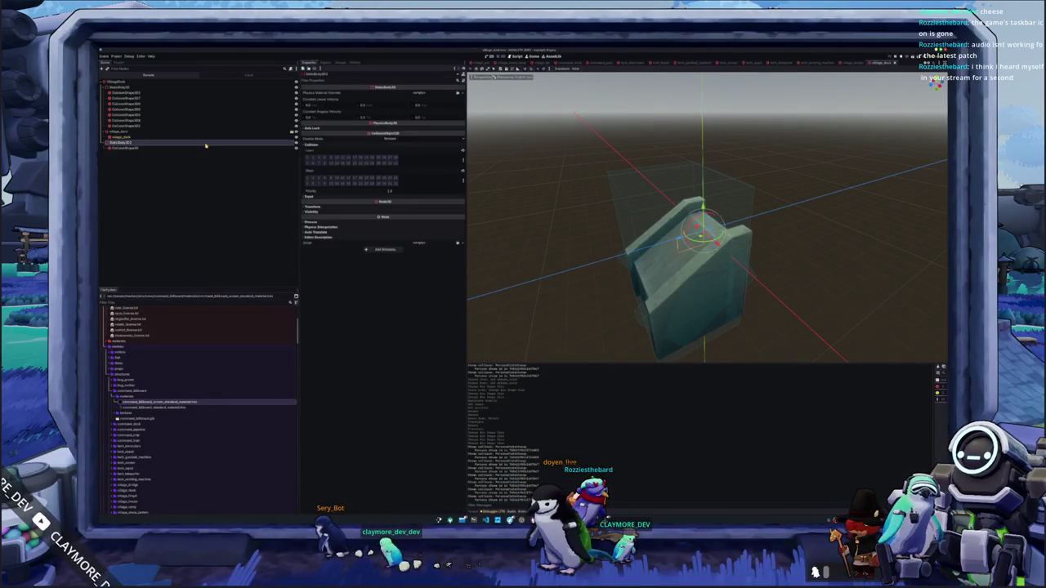
click(463, 179)
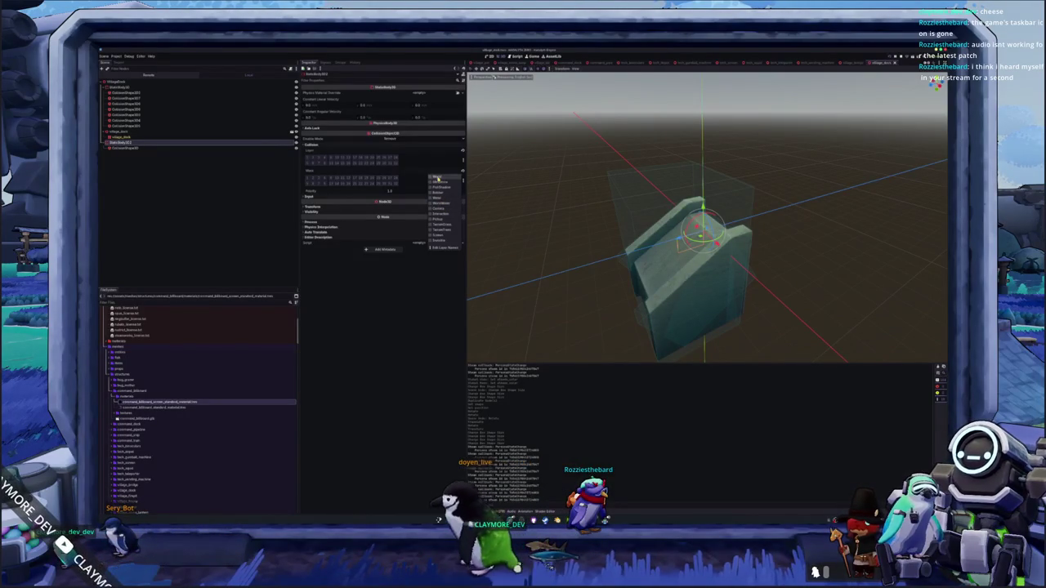
click(437, 178)
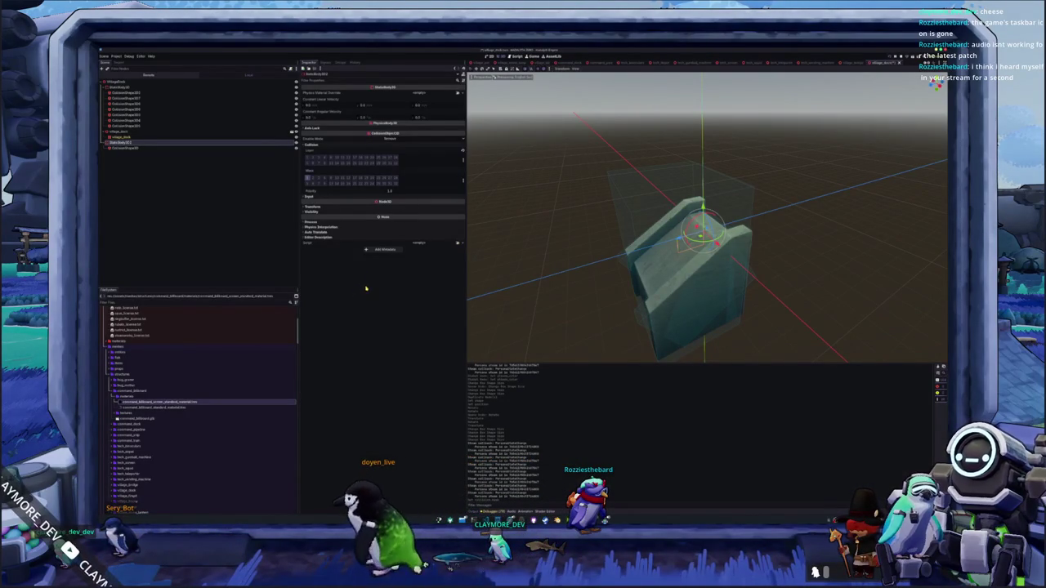
click(485, 63)
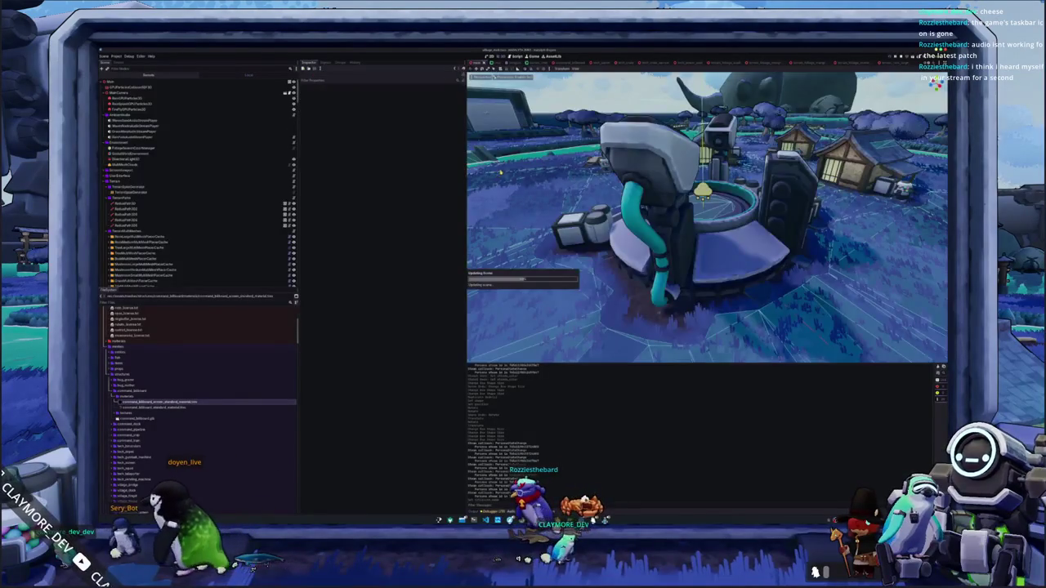
Frame the dock, select MainNavigationRegion3D and rebake its navigation mesh
key(f)
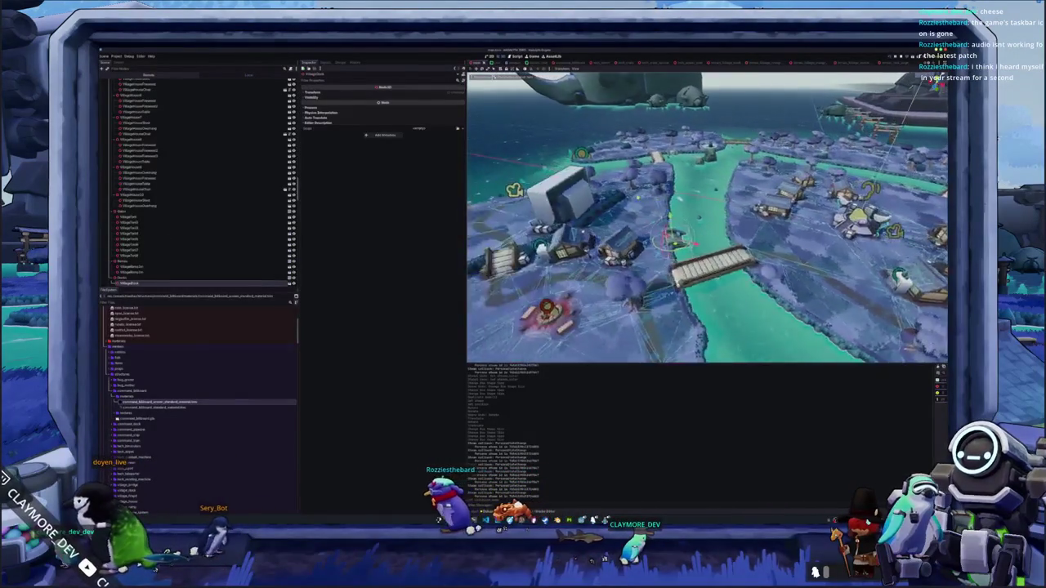
scroll(200, 246, down, 5)
scroll(200, 246, down, 4)
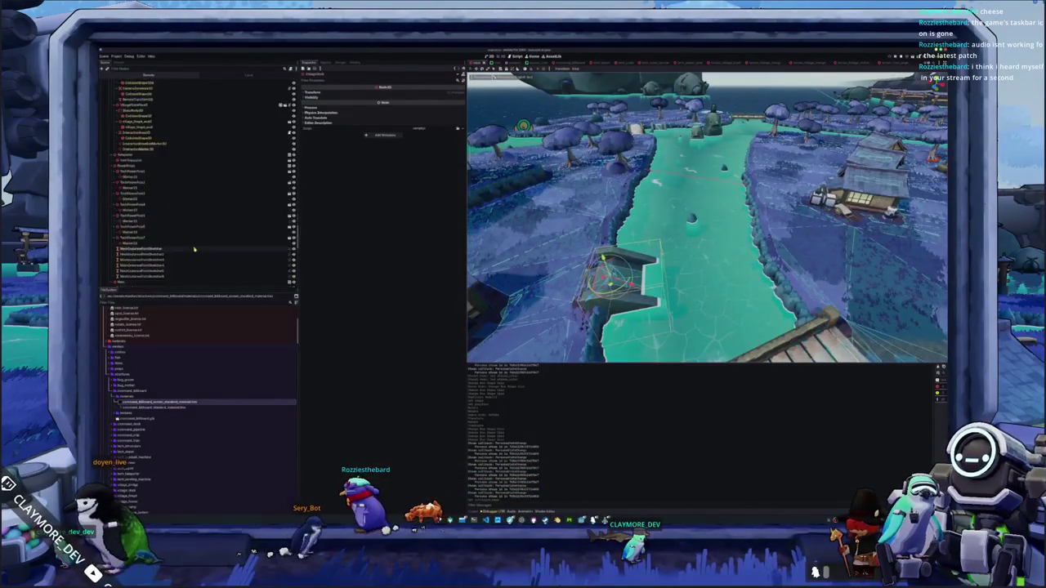
click(158, 275)
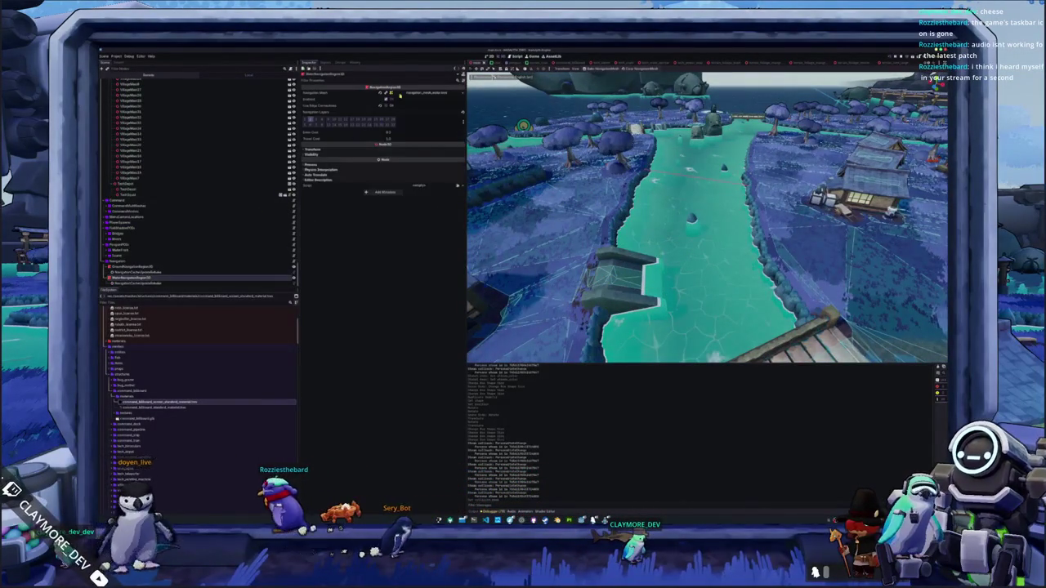
click(601, 67)
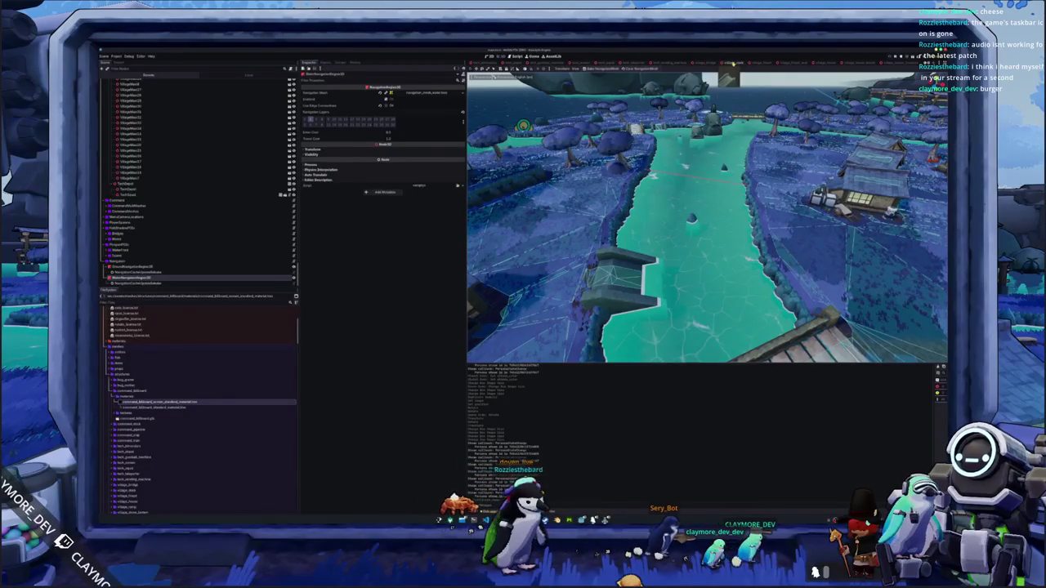
Quick-open the scene again and keep the next region's navigation mesh embedded instead of saving it to file
click(732, 63)
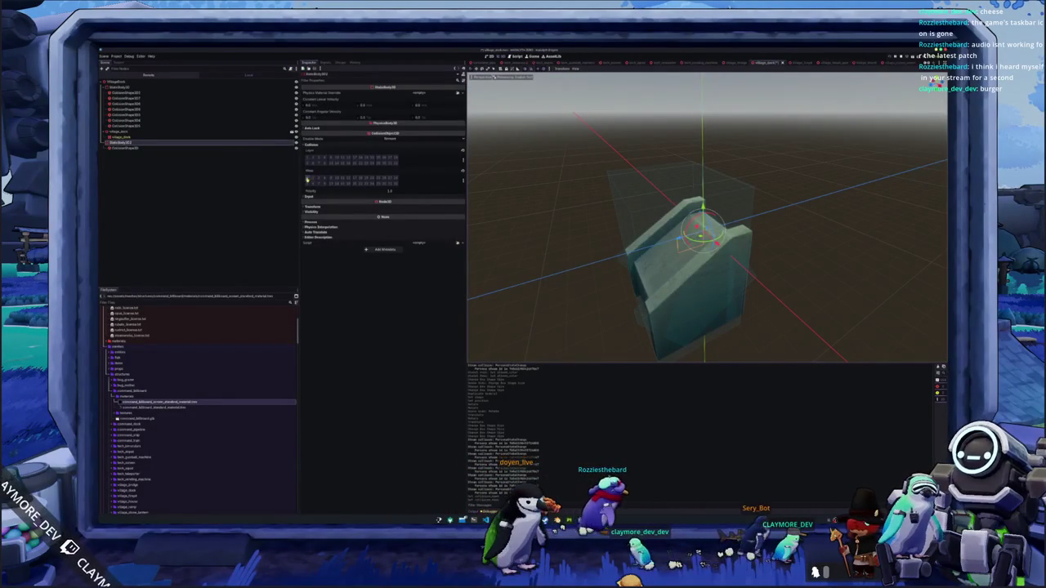
key(shift+alt+o)
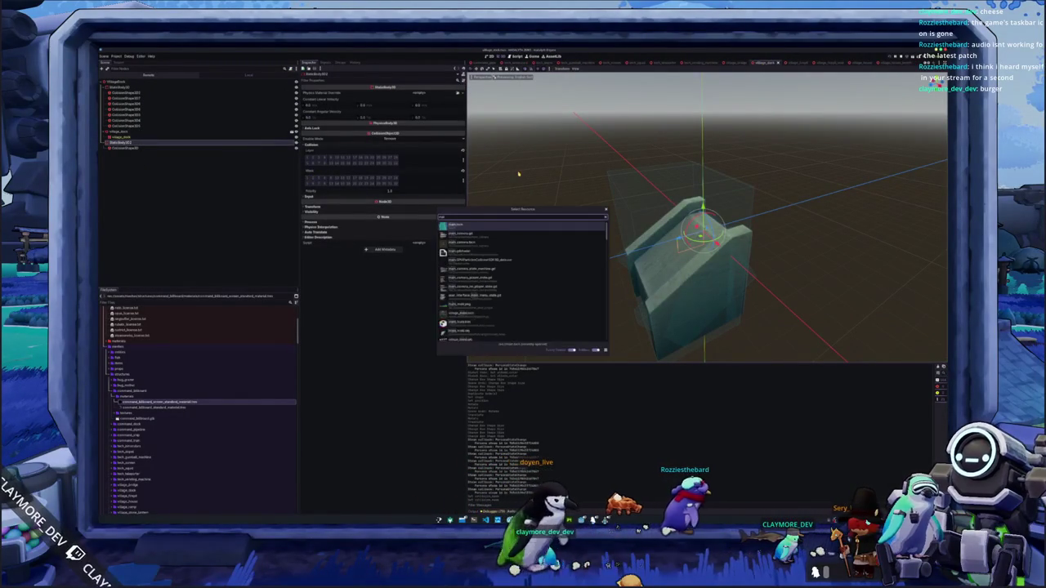
key(Return)
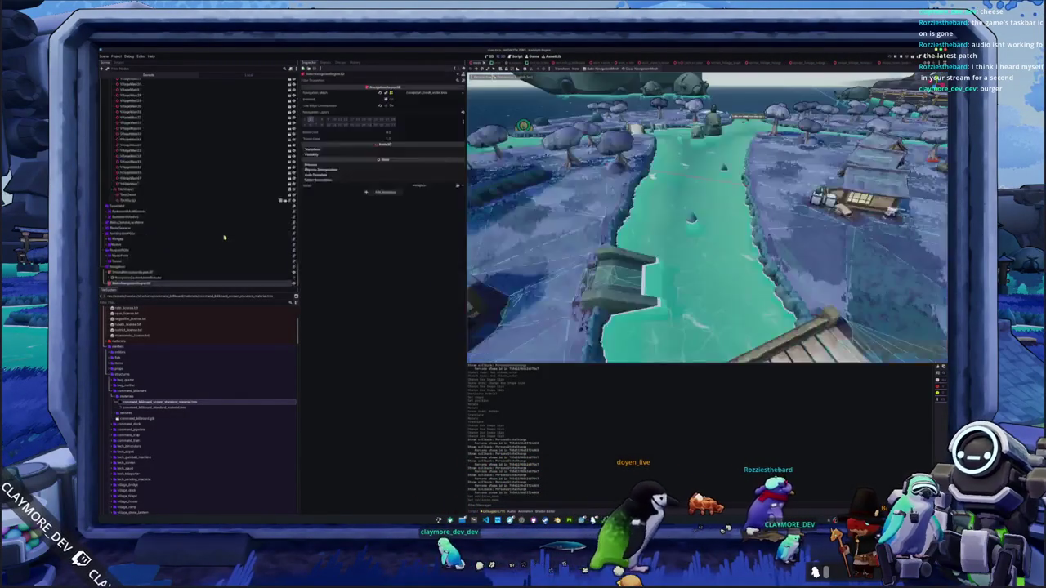
click(193, 279)
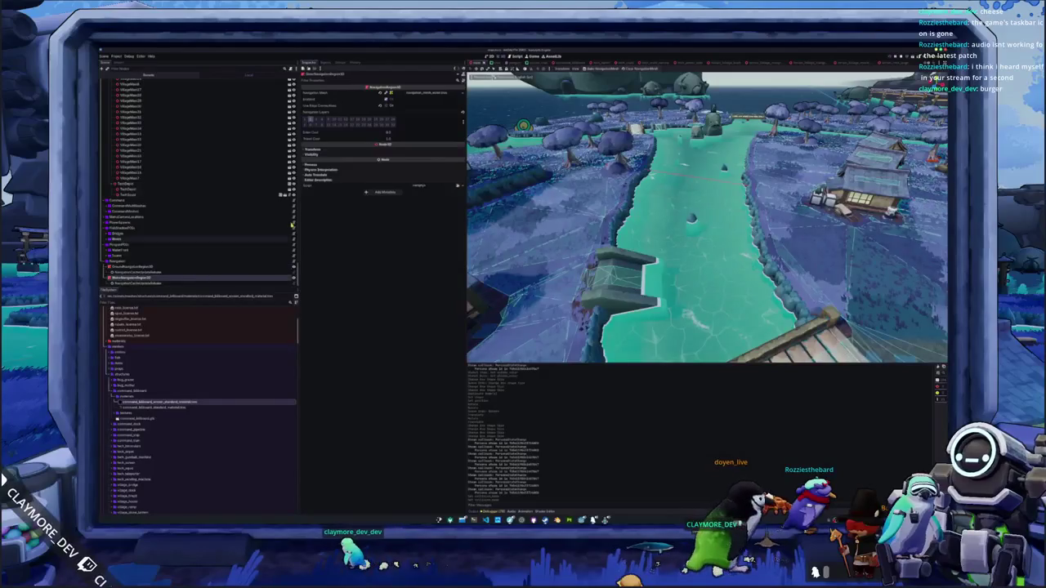
click(457, 94)
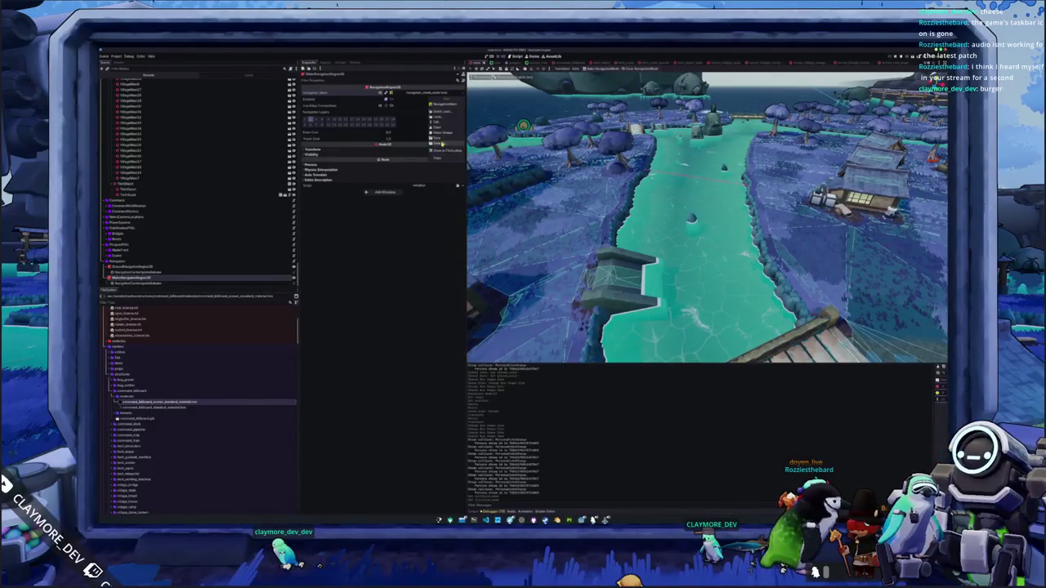
click(442, 144)
click(565, 357)
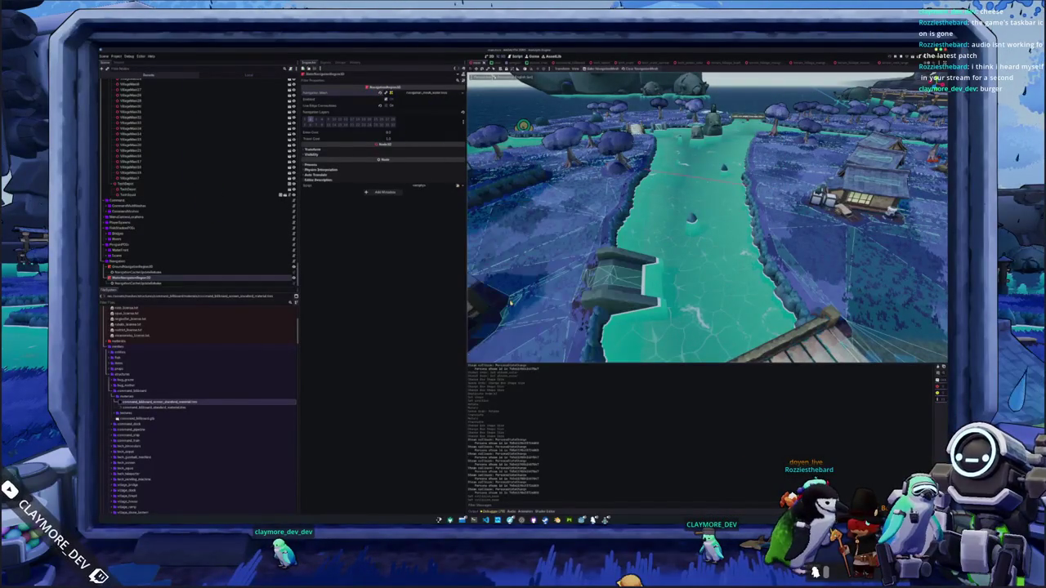
click(461, 94)
click(438, 139)
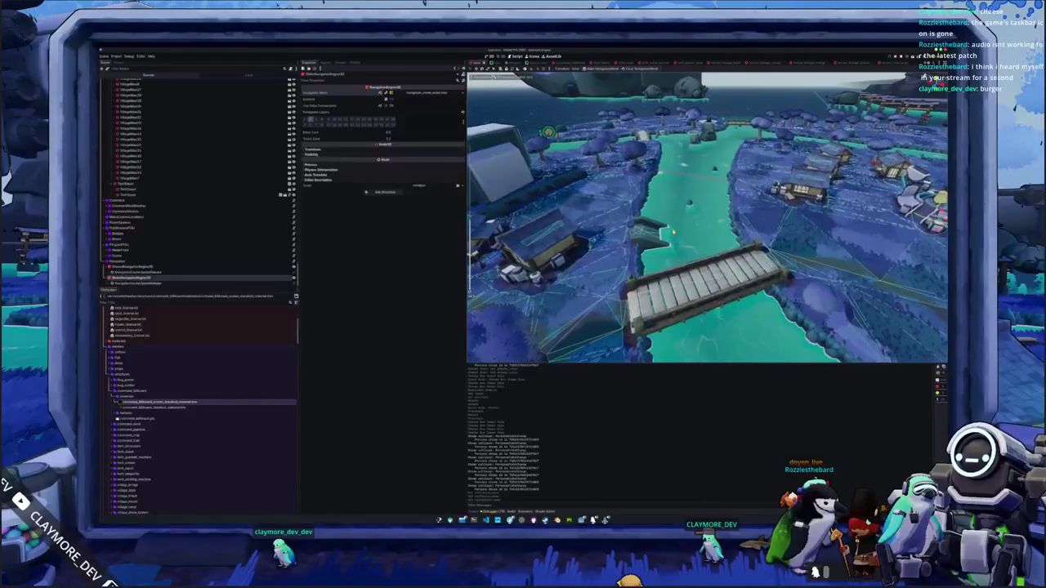
scroll(707, 216, down, 8)
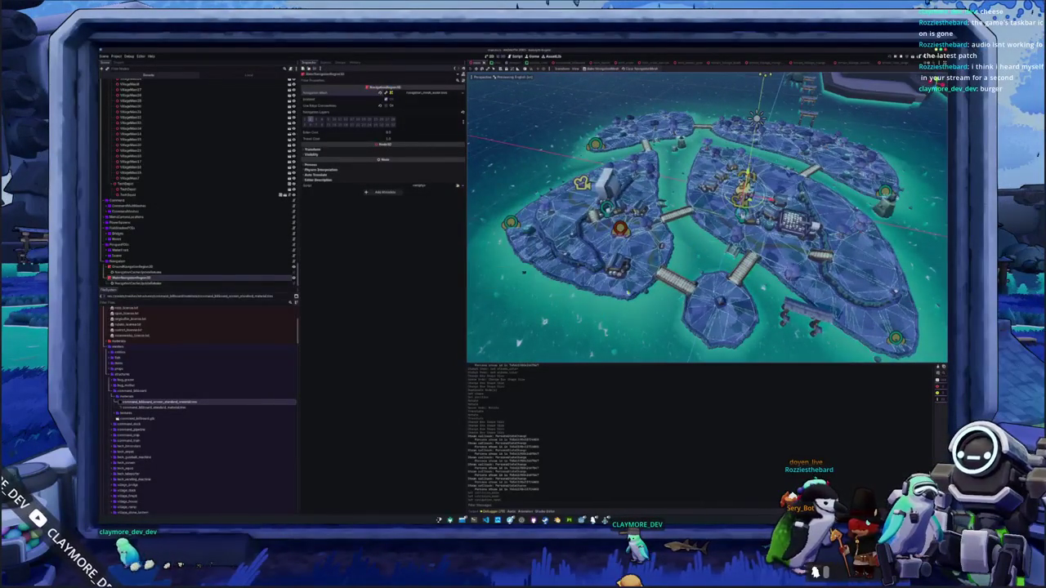
key(alt+Tab)
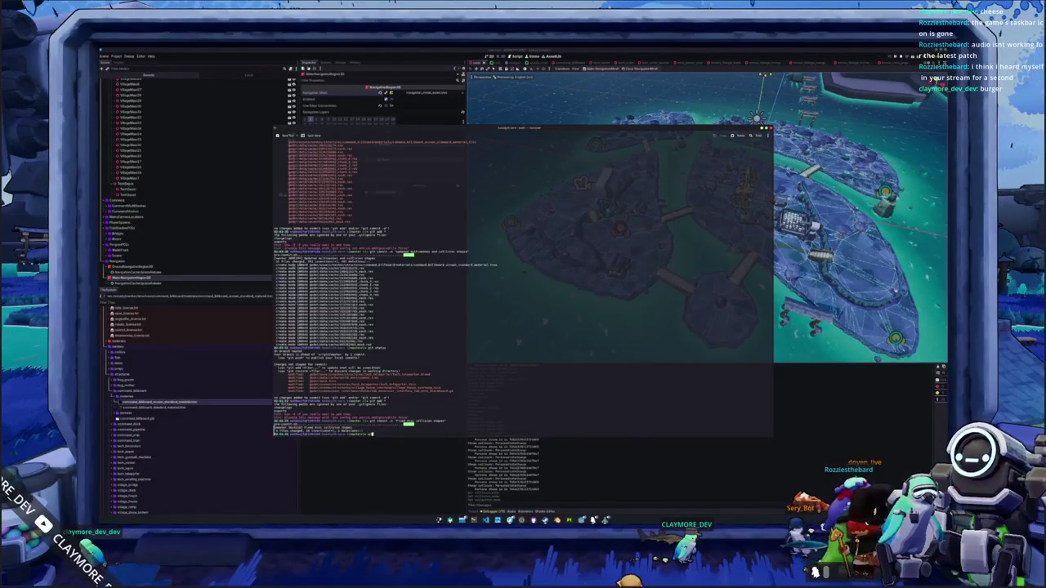
Stage and commit all changes as 'Updated navigation meshes', then run the project
text(tus)
key(Return)
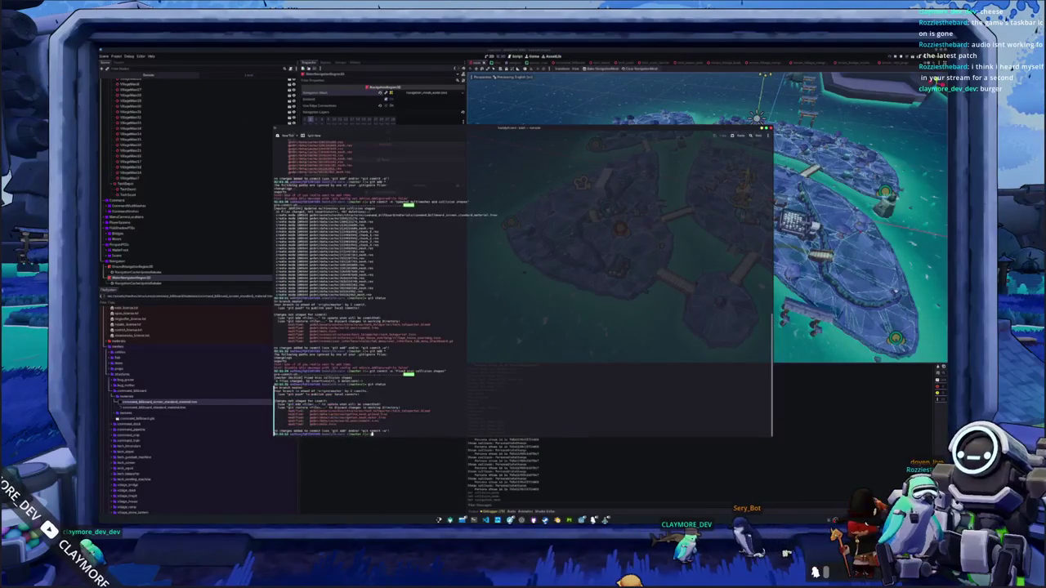
key(Return)
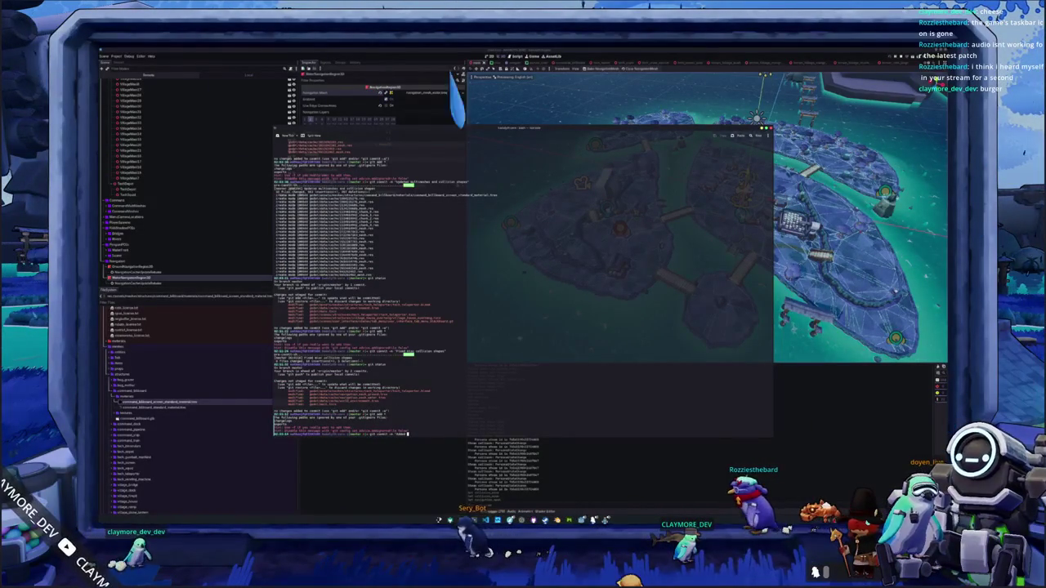
text(collisi)
key(BackSpace)
key(BackSpace)
key(BackSpace)
text(navigation meshes)
key(Return)
click(588, 467)
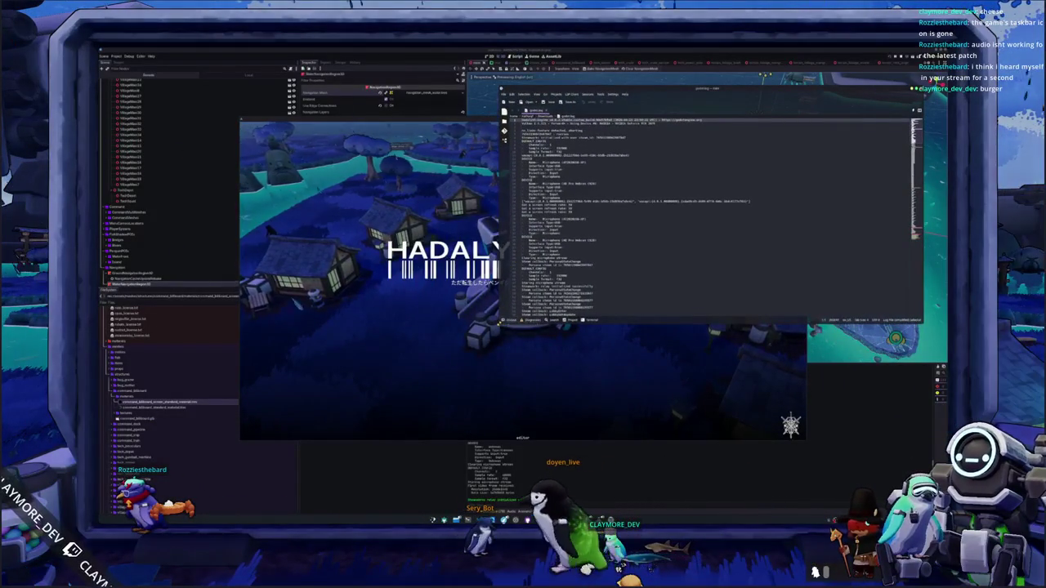
Enlarge the godot.log text and mark the 192000 sample-rate values and sample format line
key(ctrl+plus)
key(ctrl+plus)
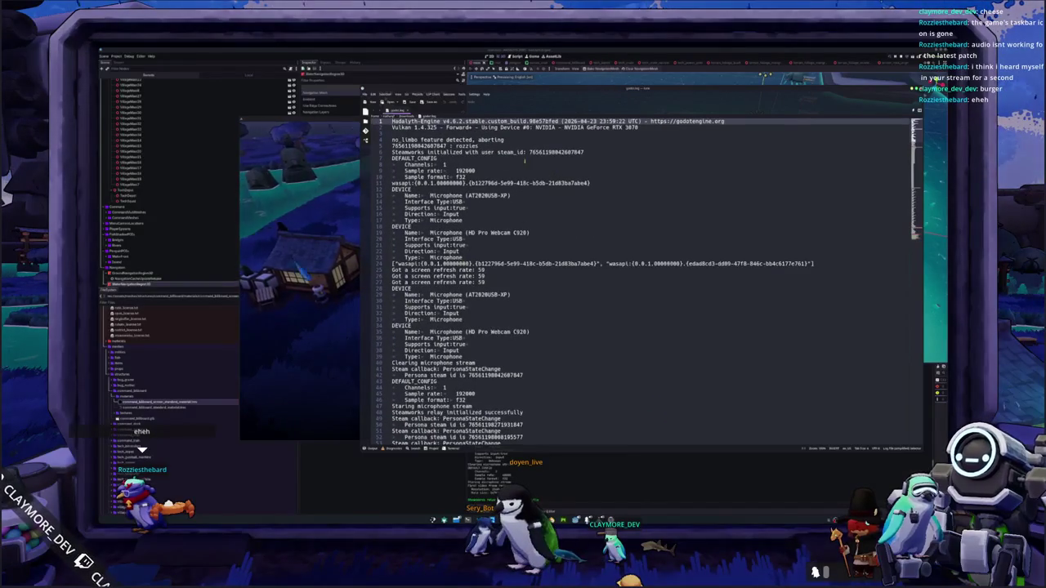
double_click(457, 170)
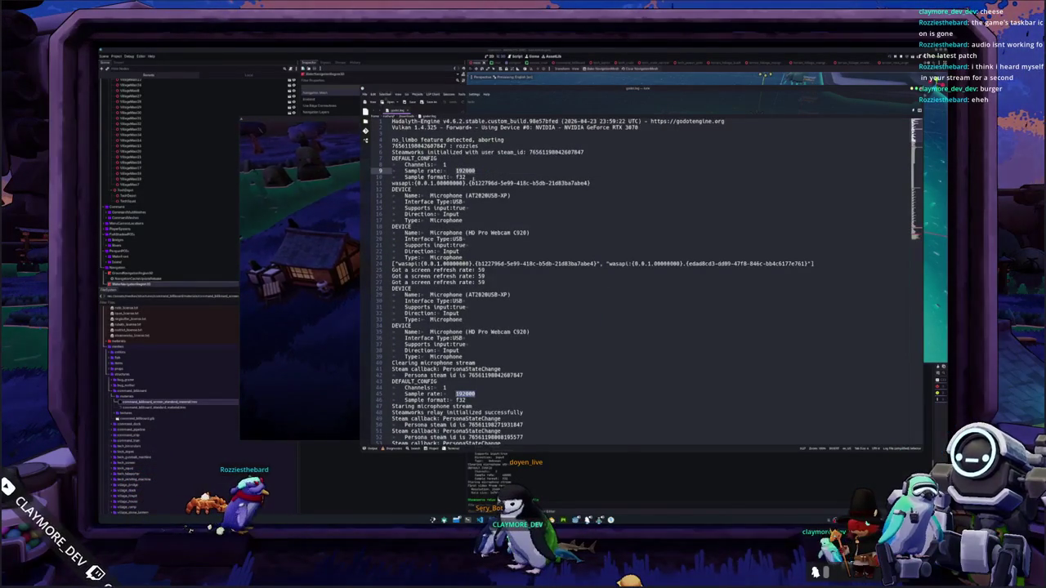
click(469, 176)
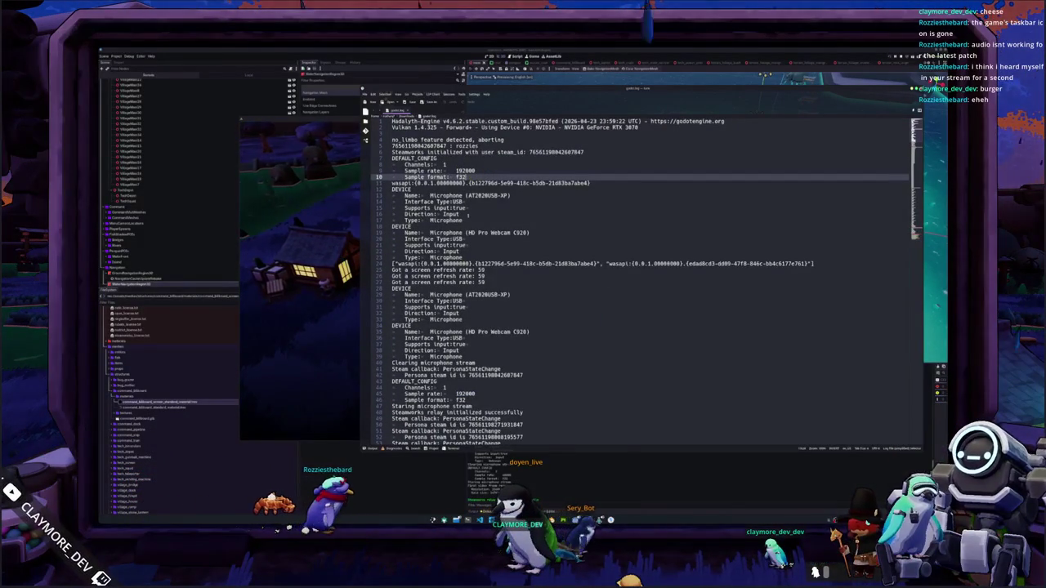
scroll(454, 287, down, 1)
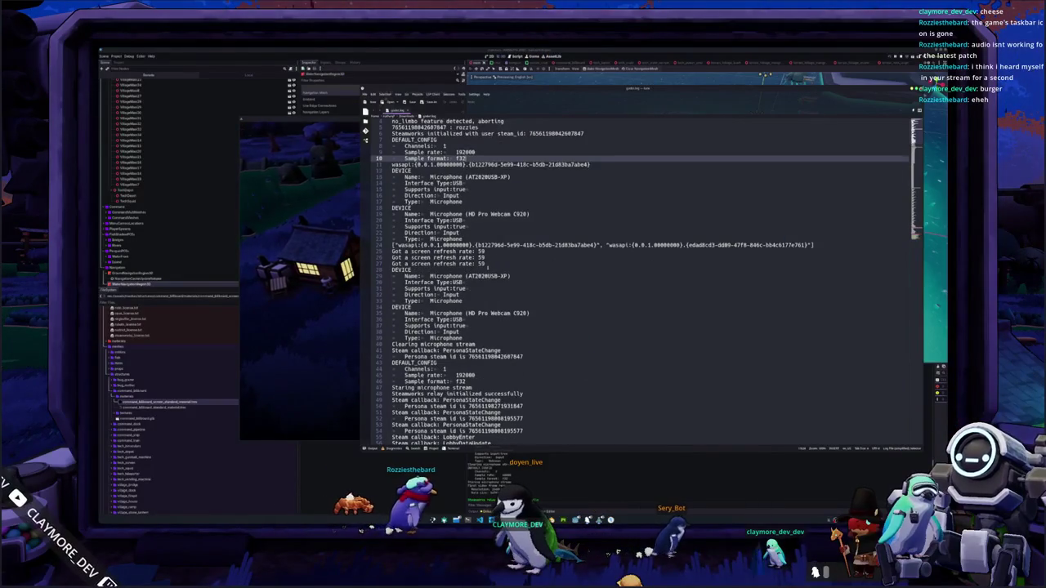
scroll(453, 287, down, 1)
scroll(454, 288, down, 1)
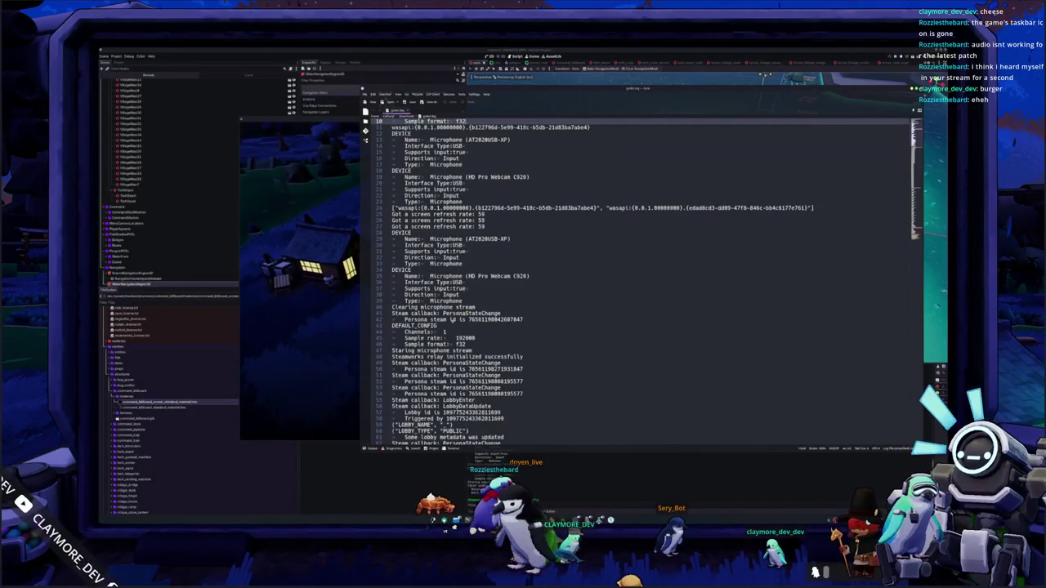
scroll(453, 288, up, 1)
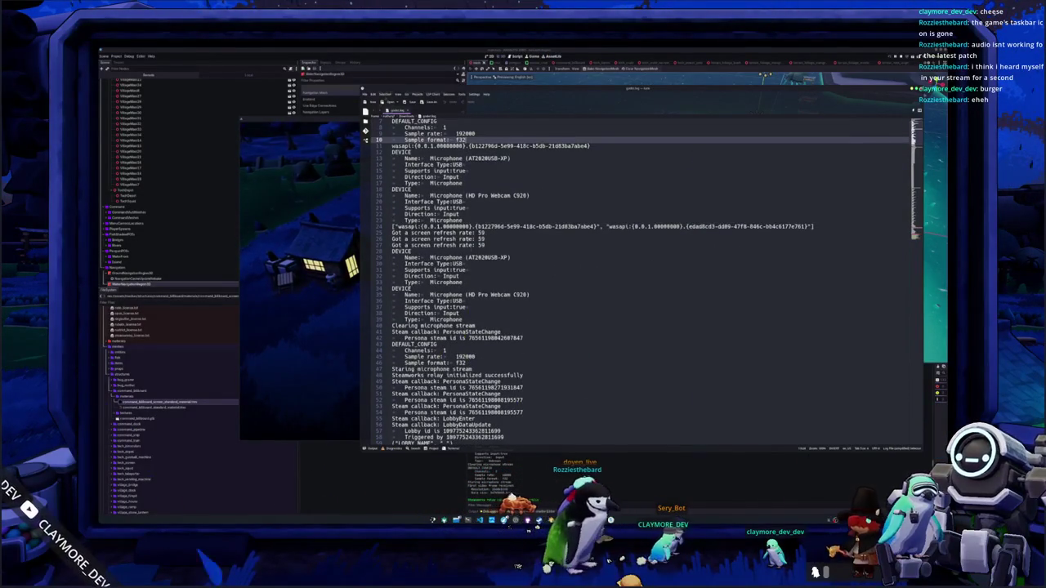
scroll(454, 287, up, 2)
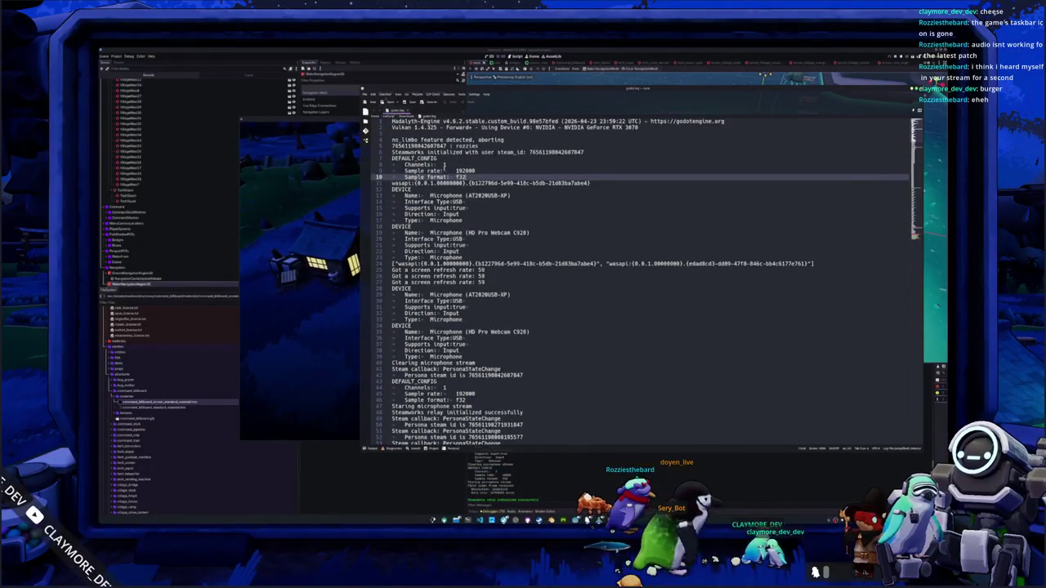
double_click(477, 171)
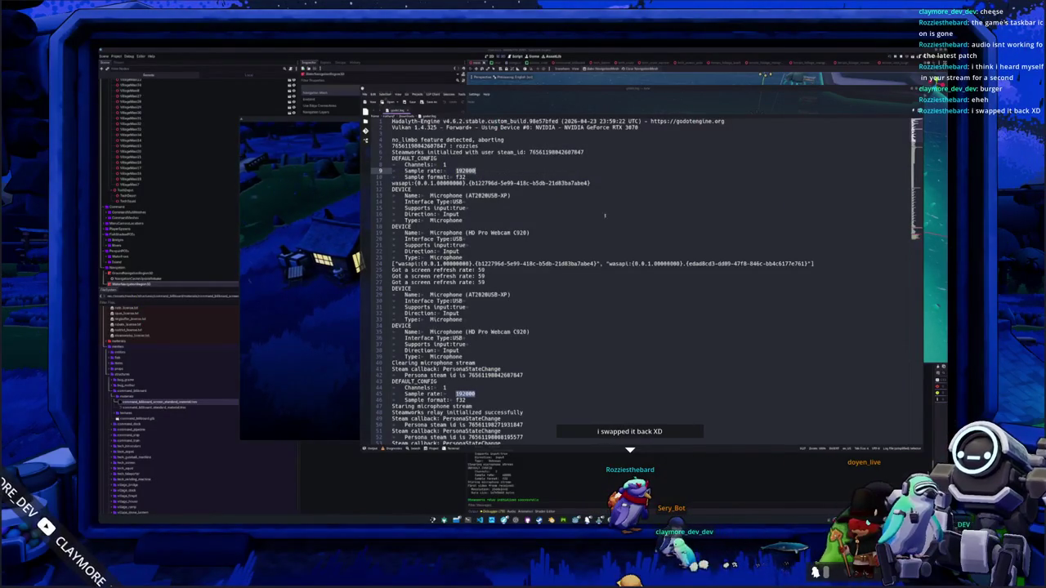
Review the DEVICE entry, microphone type line and the missing-socket ERROR line in the log
scroll(605, 216, down, 4)
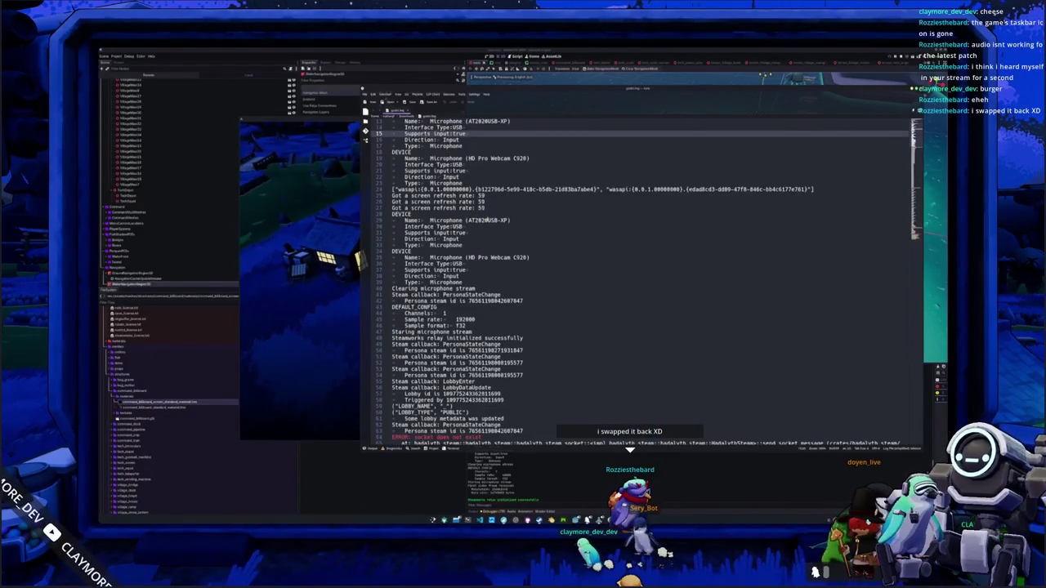
click(487, 215)
scroll(484, 214, down, 1)
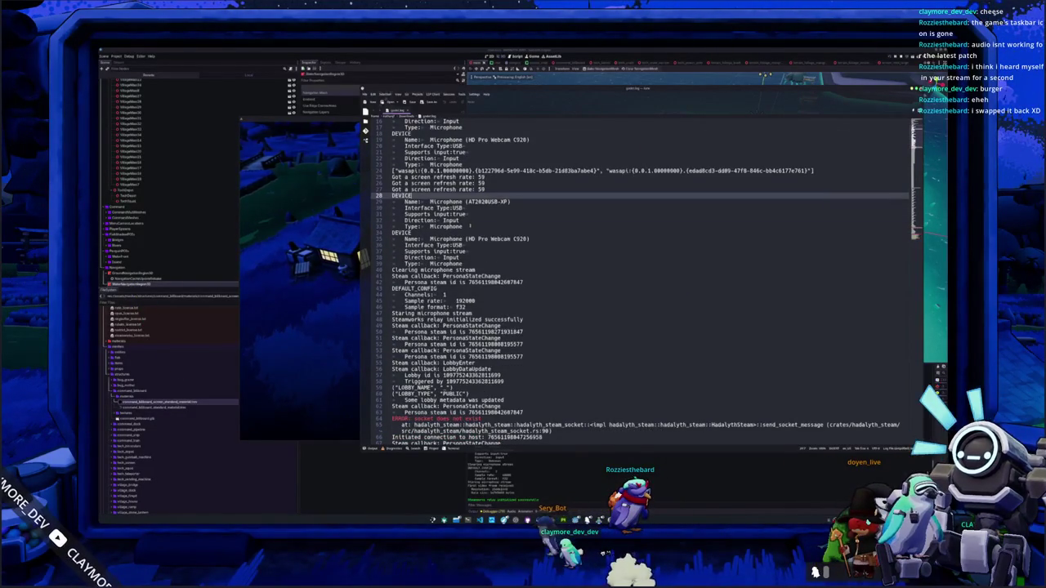
click(471, 226)
scroll(472, 230, down, 2)
scroll(472, 230, down, 2)
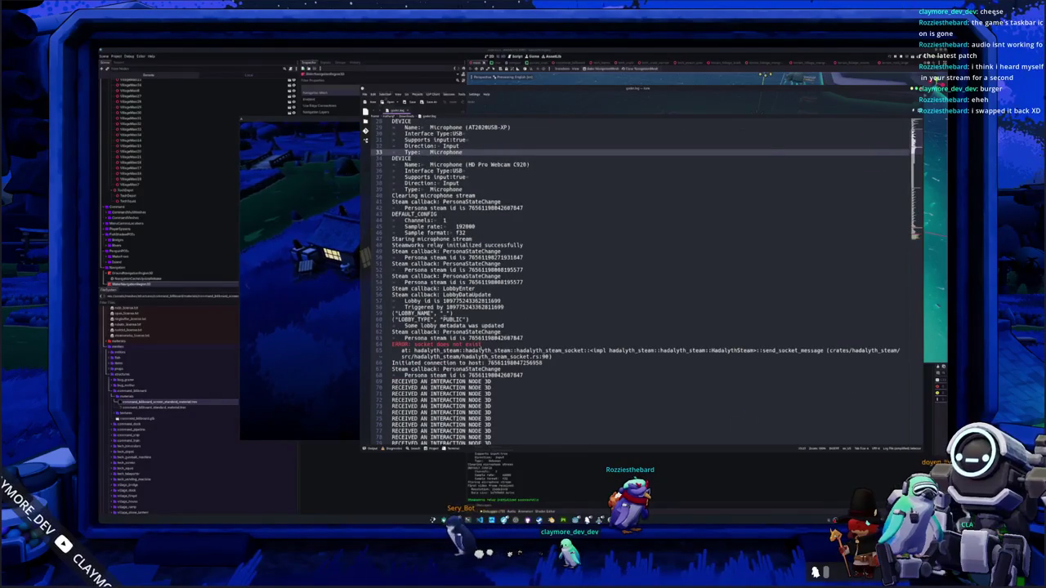
click(390, 345)
scroll(537, 359, down, 1)
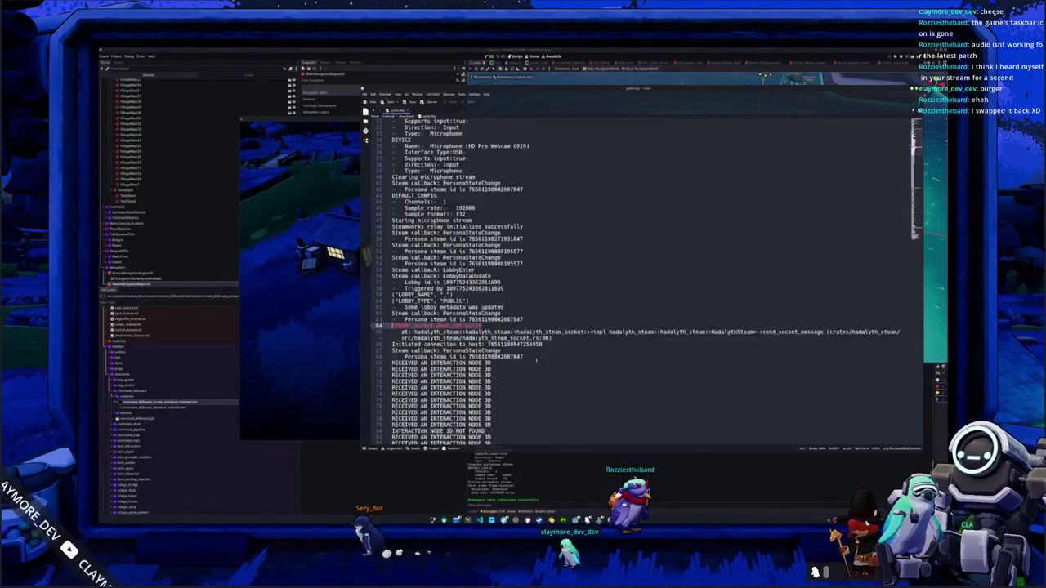
scroll(537, 356, down, 1)
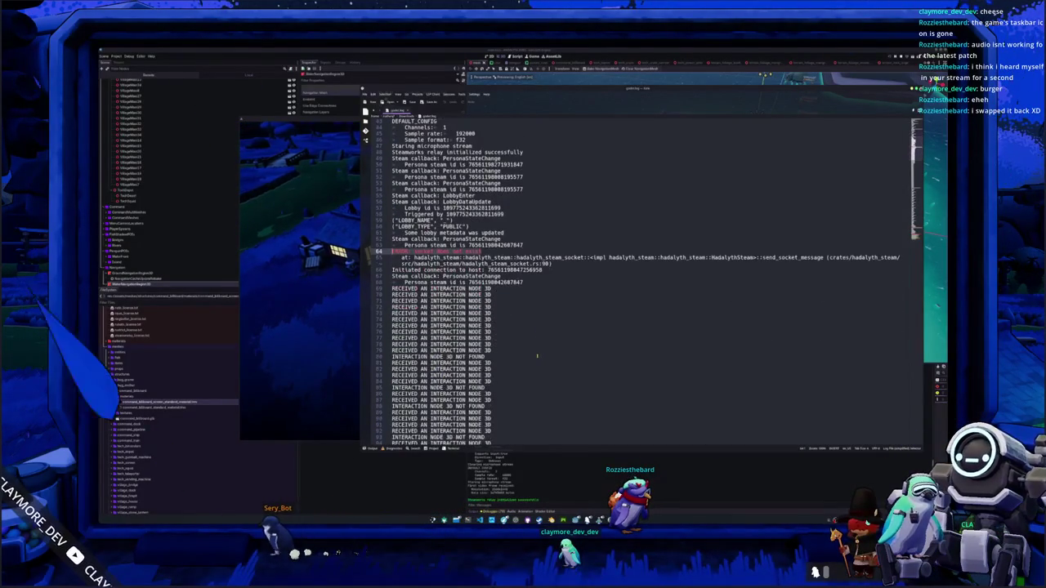
scroll(537, 356, up, 4)
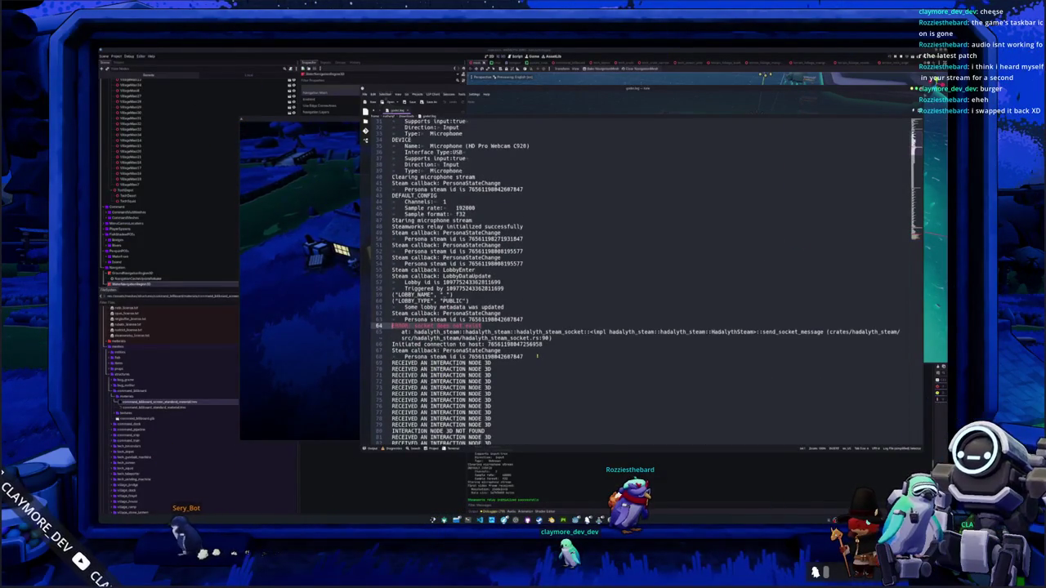
scroll(537, 355, up, 2)
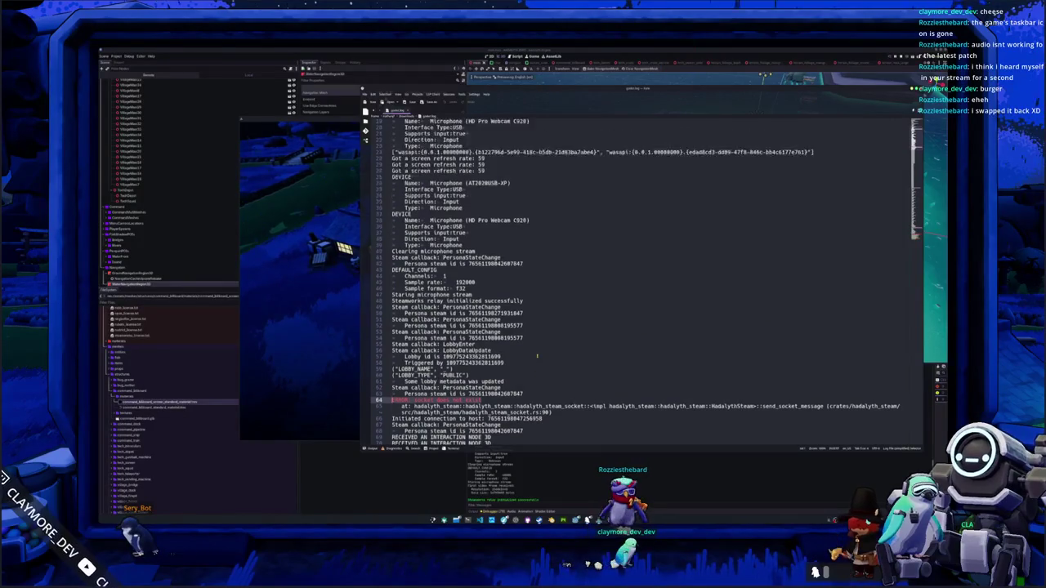
scroll(537, 355, down, 2)
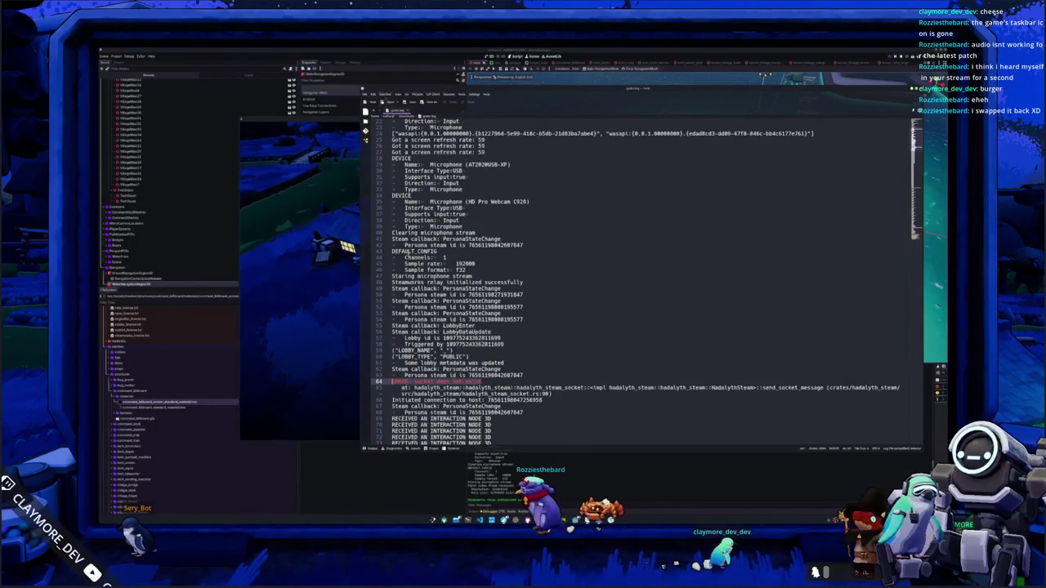
scroll(537, 355, up, 1)
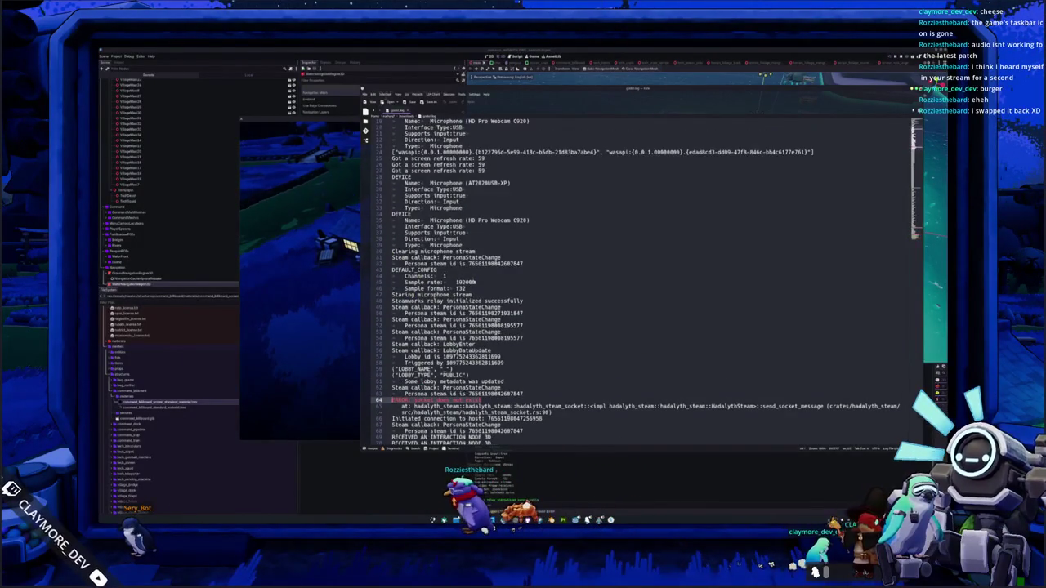
scroll(474, 282, up, 6)
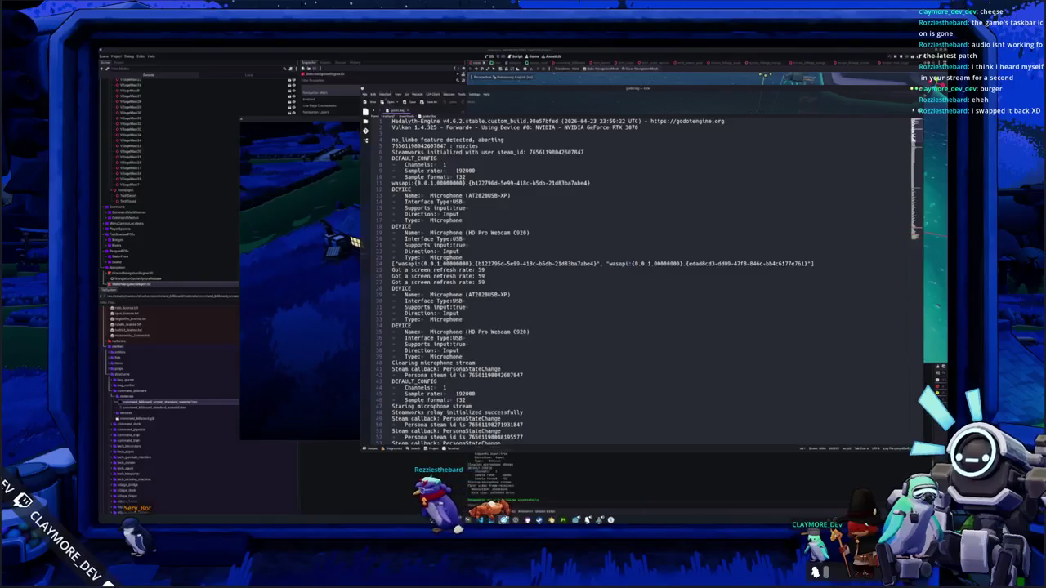
key(alt+Tab)
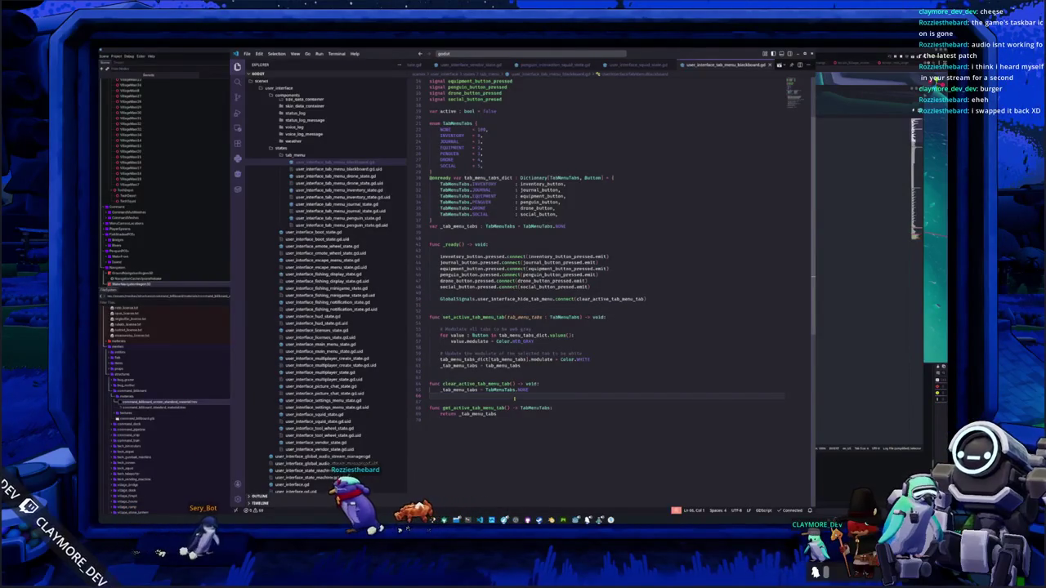
Open the Rust audio project and undo recent hadalyth_audio.rs edits to restore the I16 branch
key(ctrl+o)
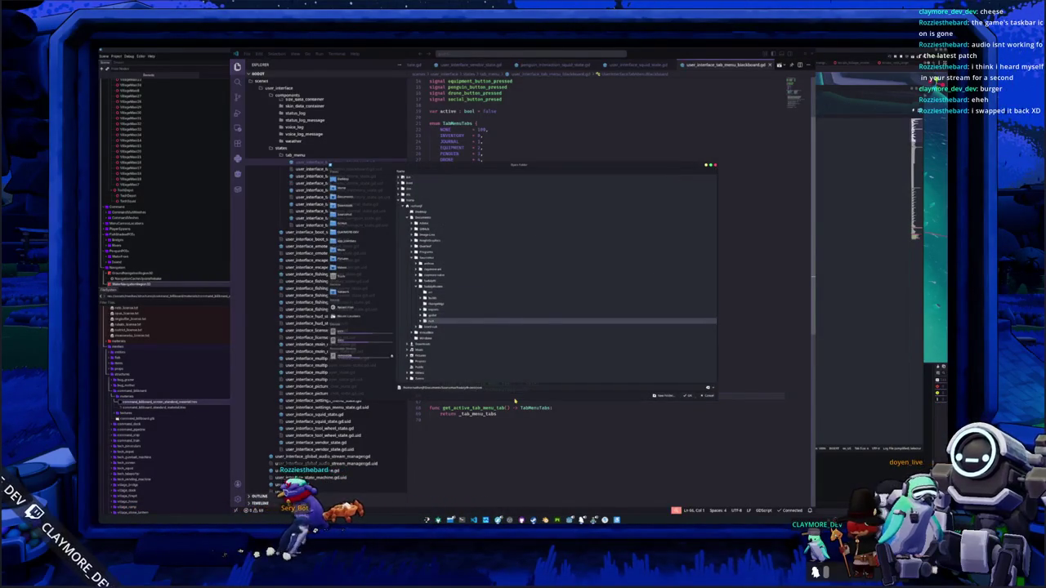
key(Return)
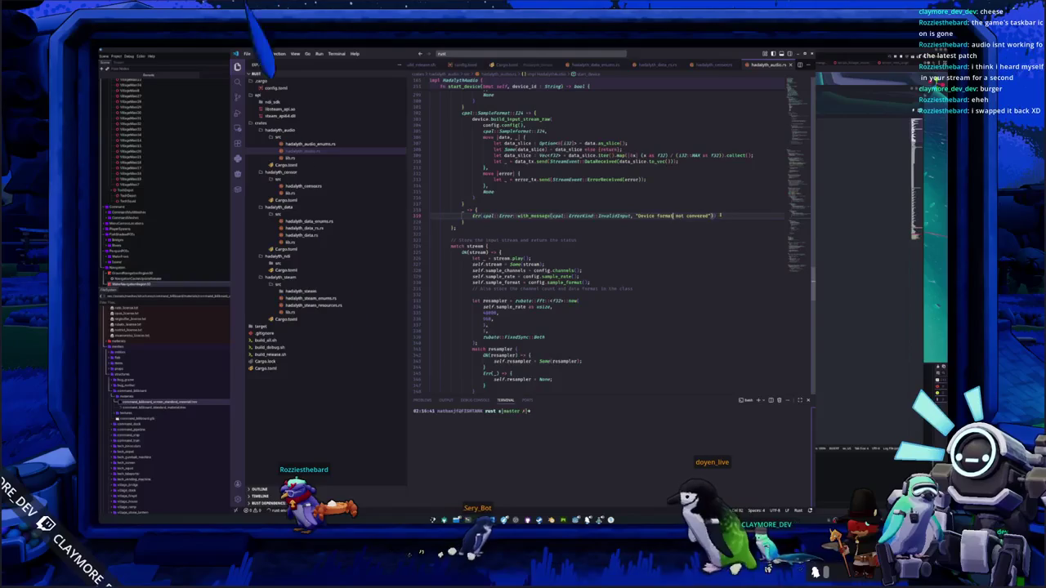
scroll(599, 237, up, 1)
key(Left)
key(Left)
key(Left)
key(BackSpace)
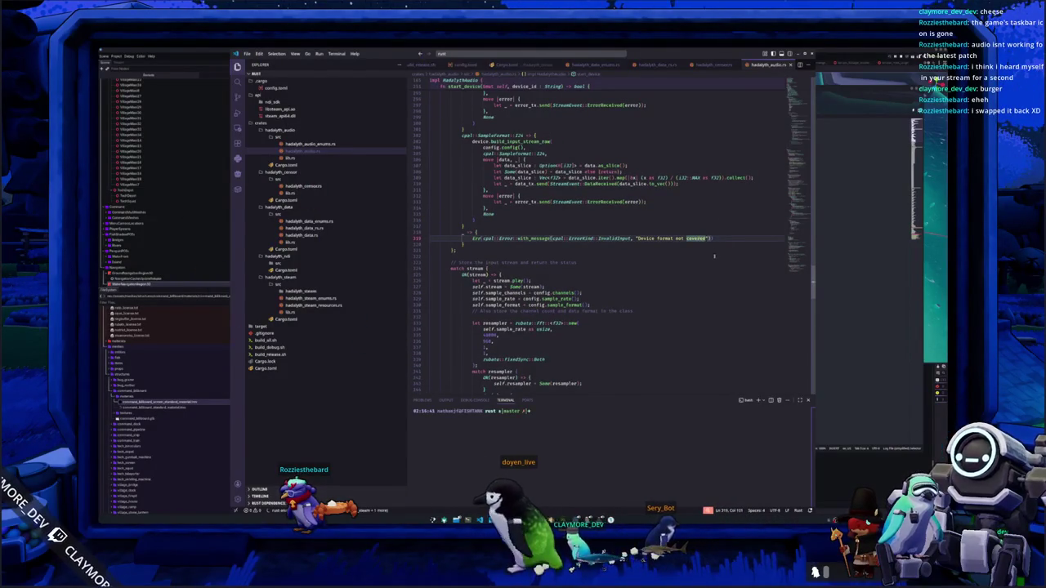
key(ctrl+z)
key(ctrl+z)
key(ctrl+z)
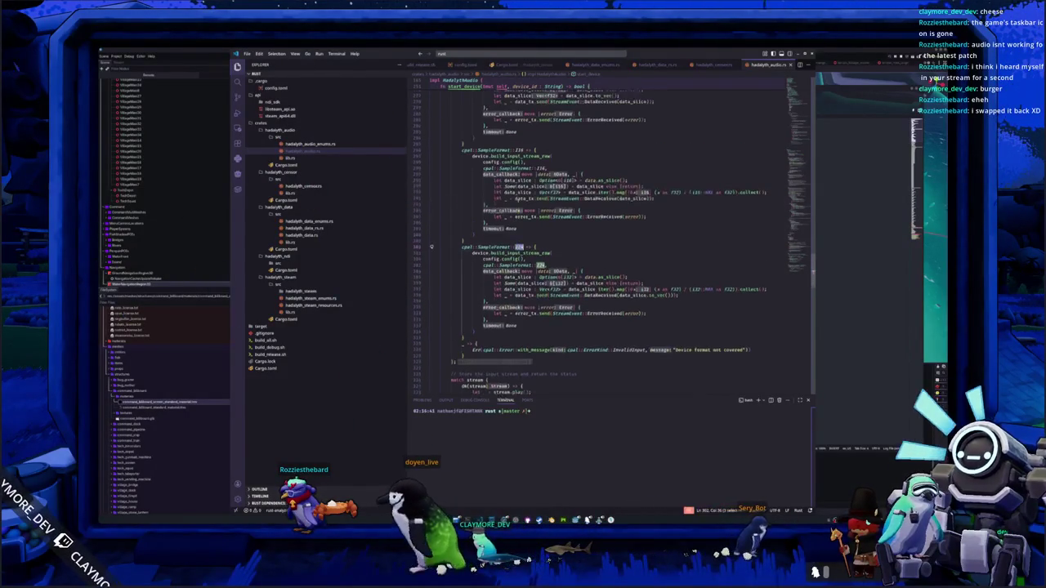
key(ctrl+z)
key(ctrl+z)
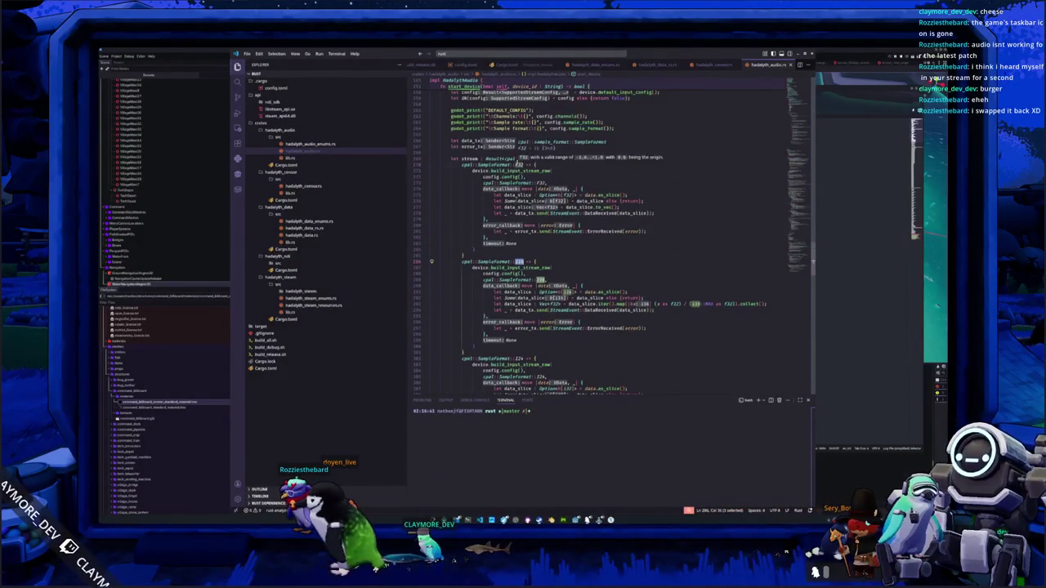
key(alt+Tab)
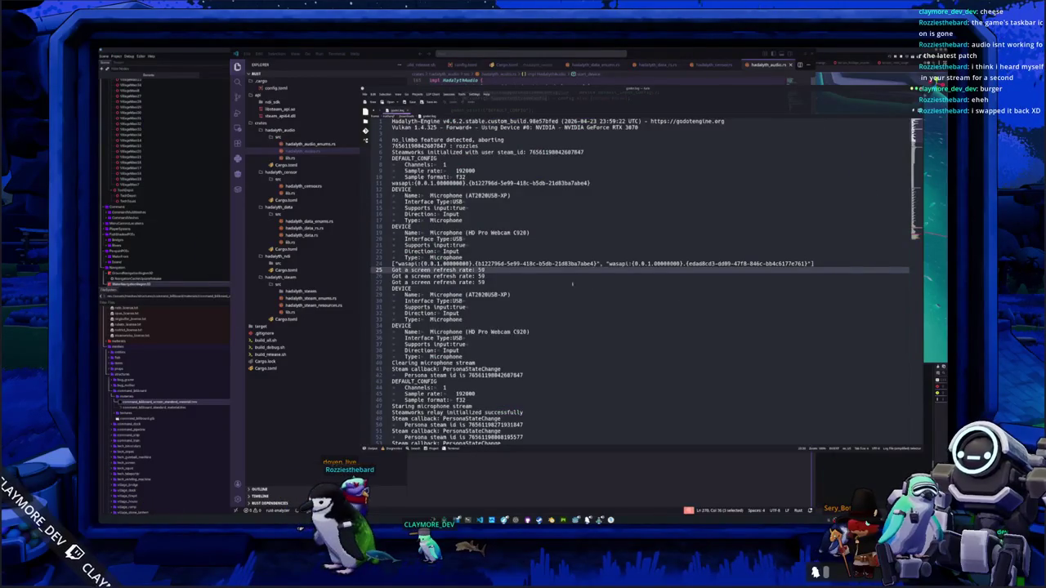
Mark the DEVICE entry on line 34 and the f32 sample formats on lines 46 and 211
scroll(572, 283, down, 2)
click(477, 288)
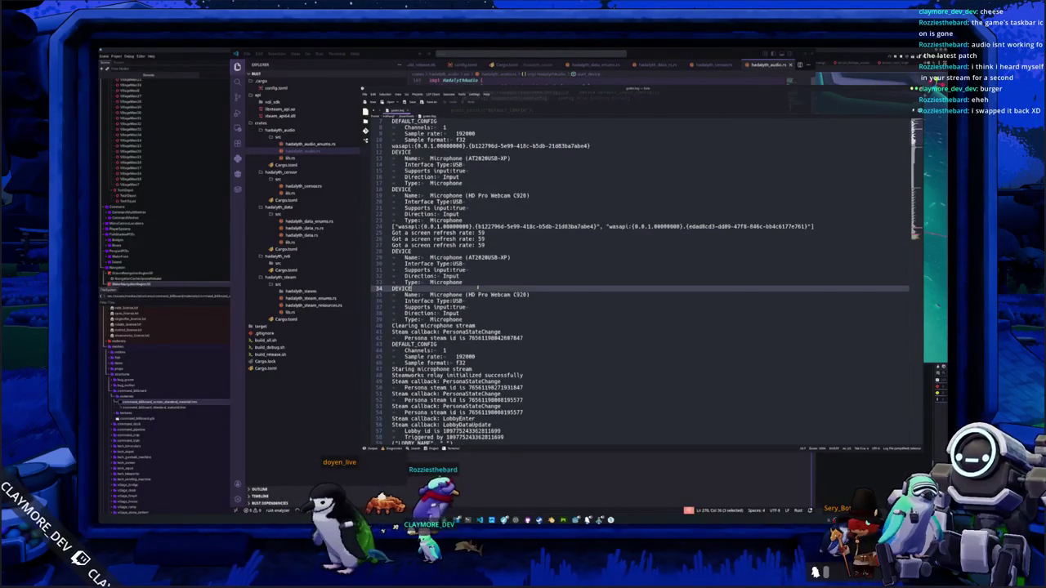
scroll(477, 287, down, 2)
scroll(477, 287, down, 2)
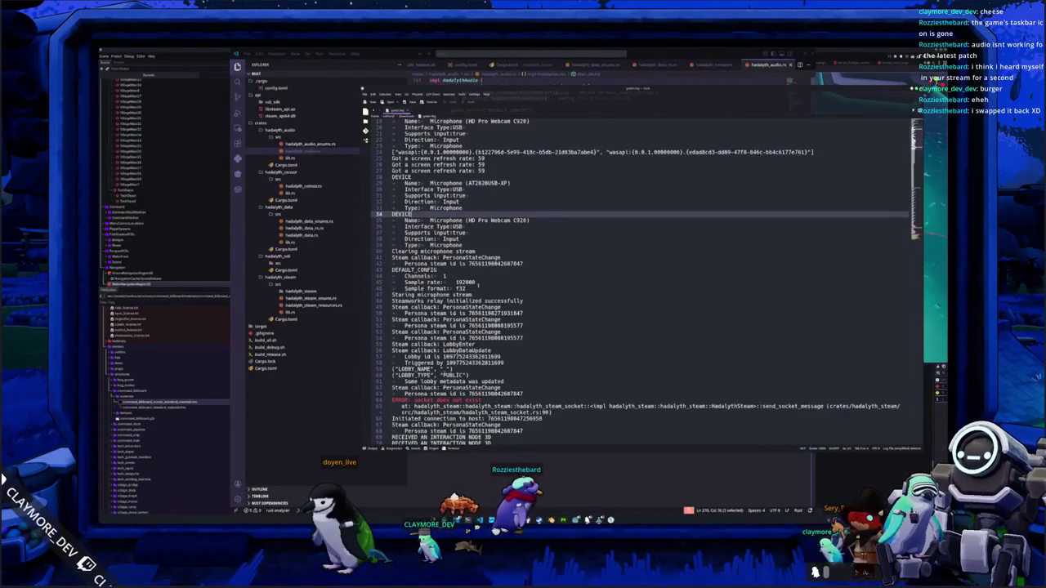
double_click(461, 289)
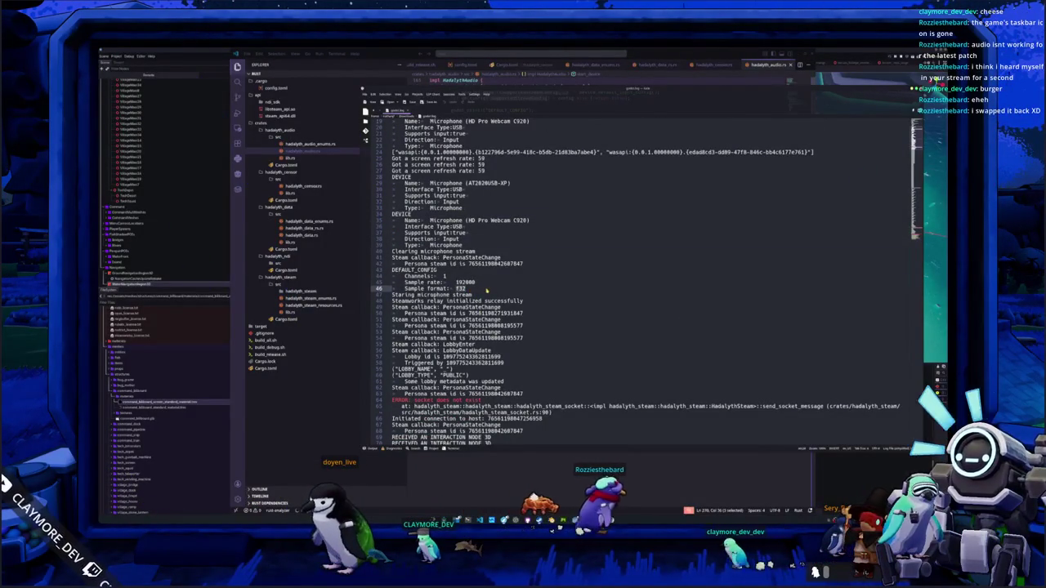
scroll(493, 288, down, 20)
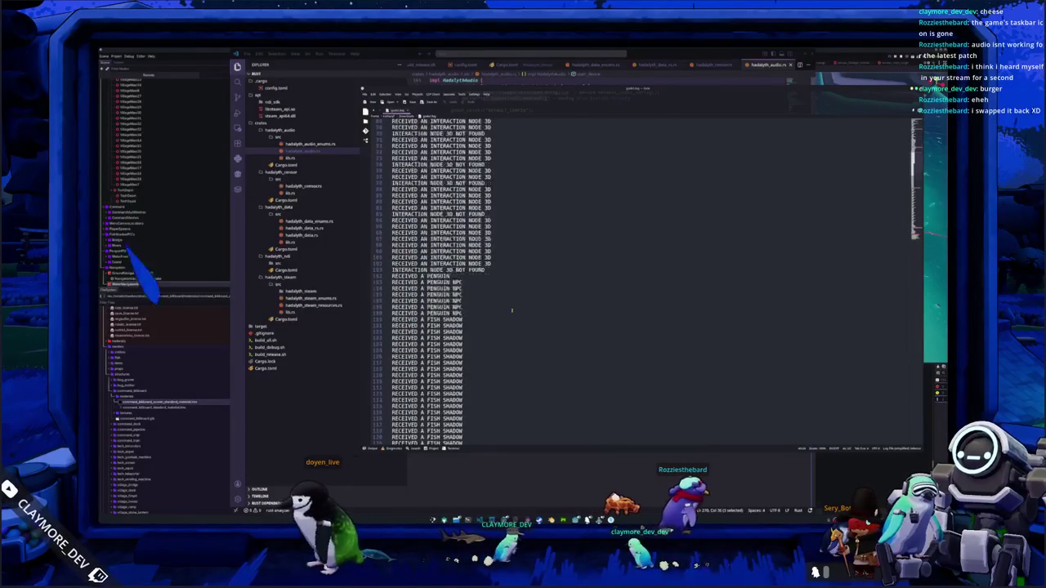
scroll(513, 309, down, 8)
scroll(542, 276, down, 1)
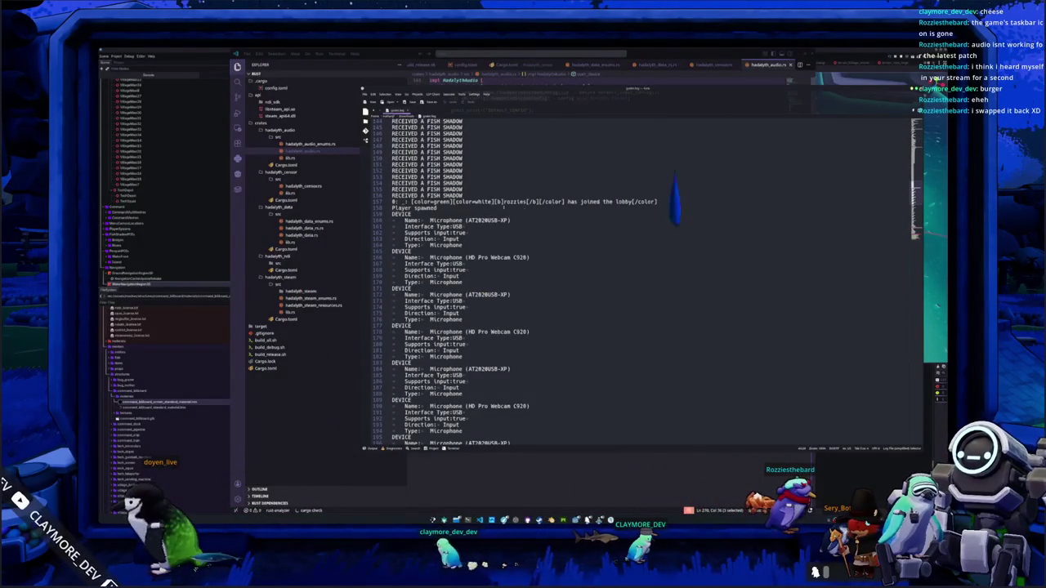
scroll(575, 306, down, 10)
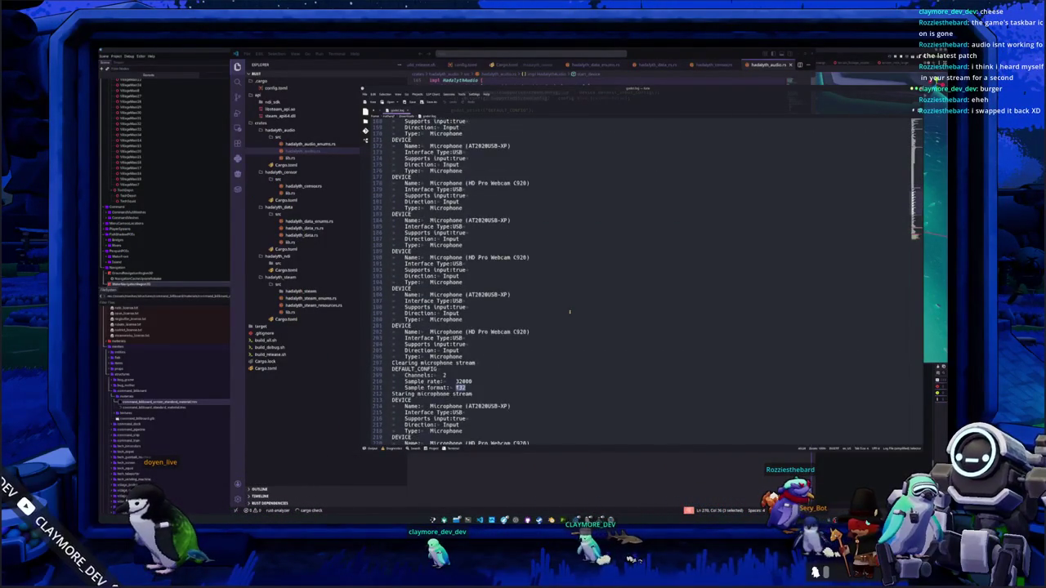
click(474, 295)
click(474, 288)
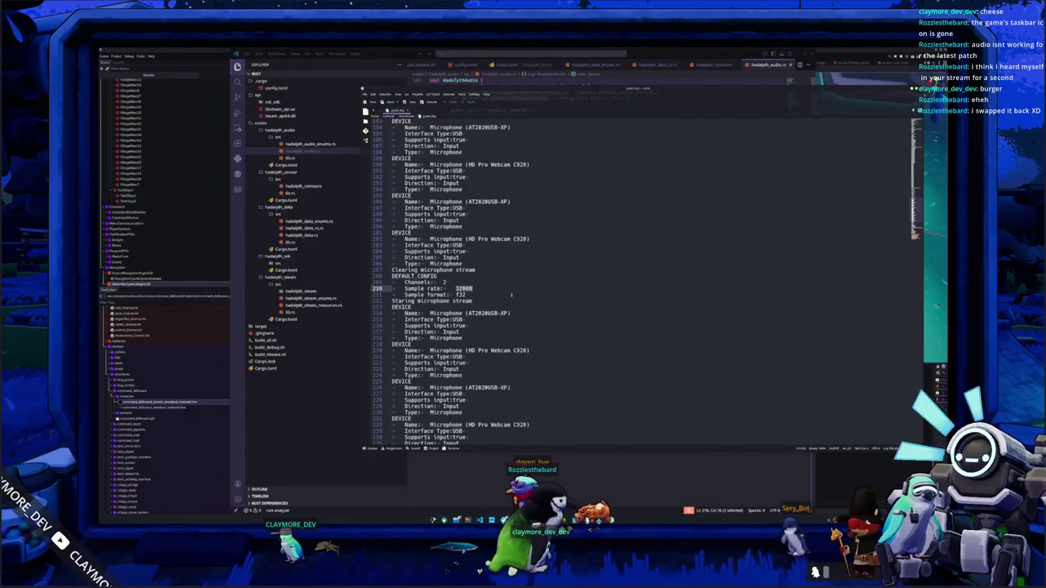
Highlight every f32 occurrence from line 211 to compare configs, then clear the highlights
scroll(510, 296, up, 10)
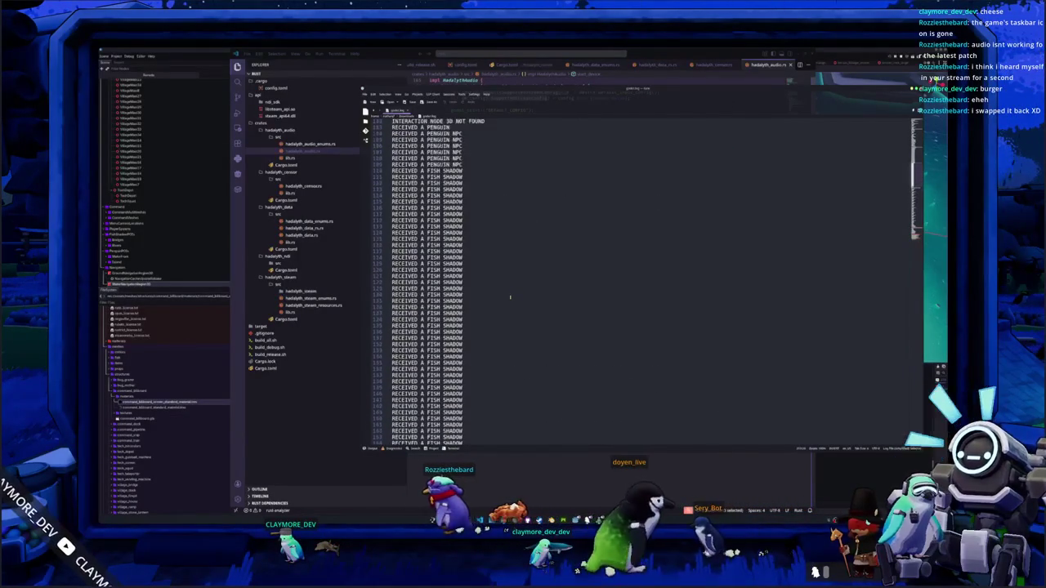
scroll(511, 297, up, 20)
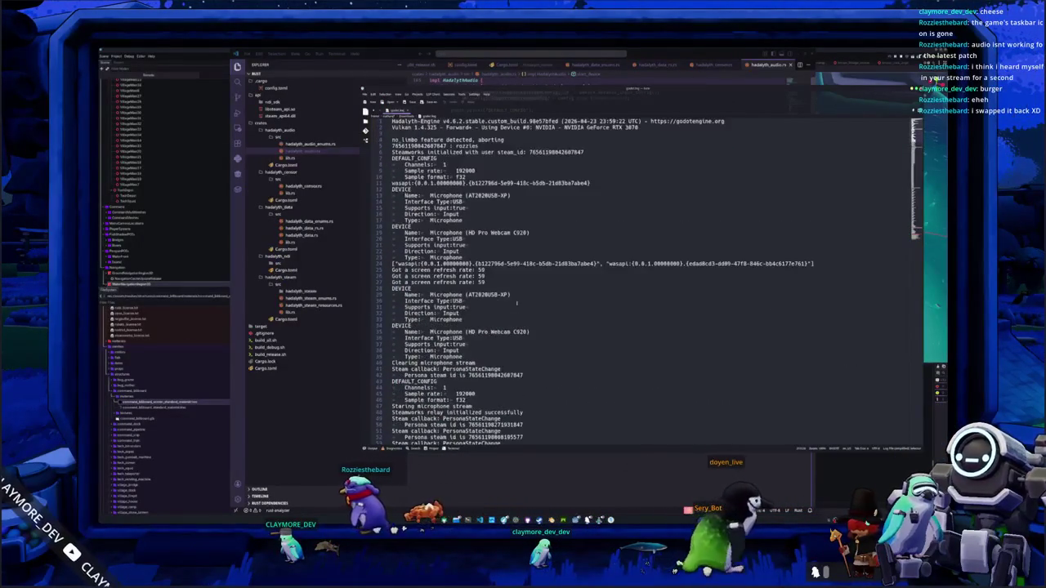
scroll(516, 302, down, 20)
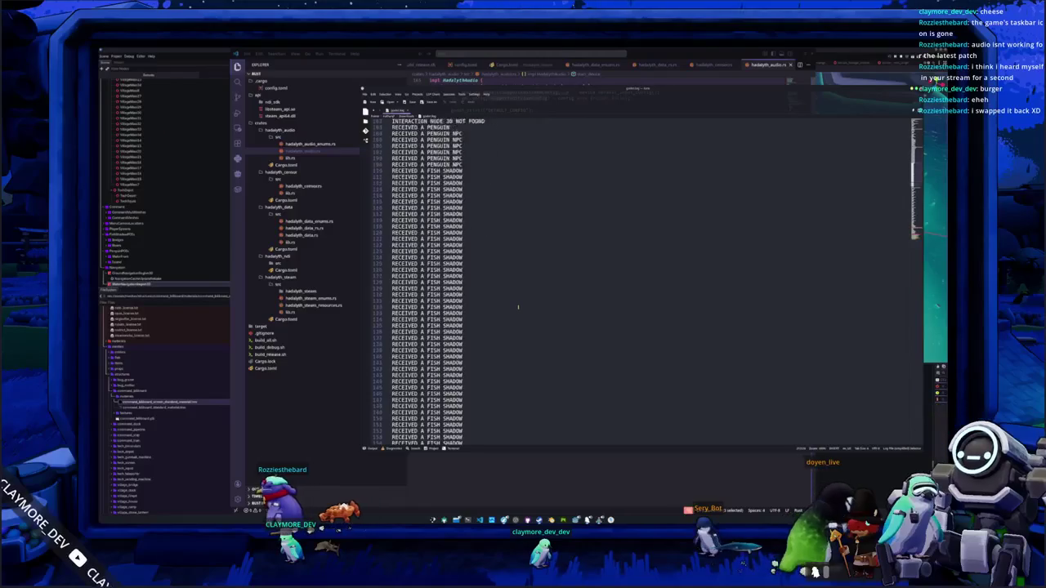
scroll(517, 308, down, 20)
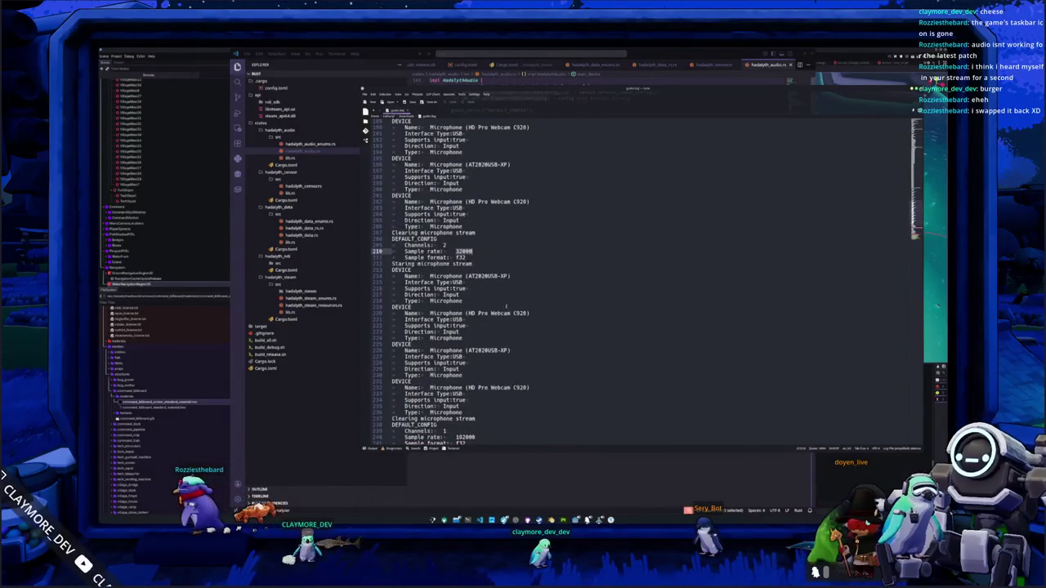
double_click(460, 257)
scroll(511, 277, down, 2)
scroll(467, 278, down, 3)
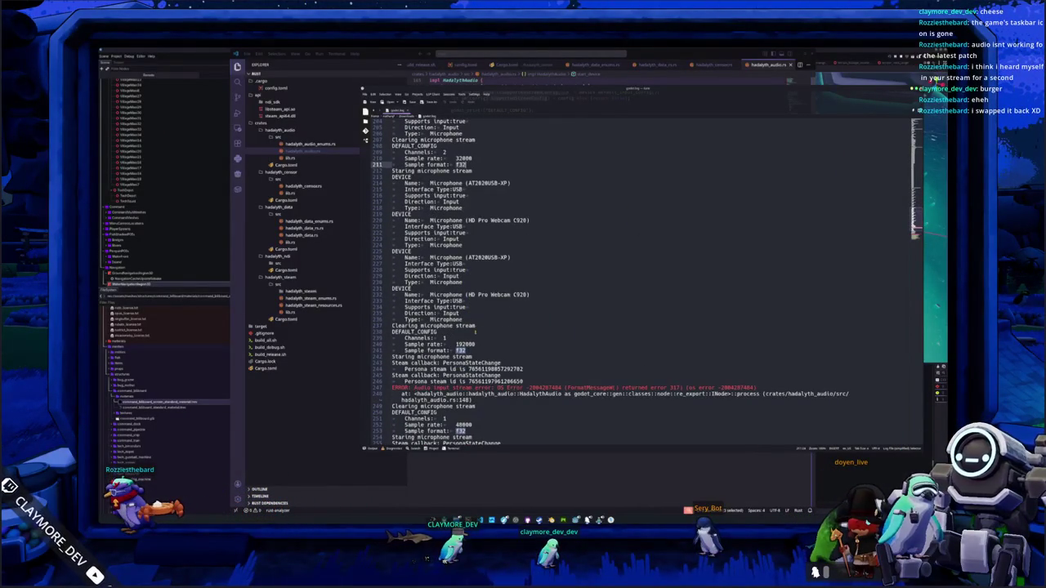
click(464, 318)
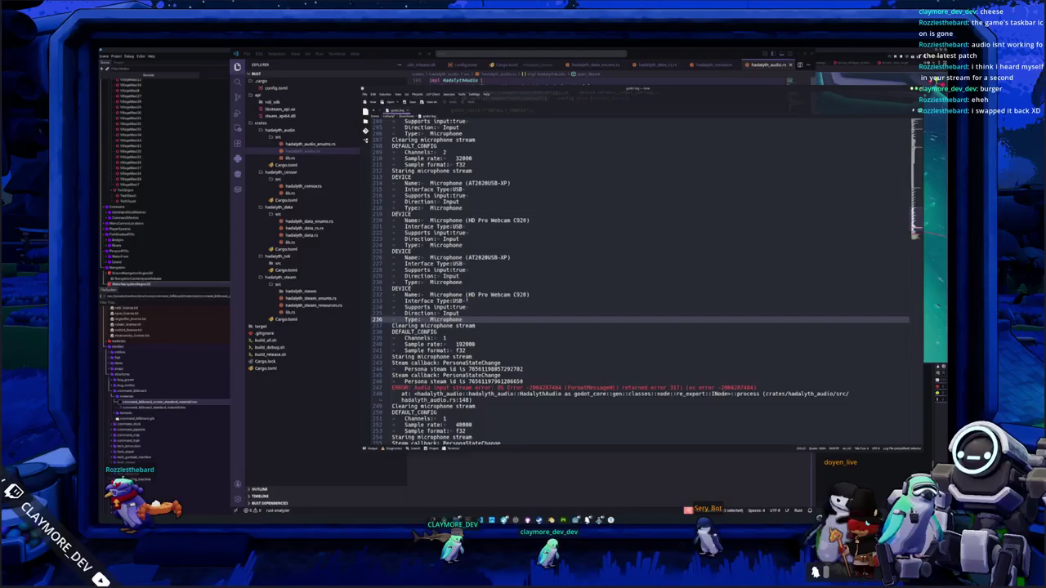
scroll(467, 303, down, 10)
scroll(468, 319, up, 20)
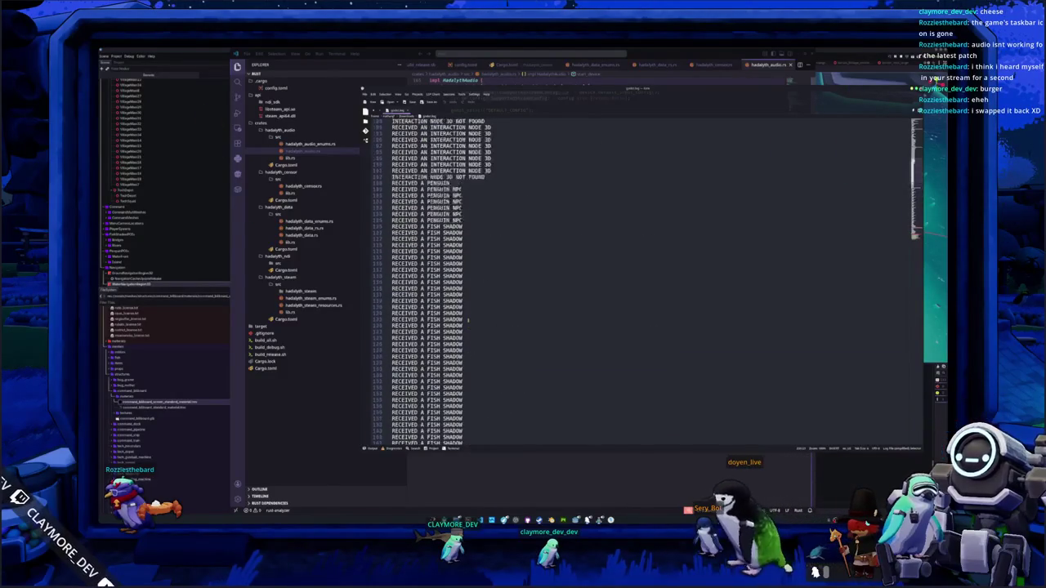
scroll(468, 320, up, 15)
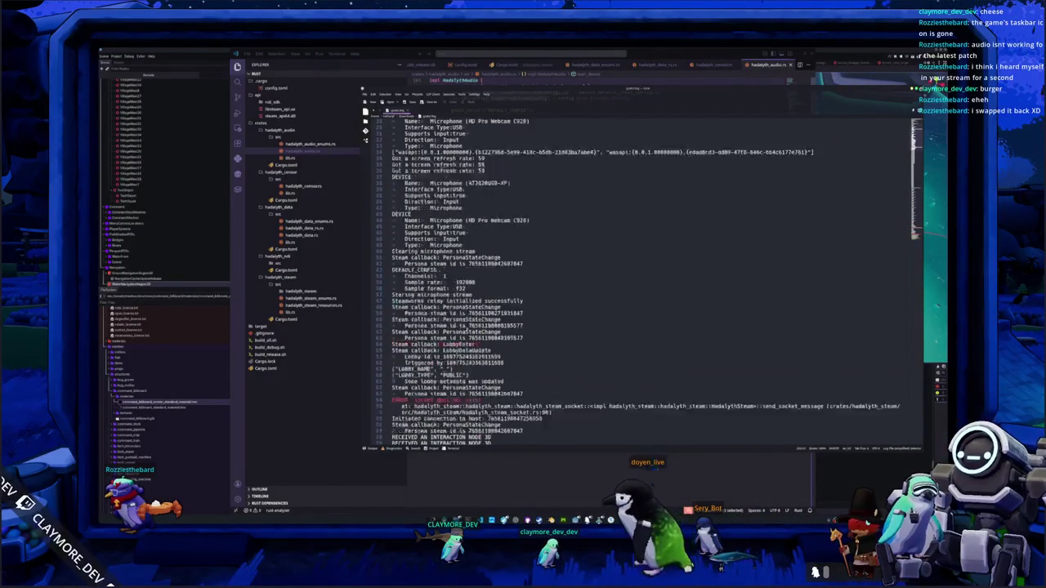
scroll(468, 320, up, 8)
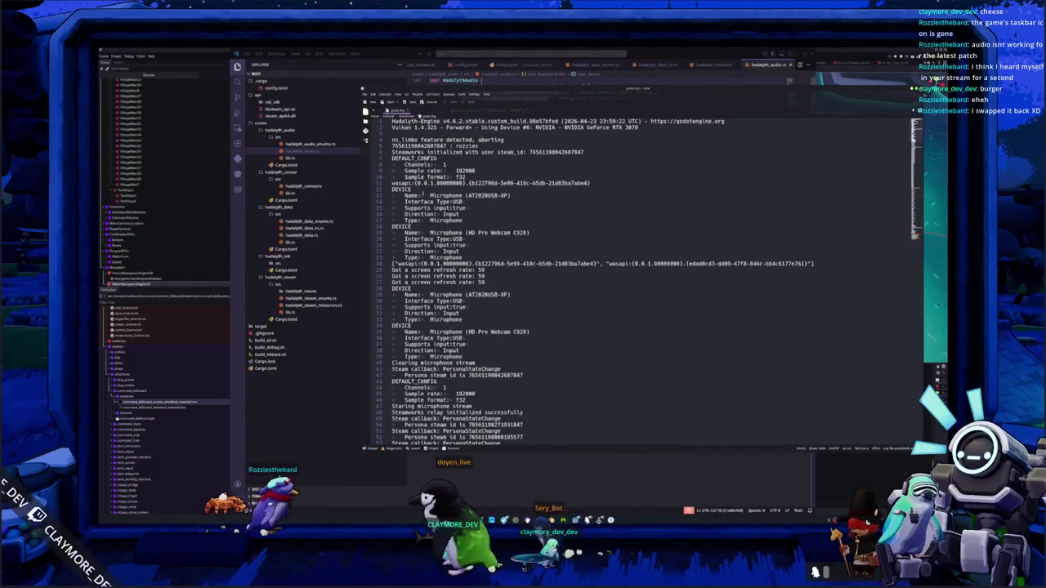
Select the AT2020USB-XP and HD Pro Webcam C920 device names and highlight all wasapi entries
drag(384, 258, 384, 189)
drag(466, 195, 510, 196)
drag(466, 233, 530, 233)
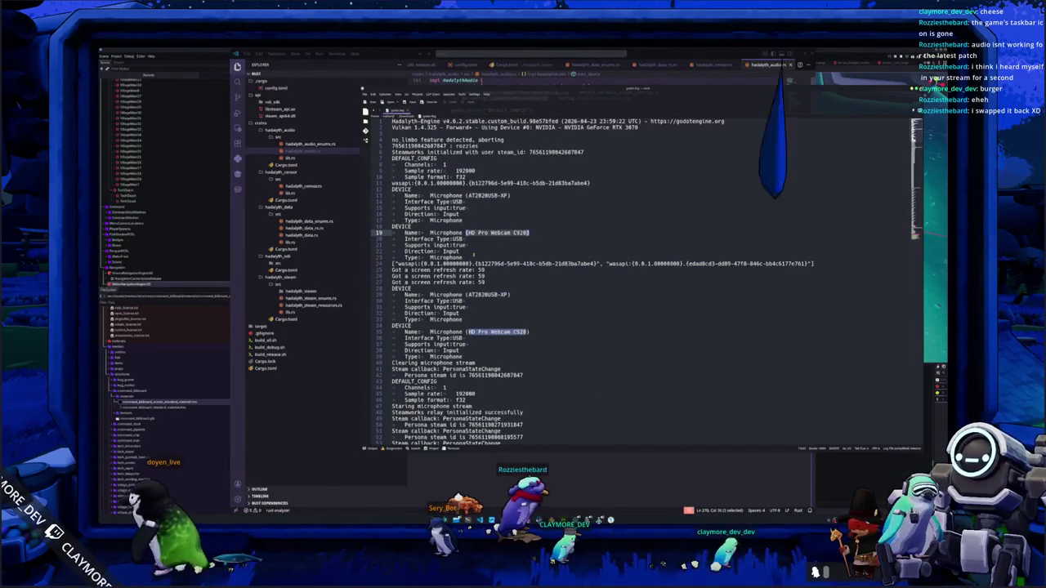
click(474, 256)
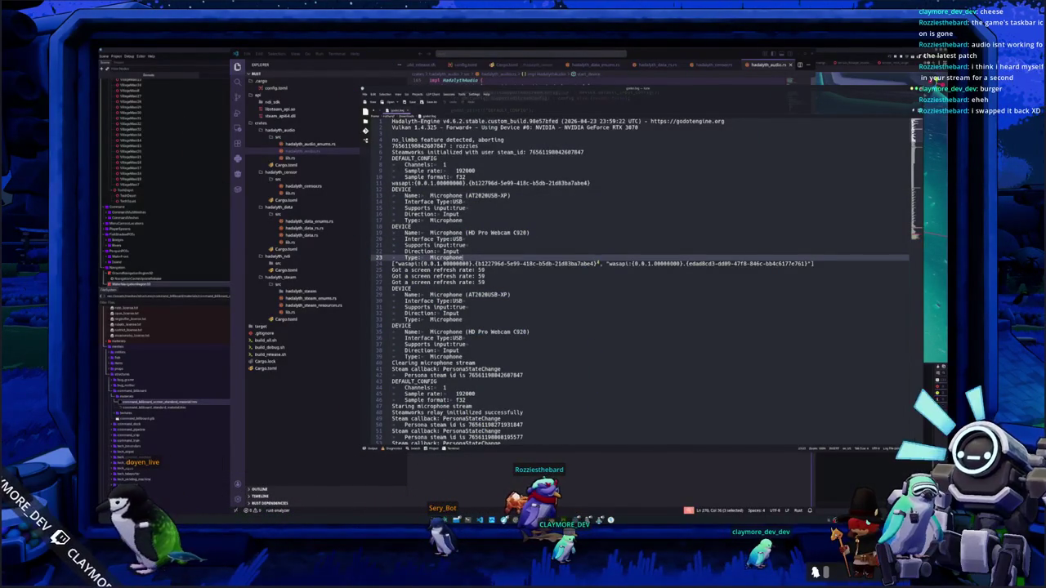
double_click(619, 264)
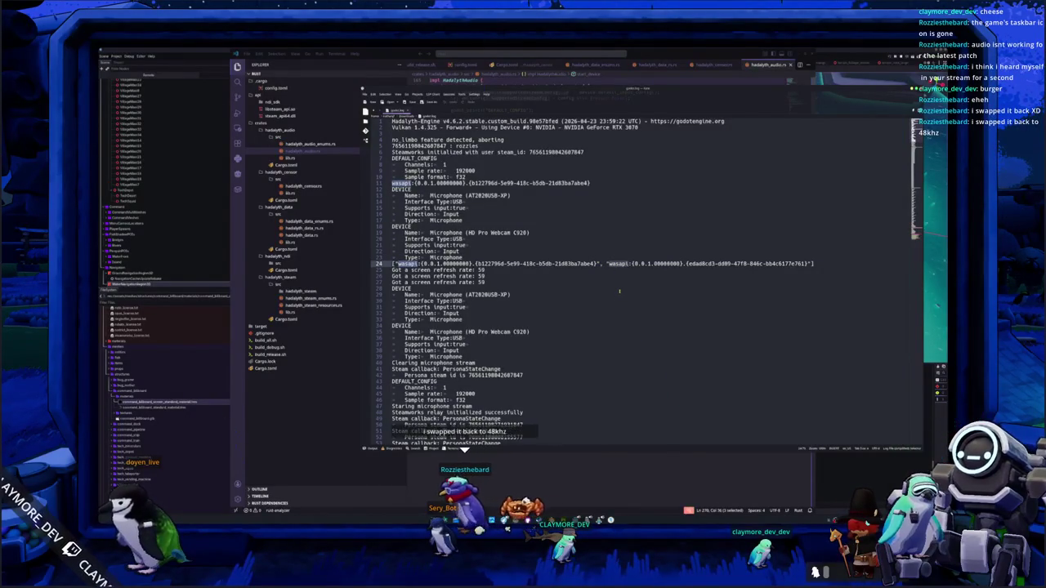
click(573, 290)
Inspect the red audio input stream error trace, then return to VS Code
scroll(540, 286, down, 3)
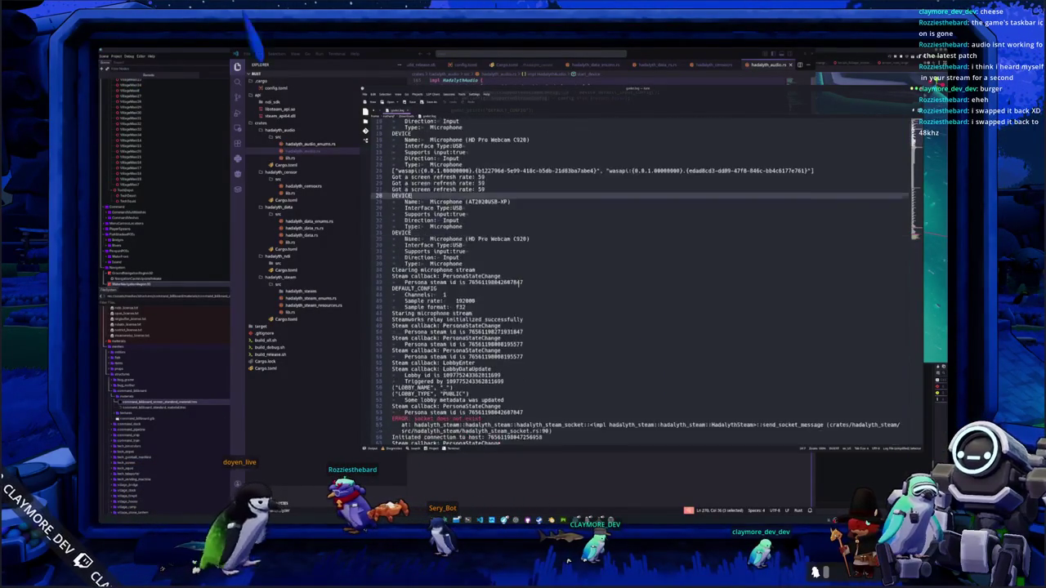
scroll(519, 283, down, 20)
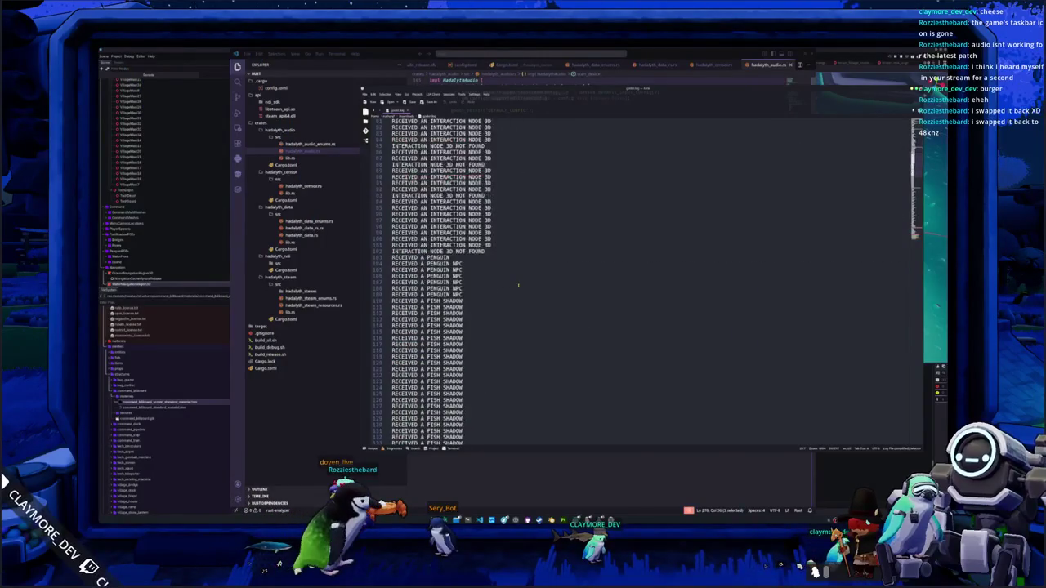
scroll(518, 285, down, 20)
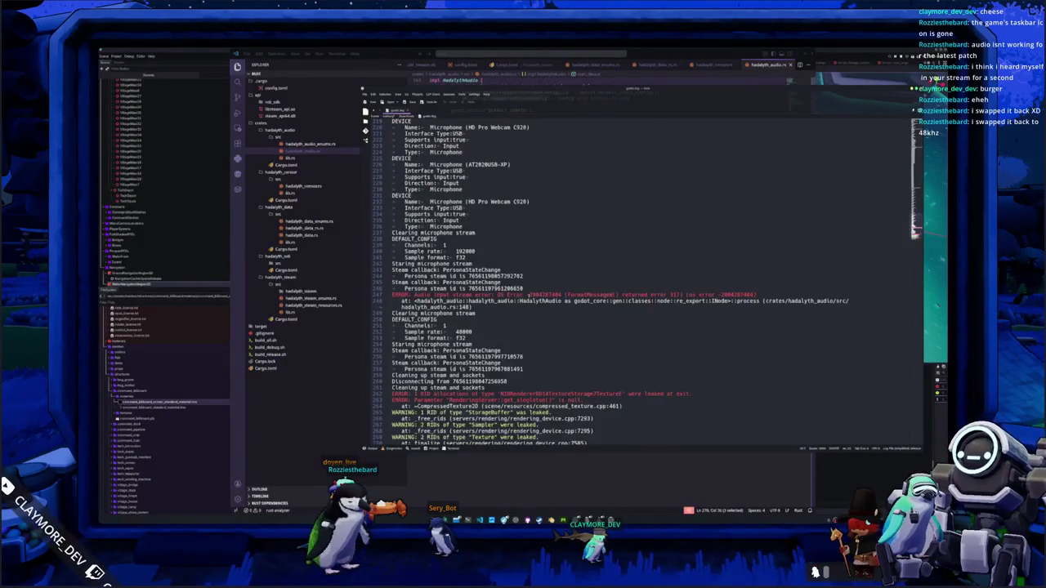
scroll(529, 294, down, 2)
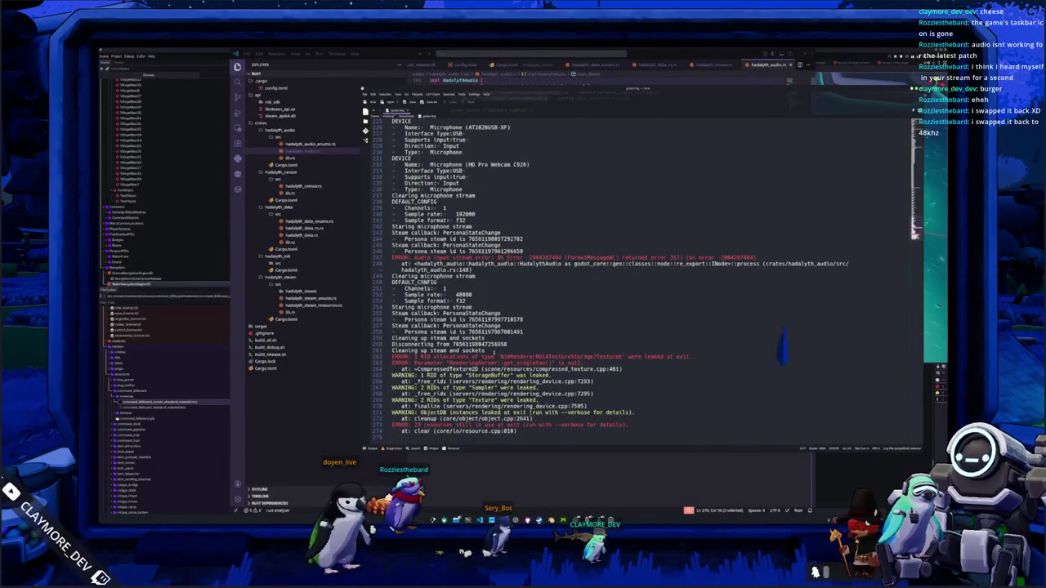
scroll(483, 345, up, 3)
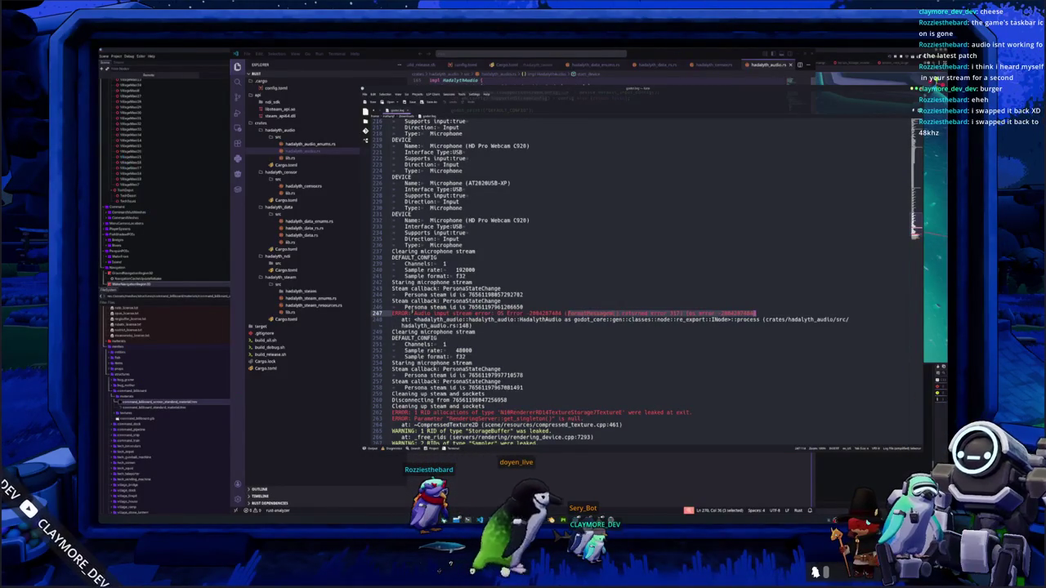
click(541, 320)
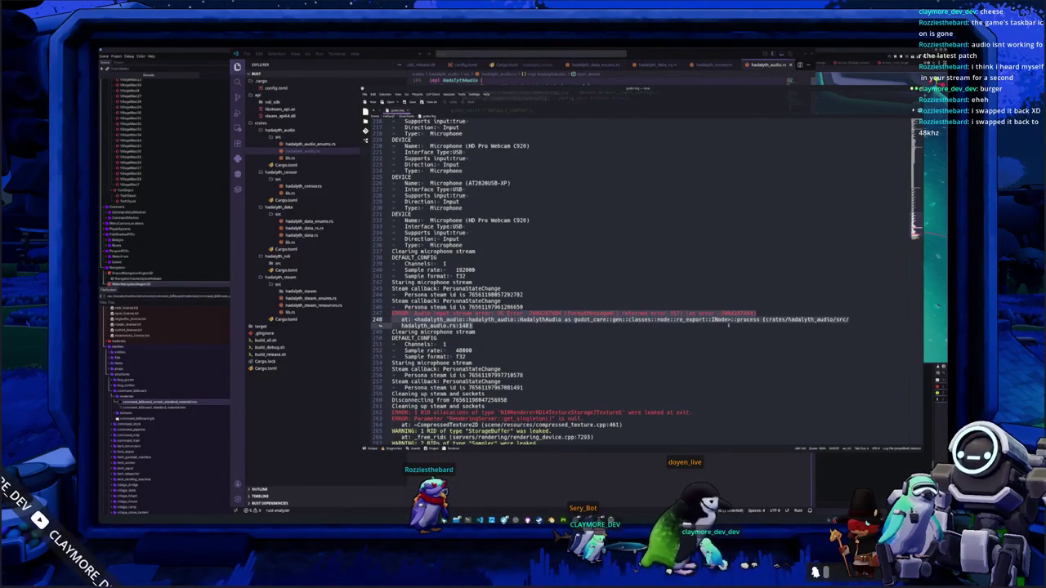
key(Escape)
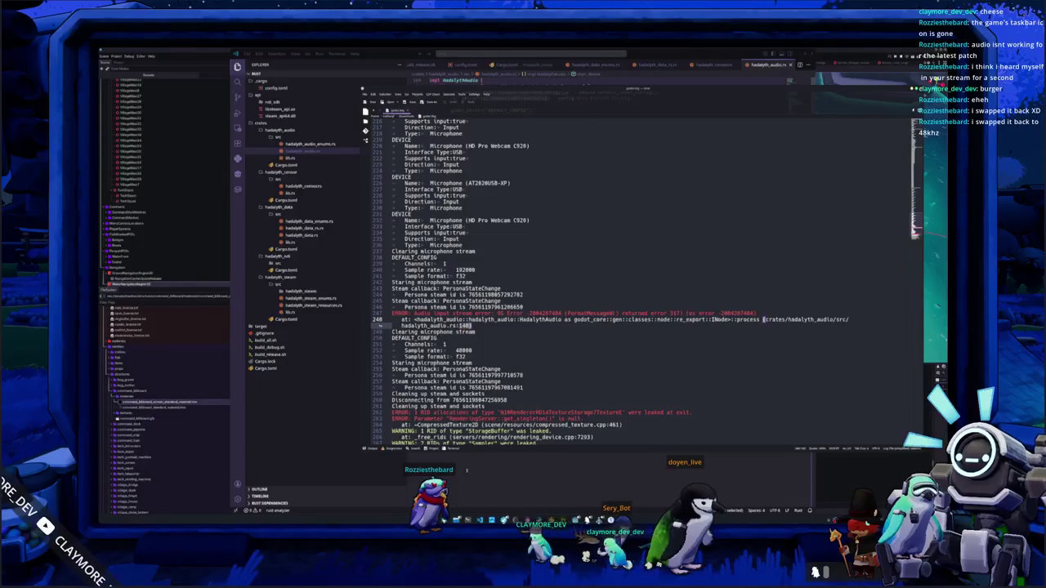
key(alt+Tab)
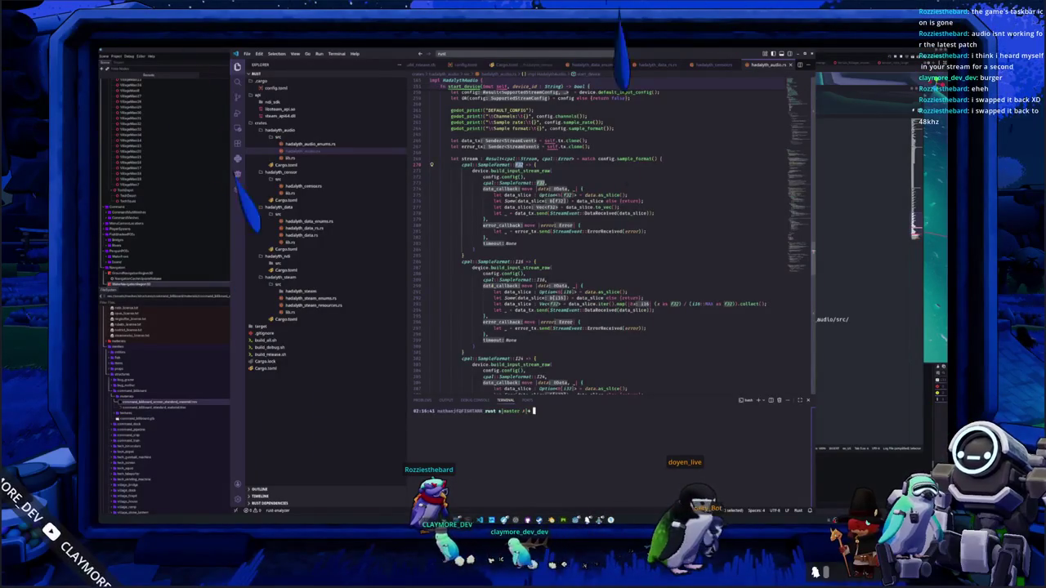
Select godot.log lines 248–262 covering the audio input stream error
scroll(605, 237, up, 20)
scroll(477, 333, up, 20)
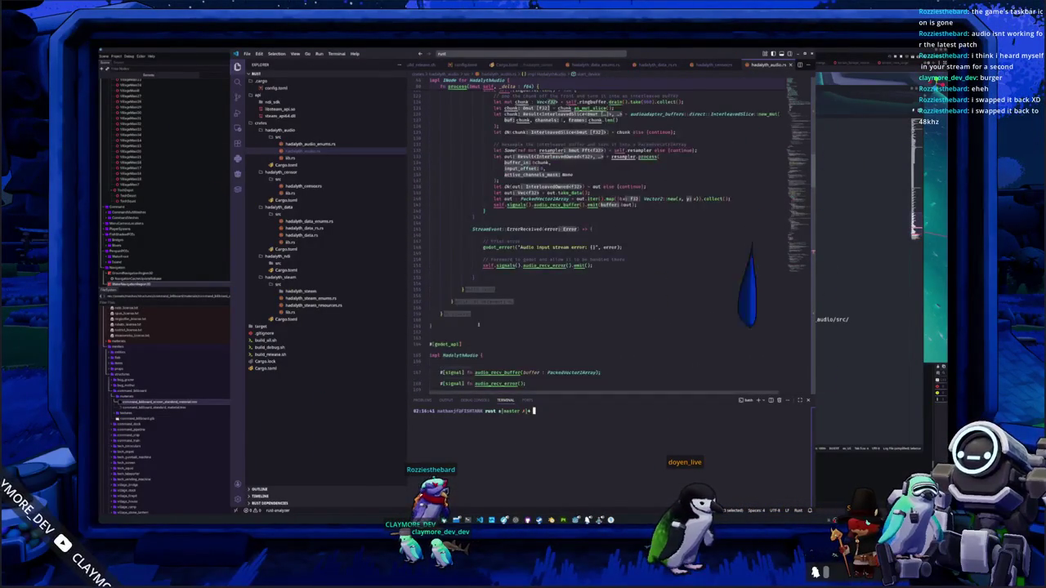
scroll(605, 237, up, 2)
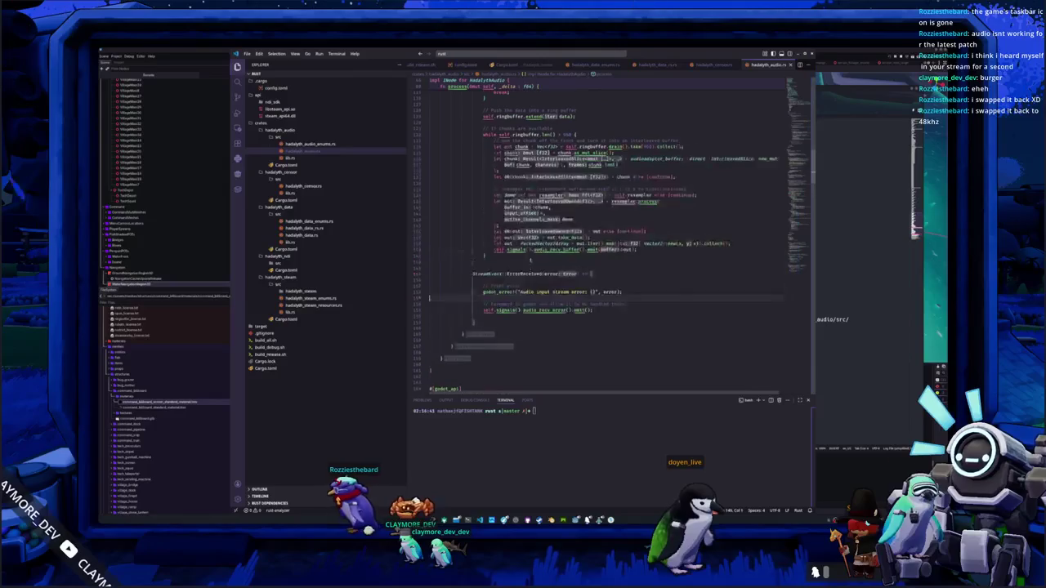
key(alt+Tab)
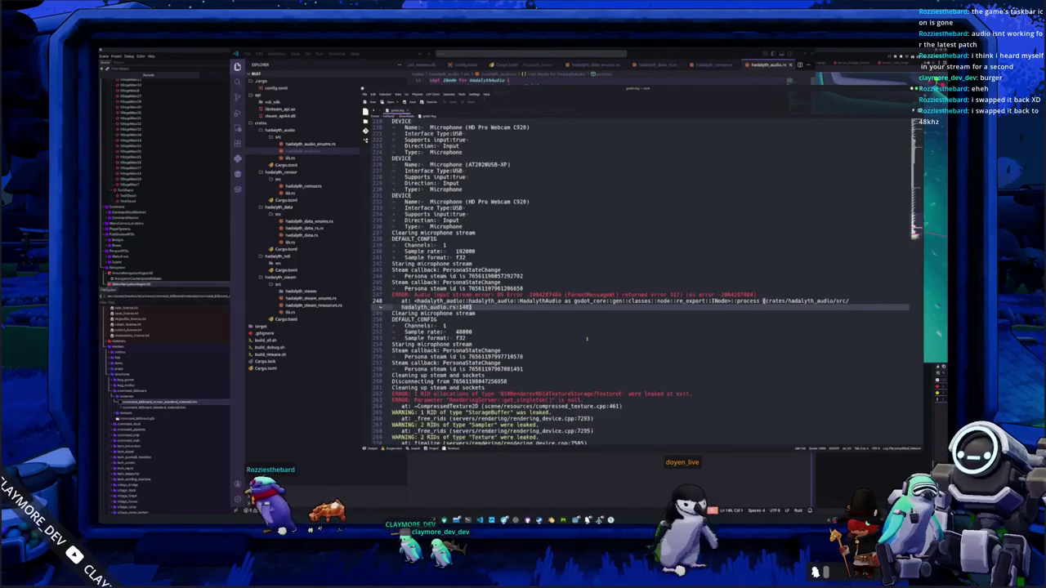
scroll(586, 334, down, 1)
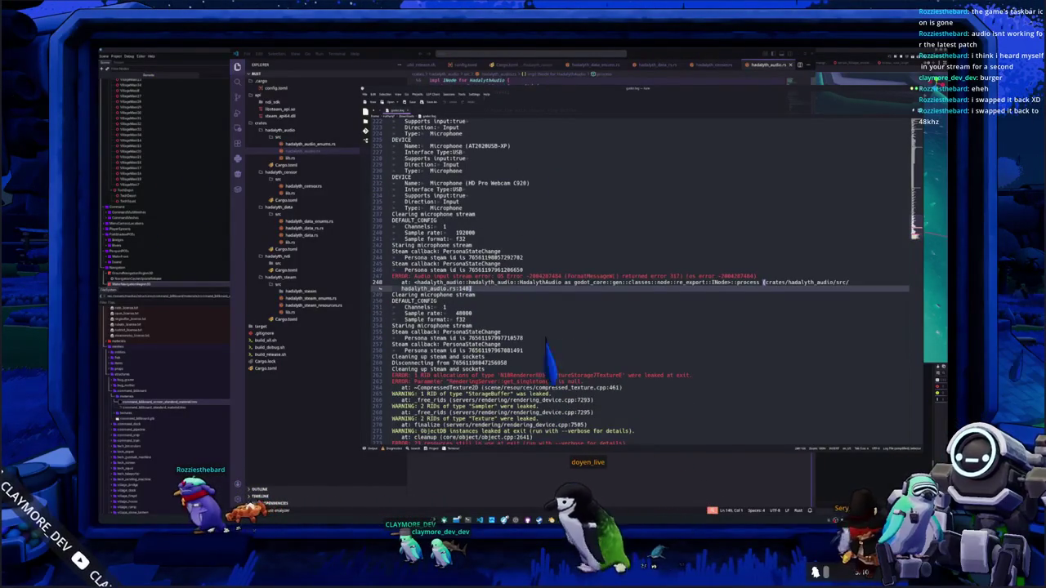
scroll(641, 281, down, 1)
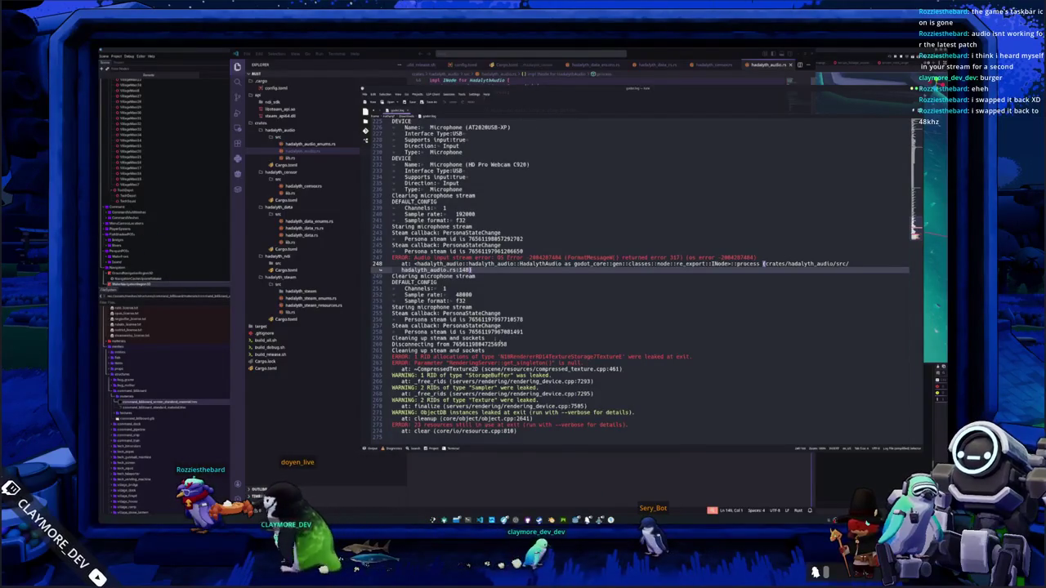
mouse_move(511, 357)
mouse_down()
mouse_move(729, 299)
mouse_move(759, 263)
mouse_up()
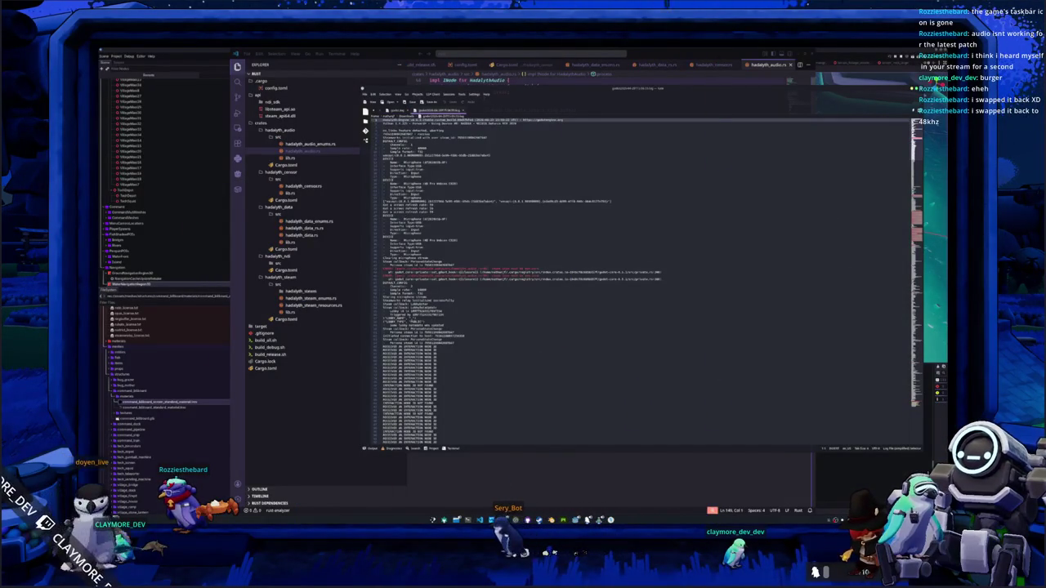
Enlarge the log text, then select the line 43 chunk-size panic and the engine version date
key(ctrl+equal)
key(ctrl+equal)
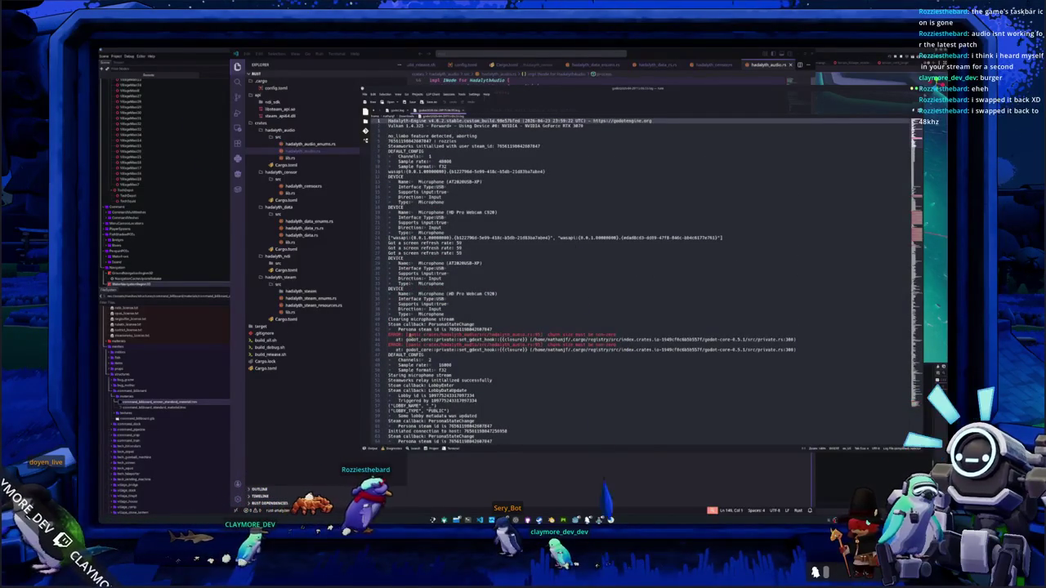
drag(407, 335, 625, 334)
click(625, 333)
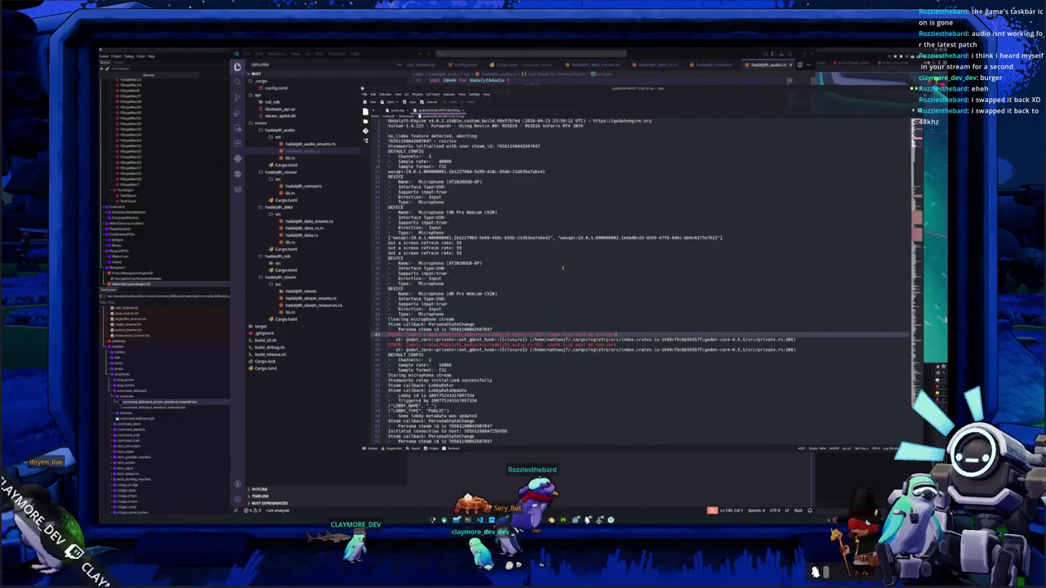
drag(407, 335, 619, 334)
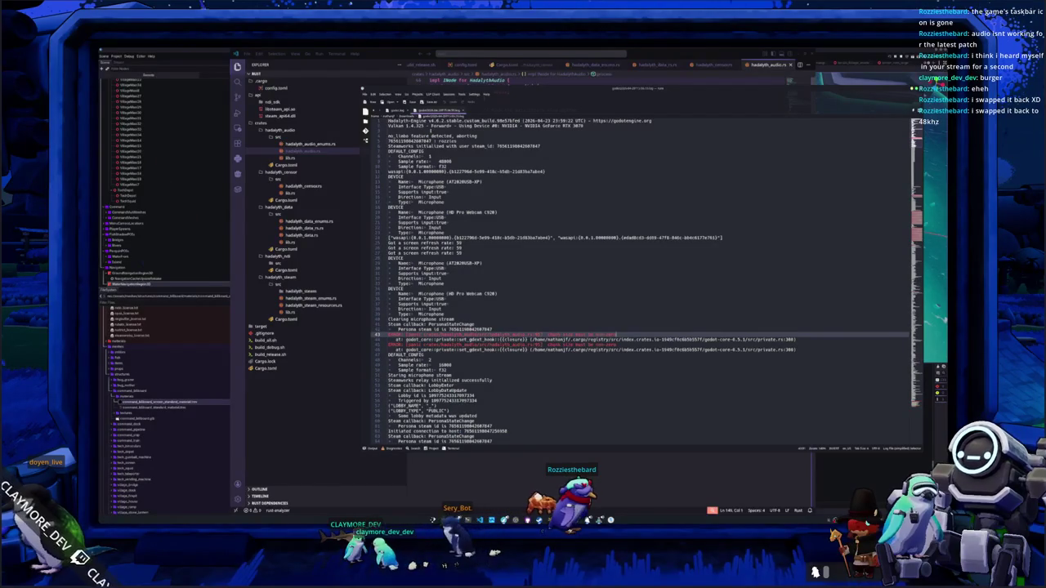
drag(523, 121, 546, 121)
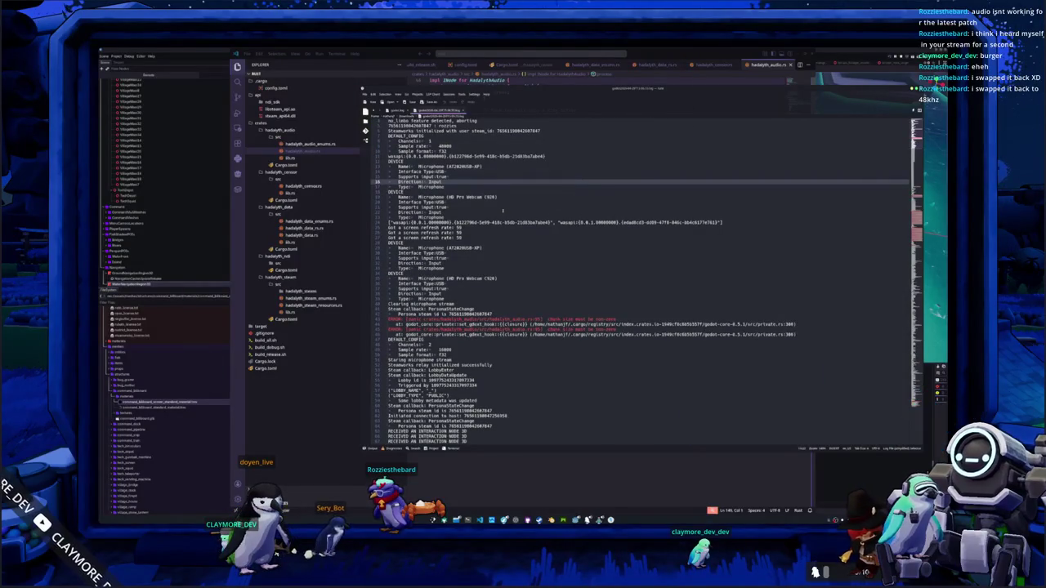
Scroll to the end of the log and close the text editor window
scroll(504, 211, down, 10)
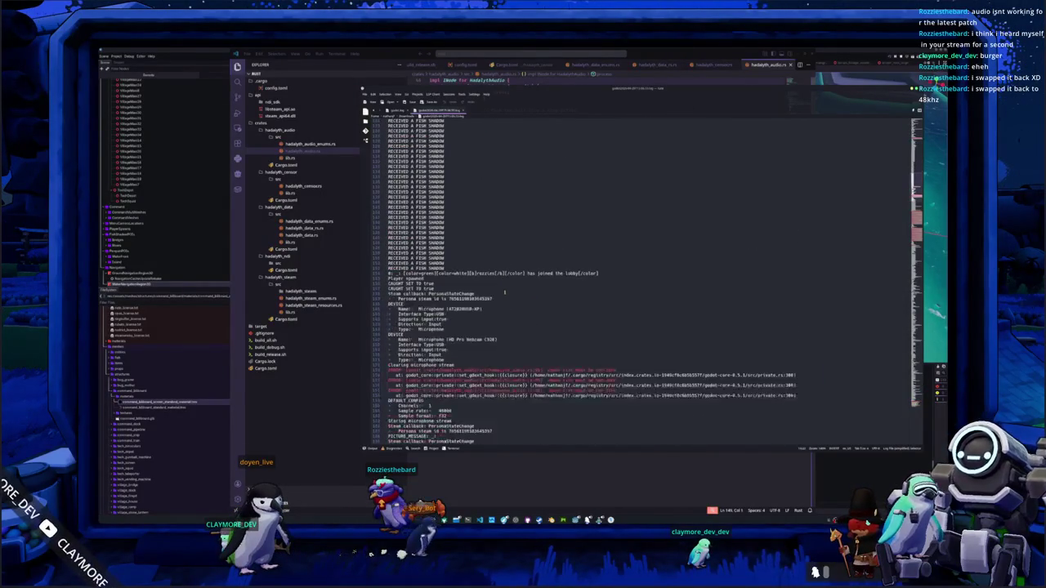
scroll(505, 291, down, 5)
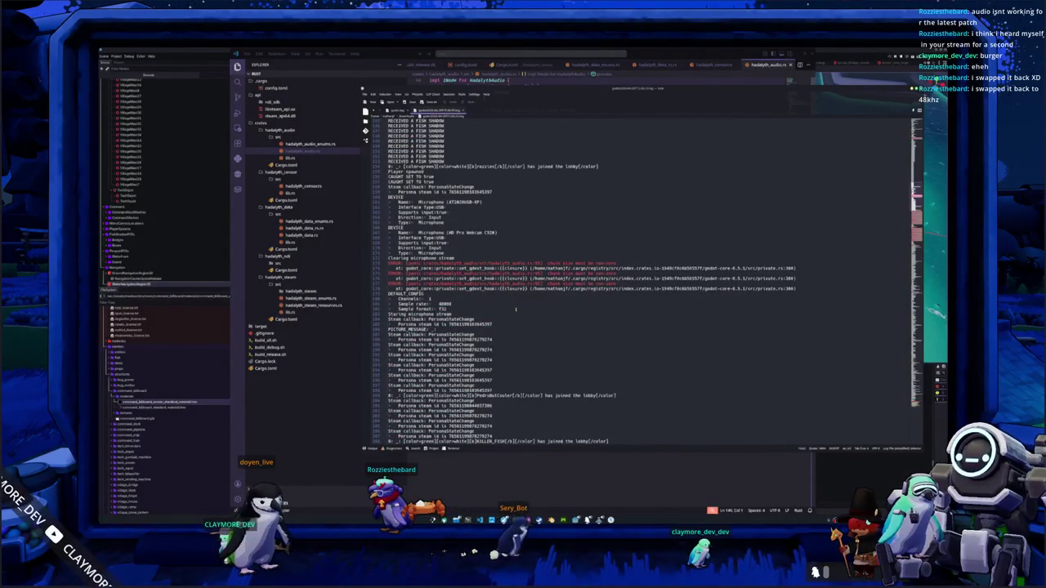
scroll(515, 309, down, 1)
scroll(515, 309, down, 15)
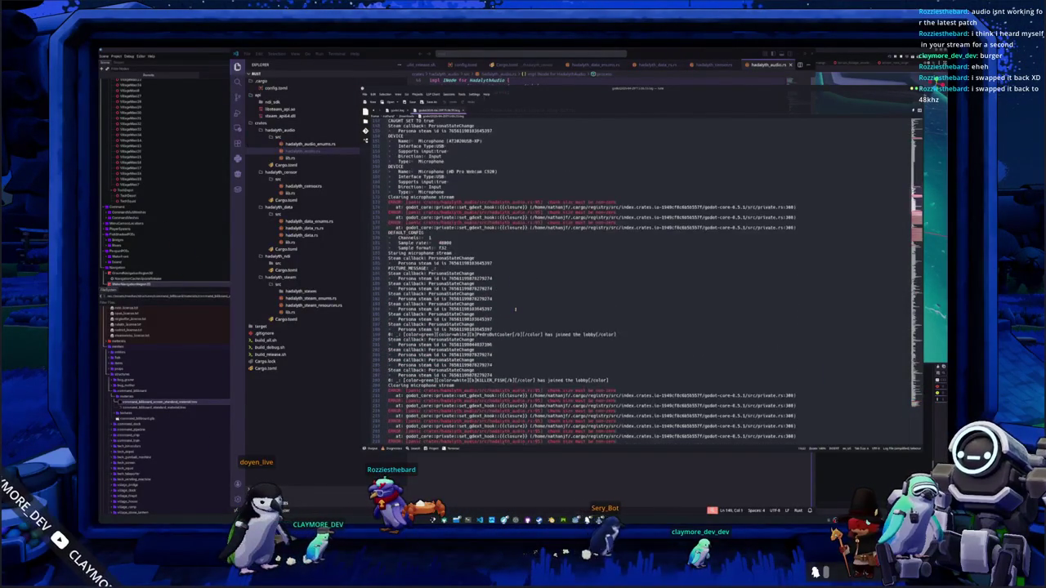
scroll(519, 309, down, 15)
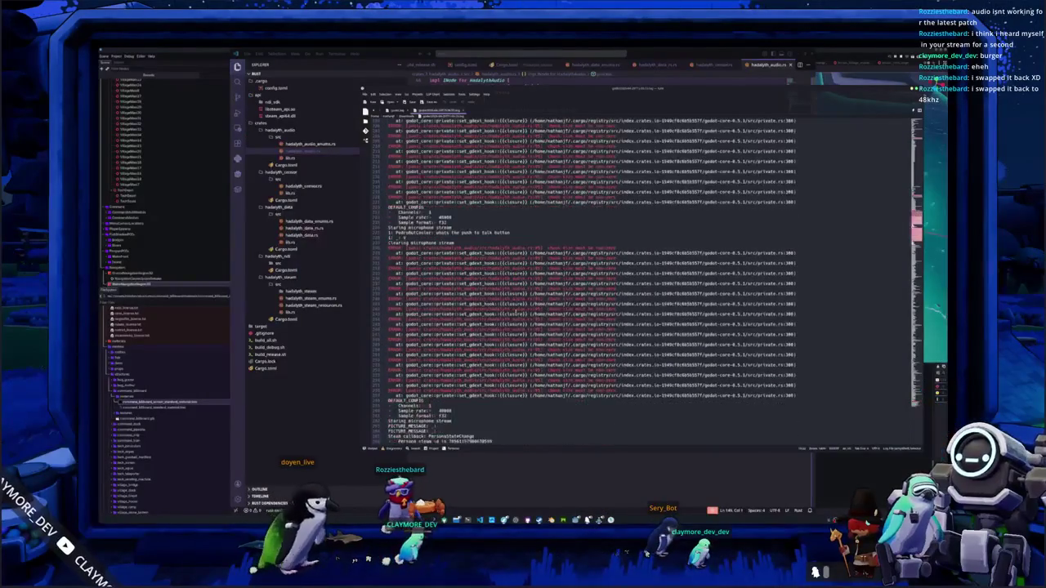
scroll(524, 308, down, 10)
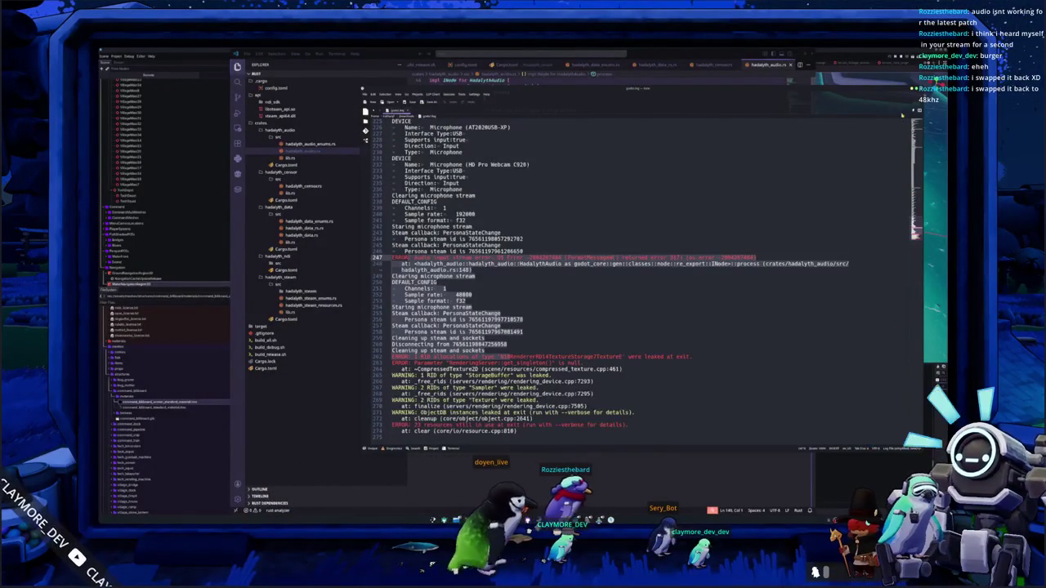
key(alt+F4)
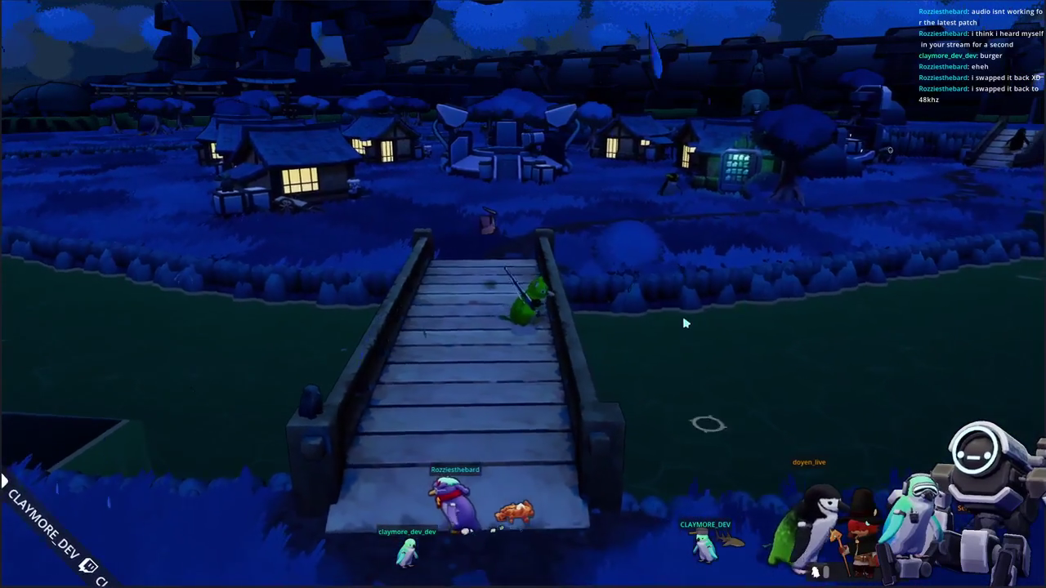
Cast the frog's fishing line onto the grass, then orbit and tilt the camera around the bridge
click(662, 344)
drag(693, 409, 507, 408)
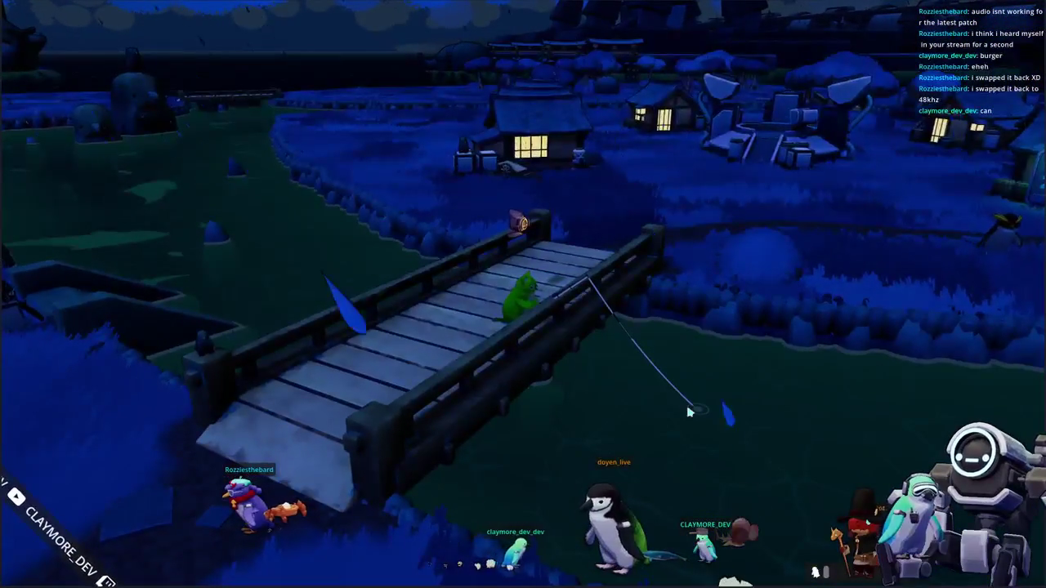
drag(677, 451, 677, 404)
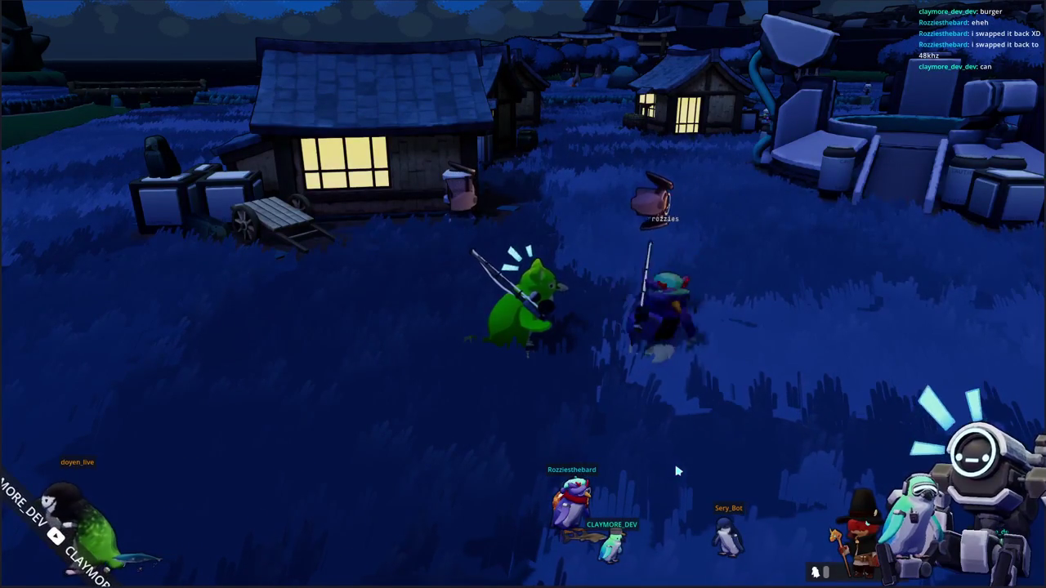
Walk the green frog back and forth left and right near the other player
key(s)
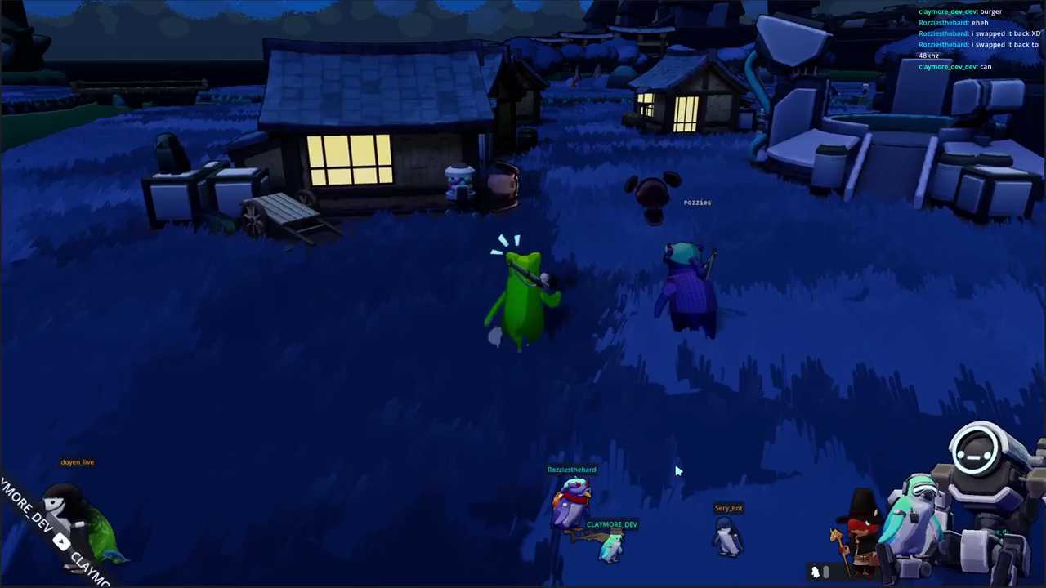
key(w)
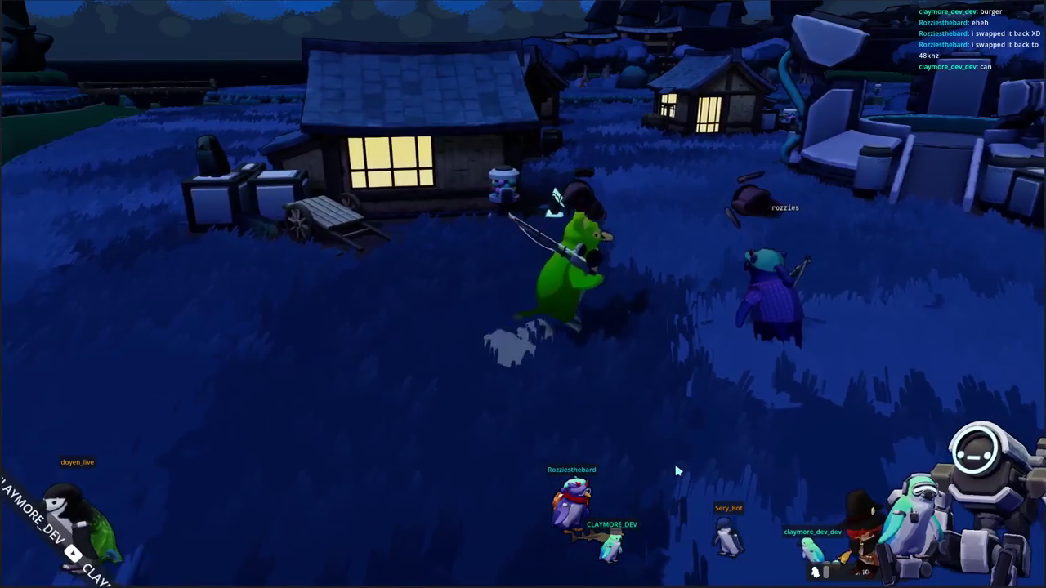
key(a)
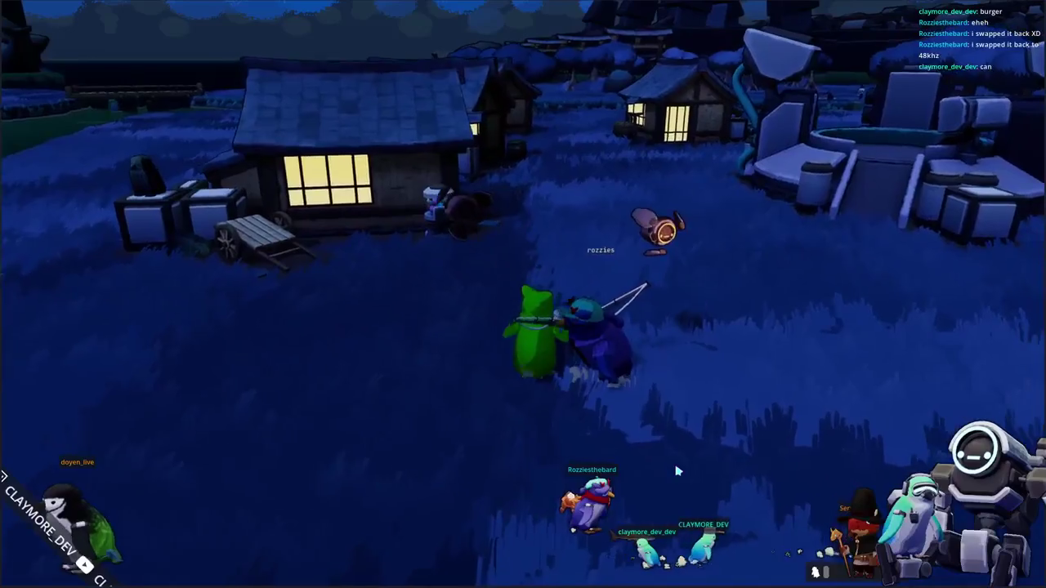
key(d)
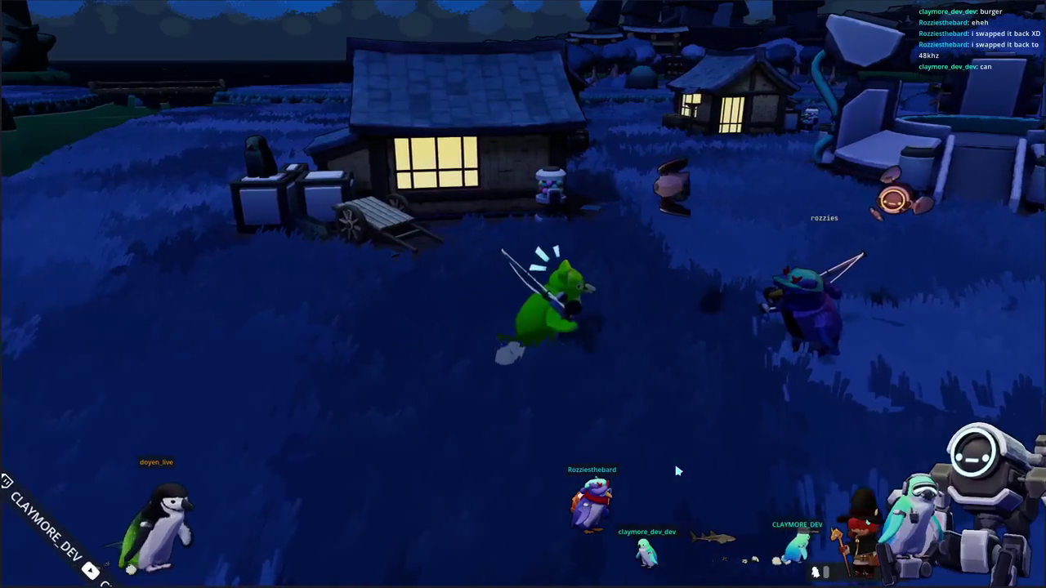
key(a)
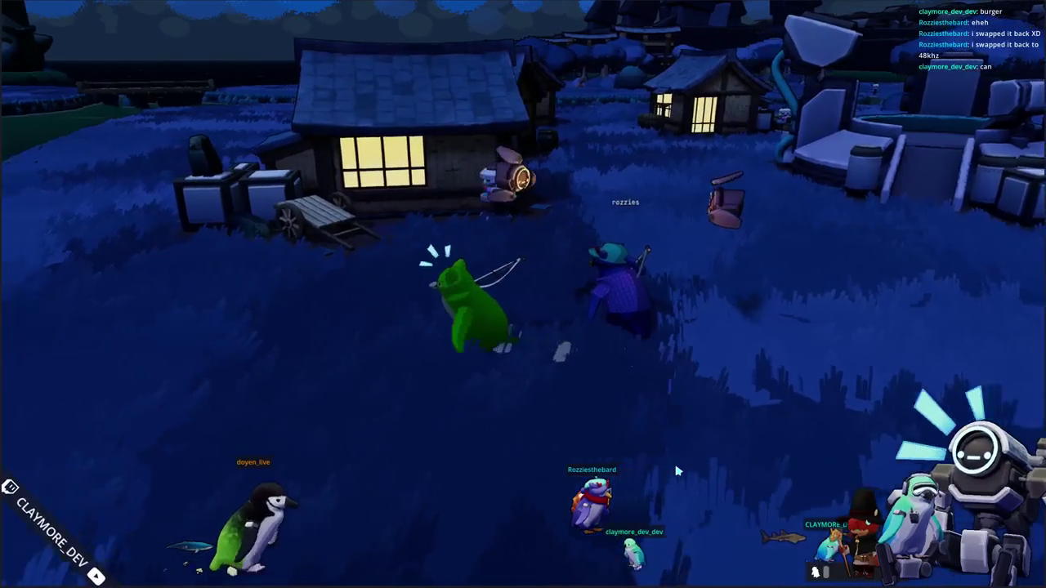
key(d)
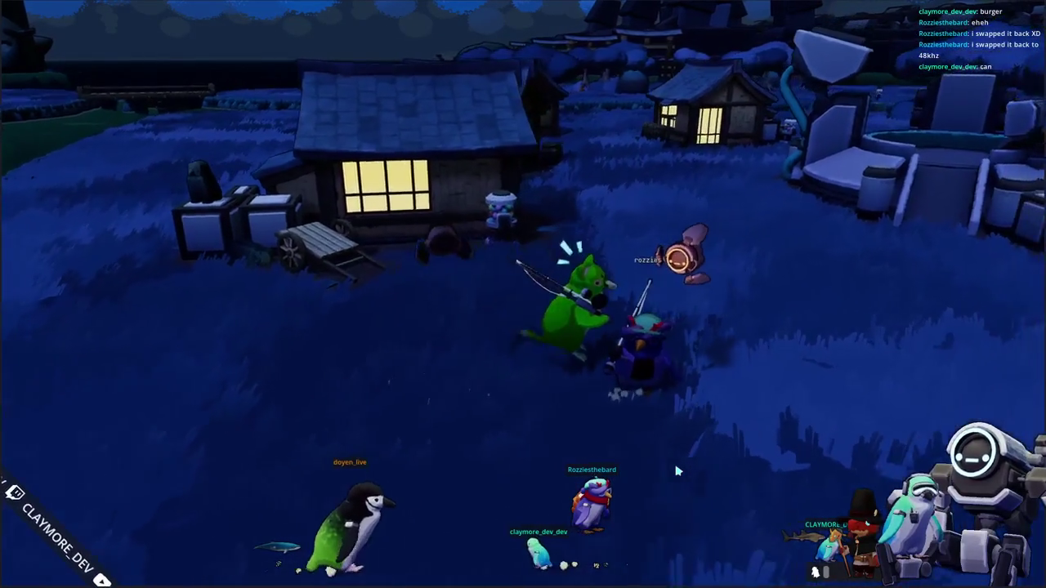
key(a)
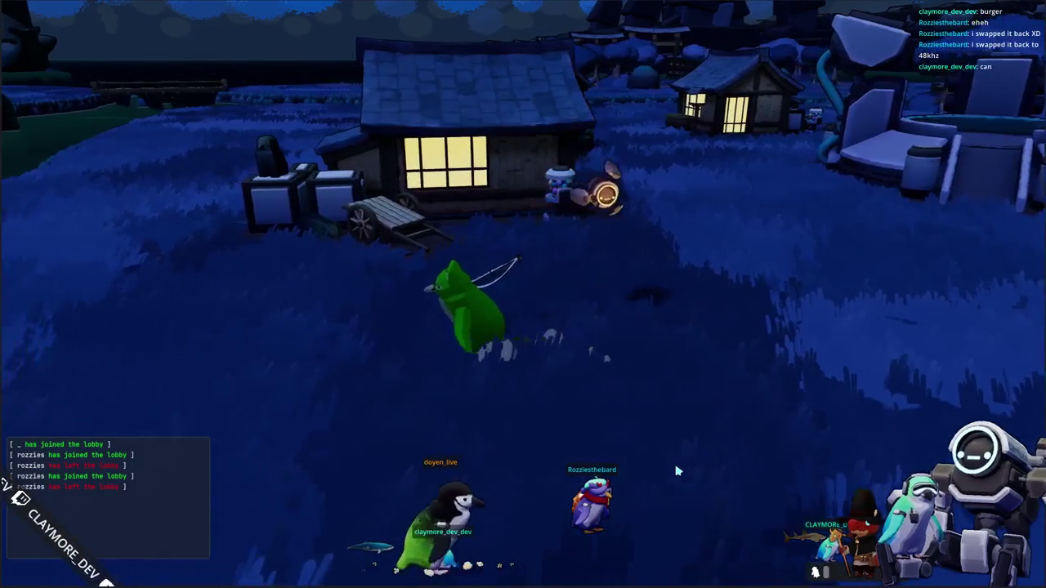
key(d)
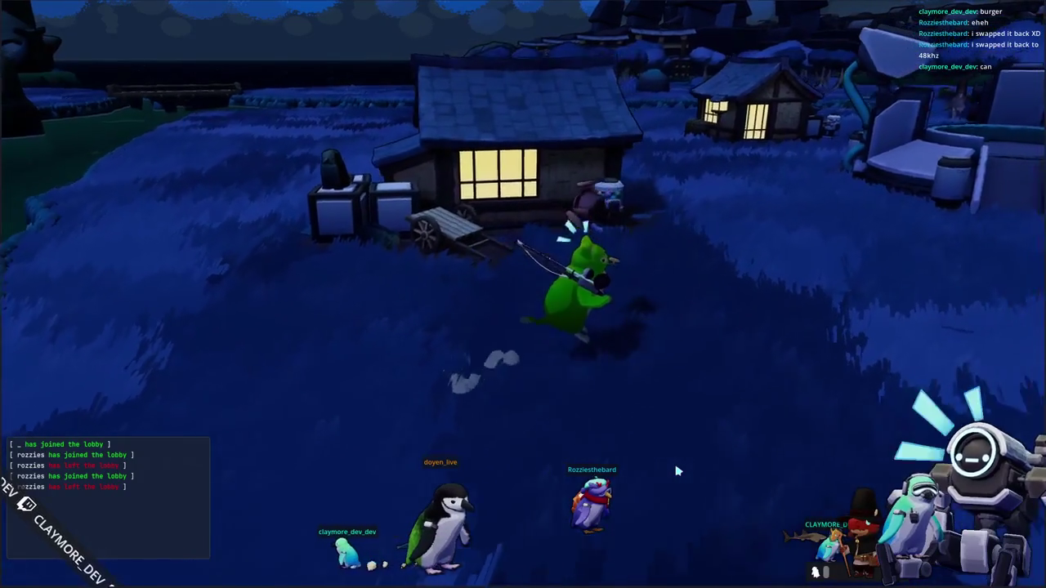
key(d)
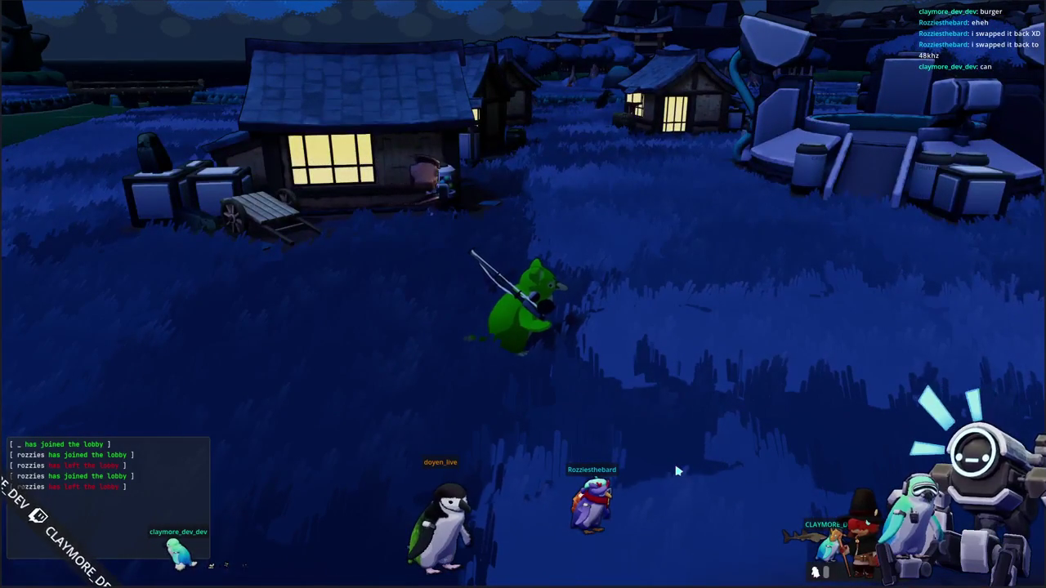
Walk the frog toward the lit house and climb onto the stacked crates
key(a)
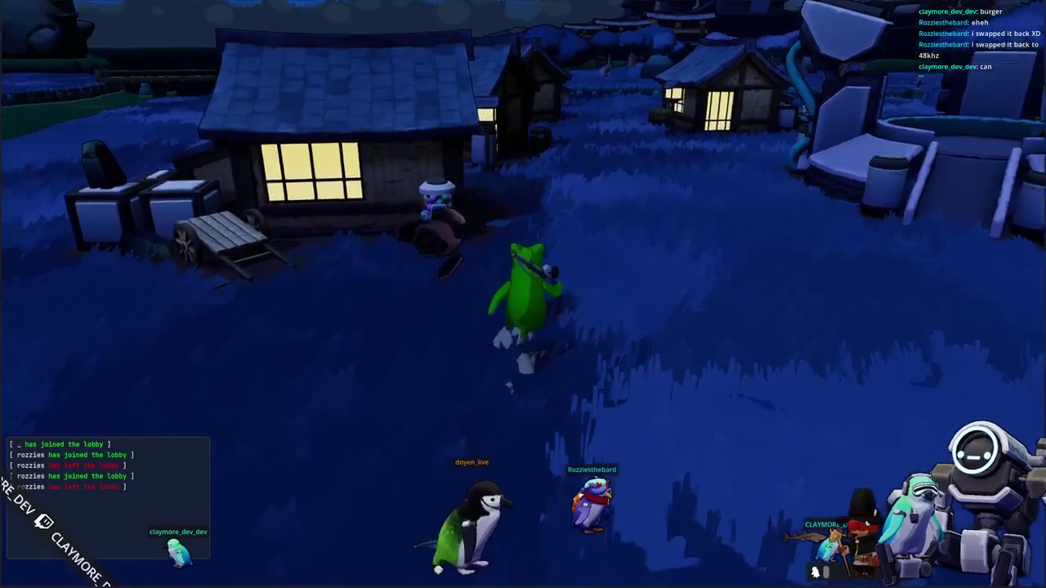
key(w)
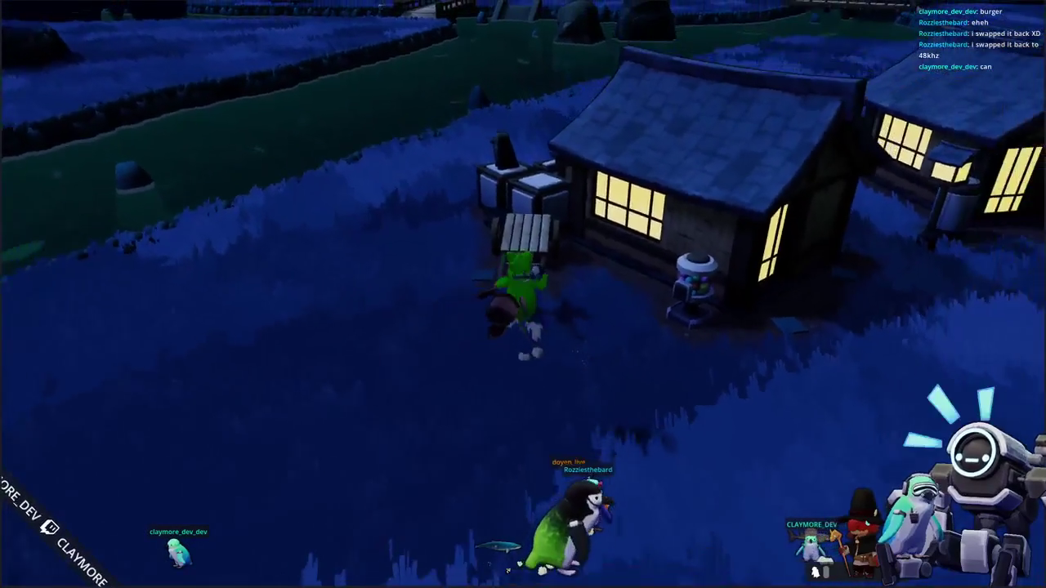
key(w)
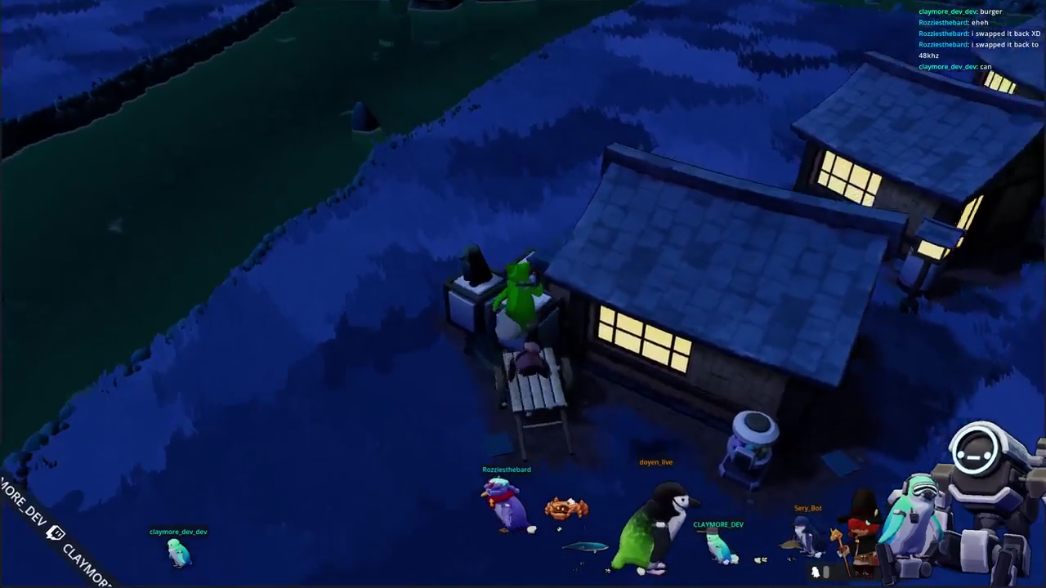
key(d)
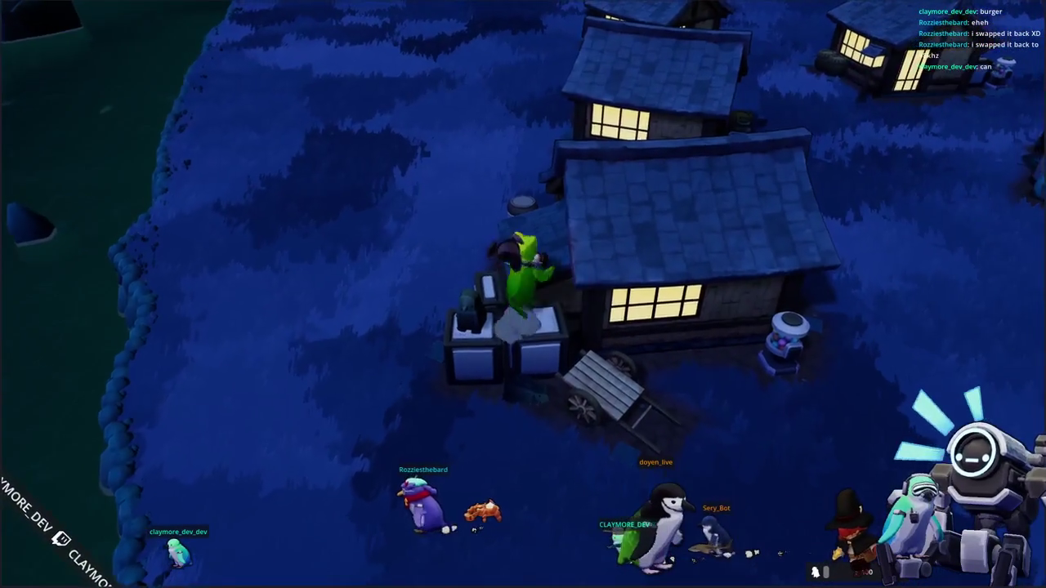
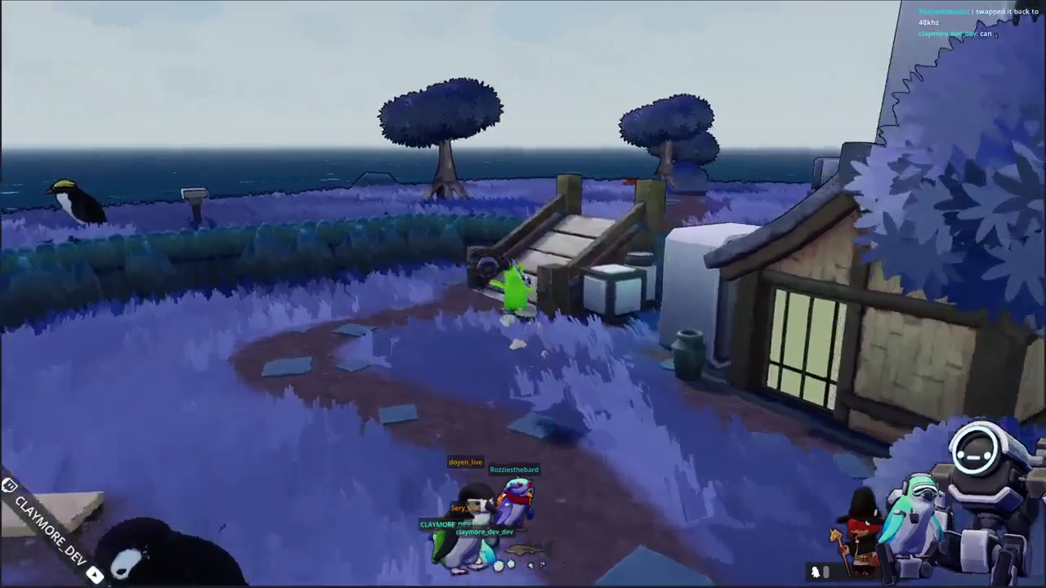
Walk the character to the terminal and zoom in on its screen showing the start_device code
key(d)
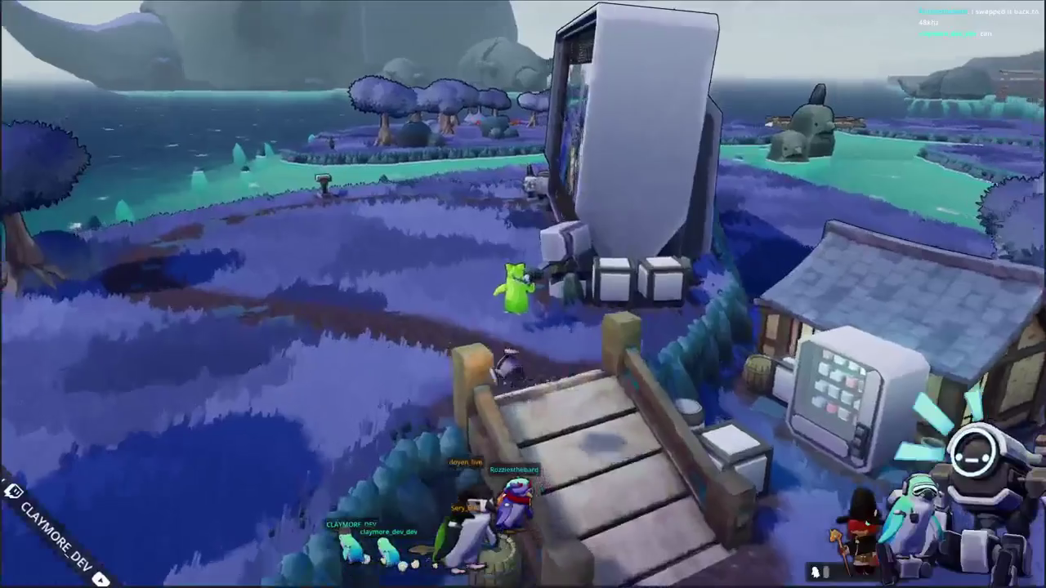
key(w)
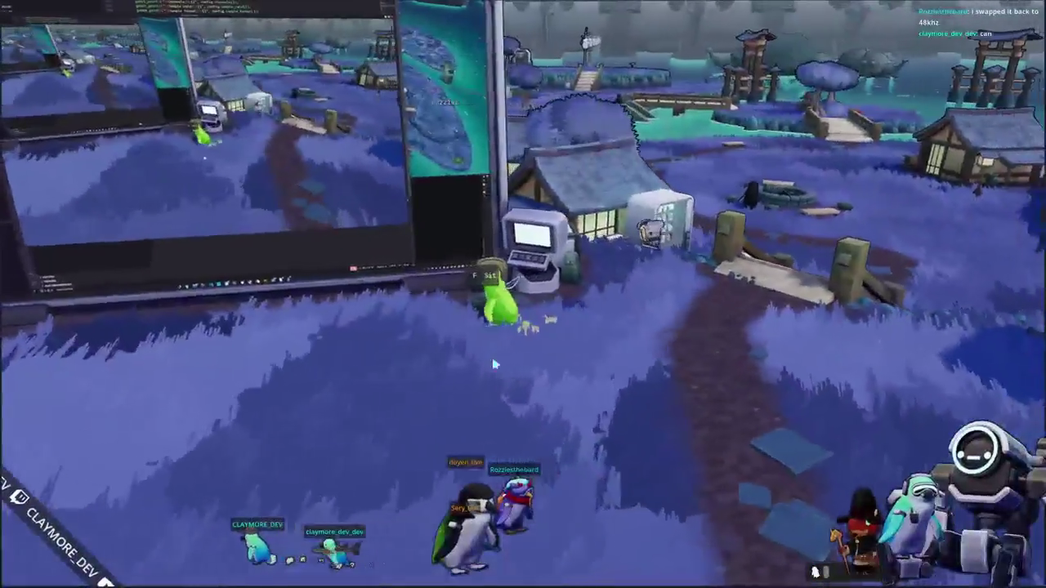
key(e)
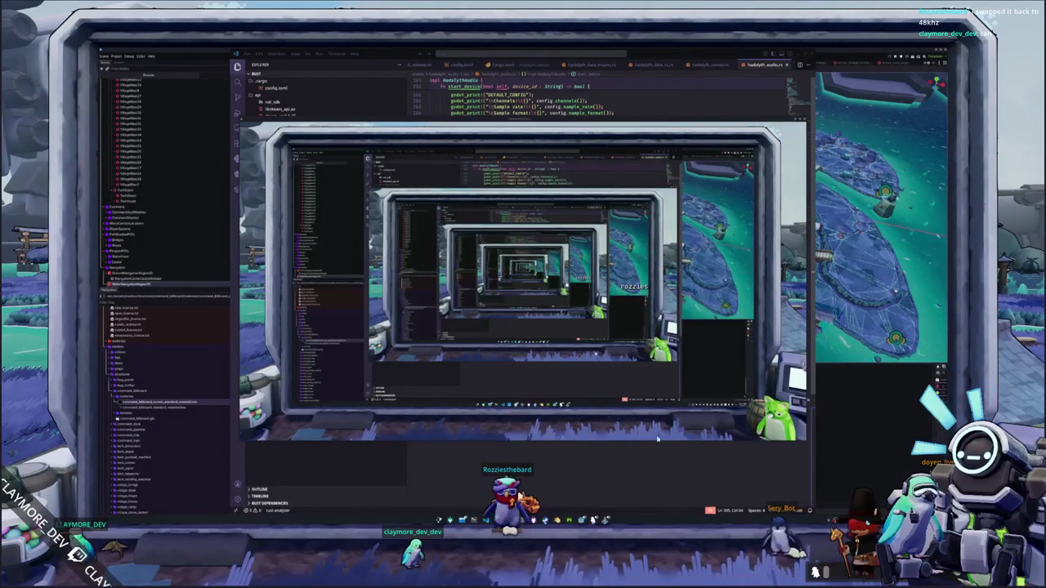
Bring VS Code forward and place the caret on the I24 sample-format code at lines 308-312
key(alt+Tab)
scroll(603, 307, up, 5)
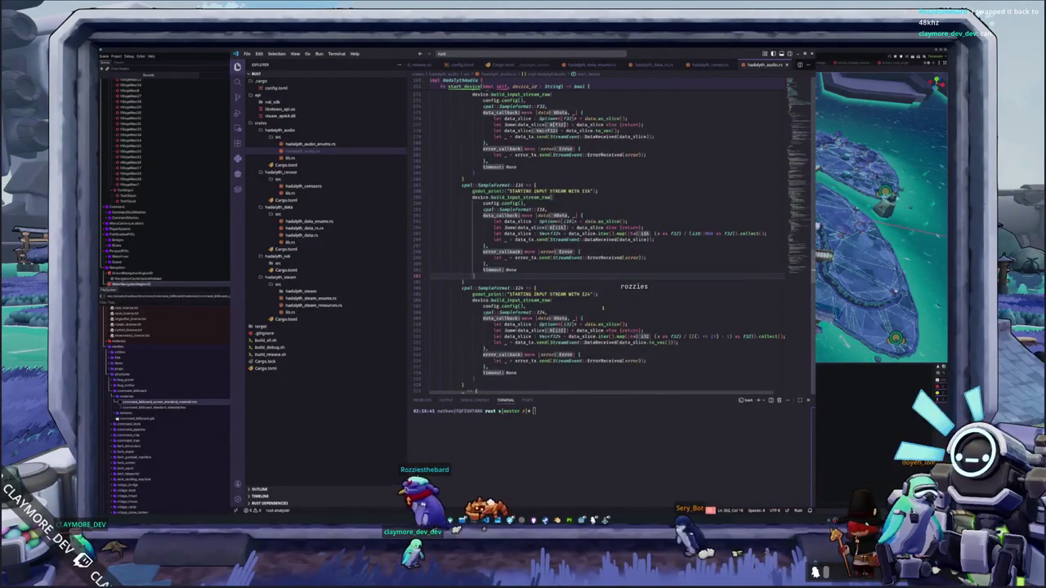
scroll(603, 308, down, 3)
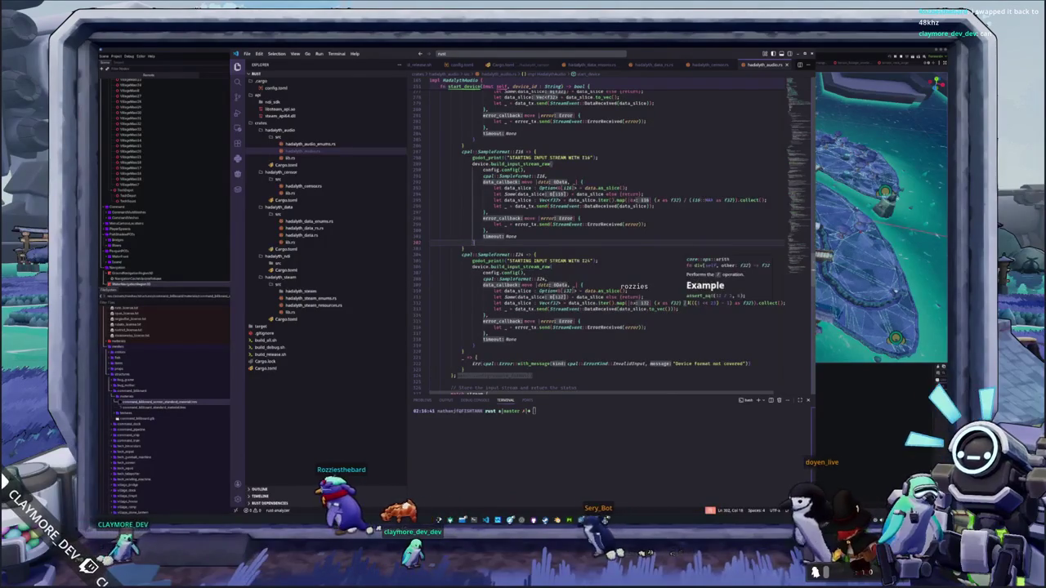
click(686, 304)
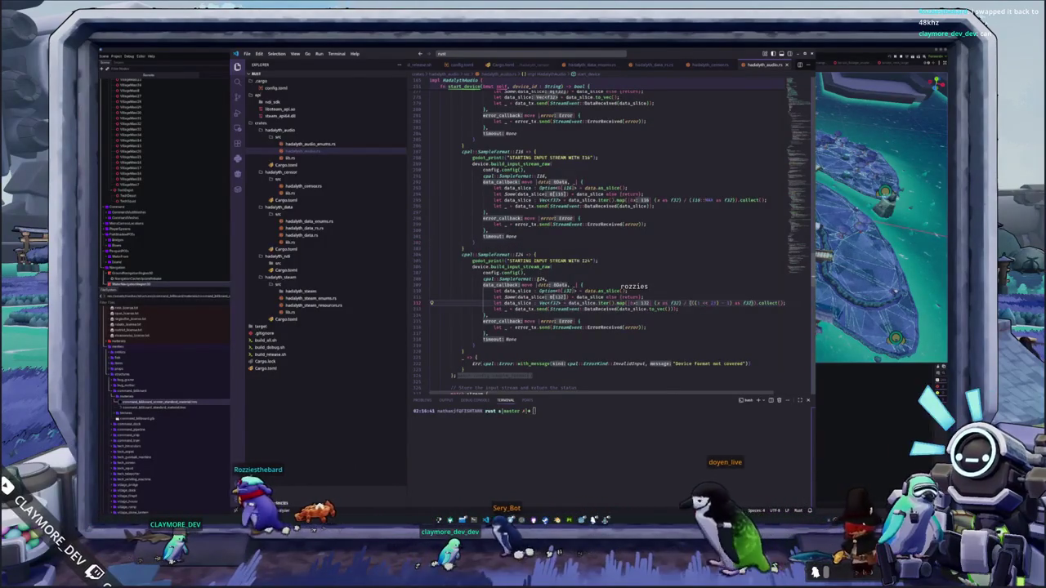
click(541, 279)
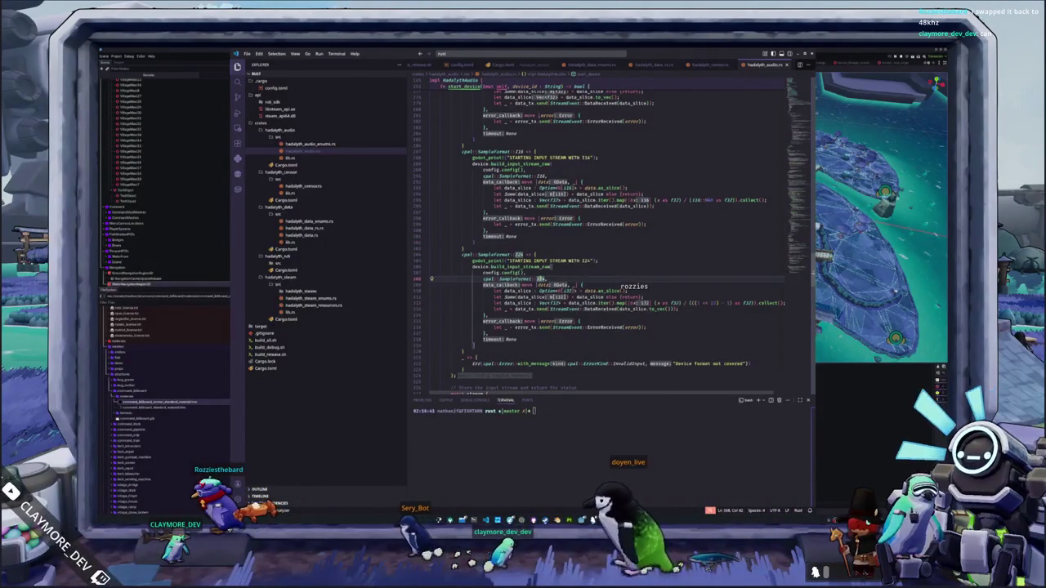
mouse_move(540, 279)
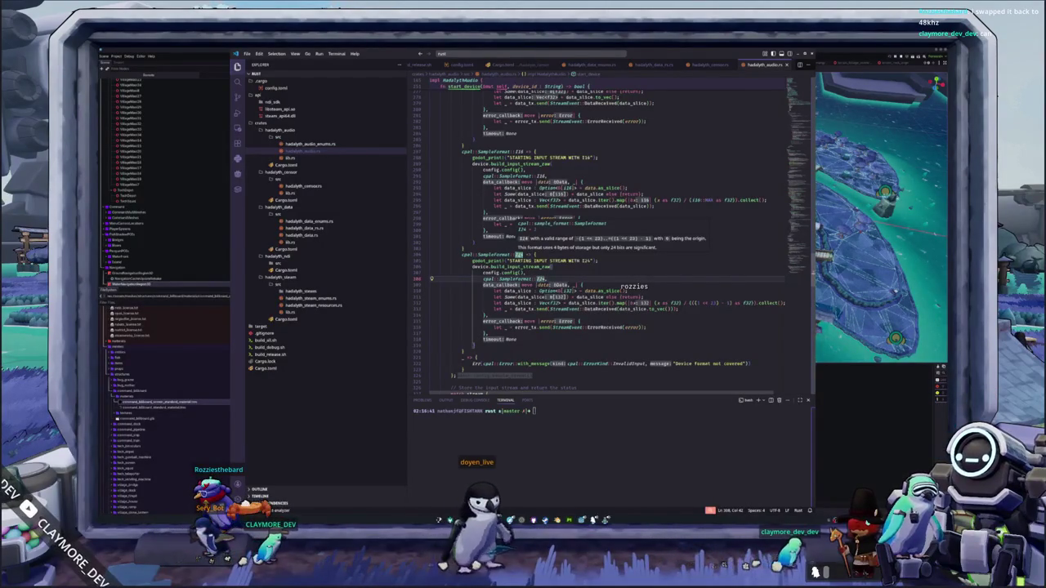
mouse_move(517, 254)
Enlarge the code text, hide the terminal panel and maximize the editor window
key(ctrl+equal)
key(ctrl+equal)
key(ctrl+minus)
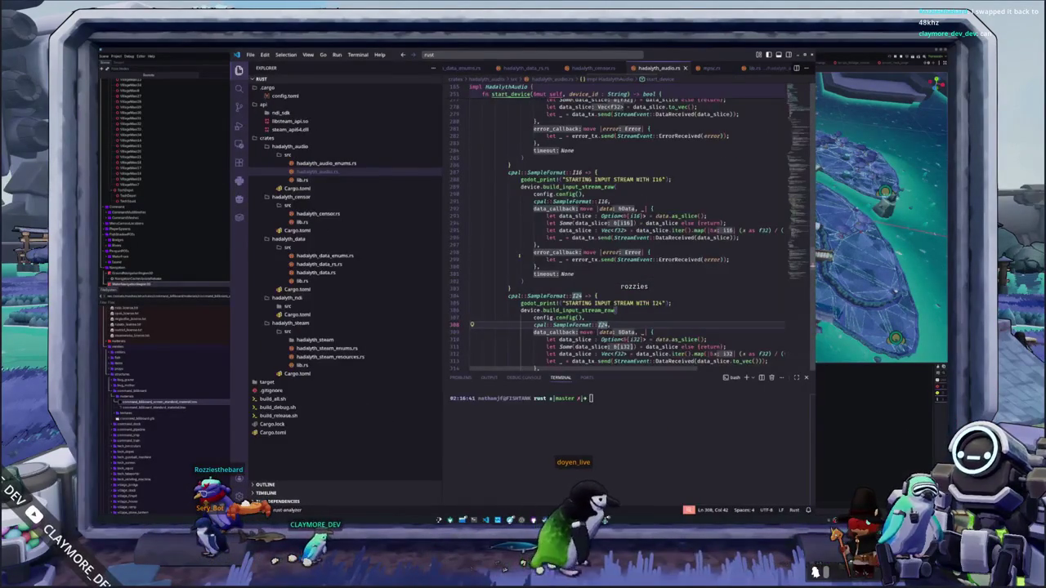
key(ctrl+j)
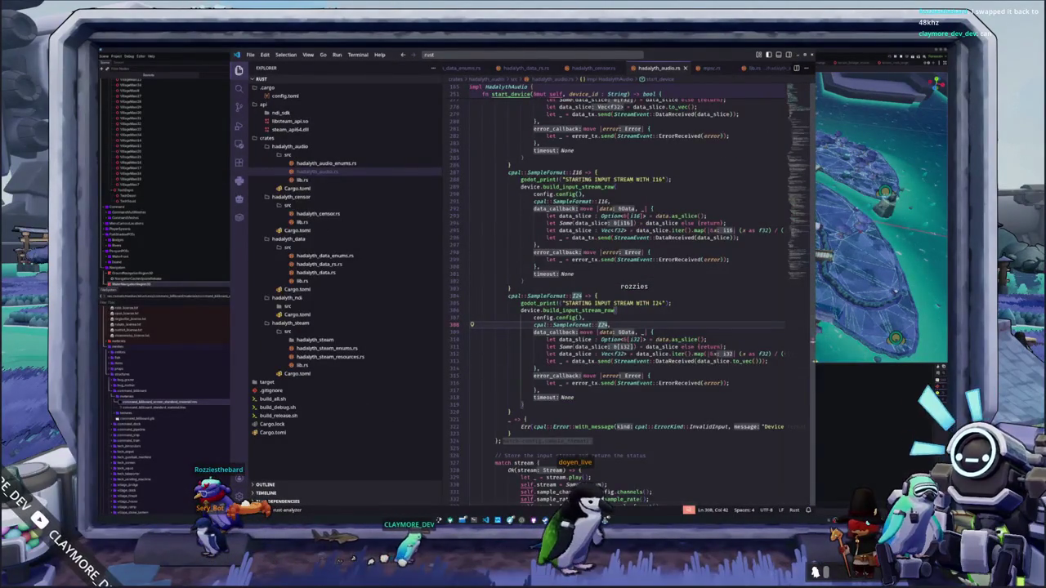
click(808, 54)
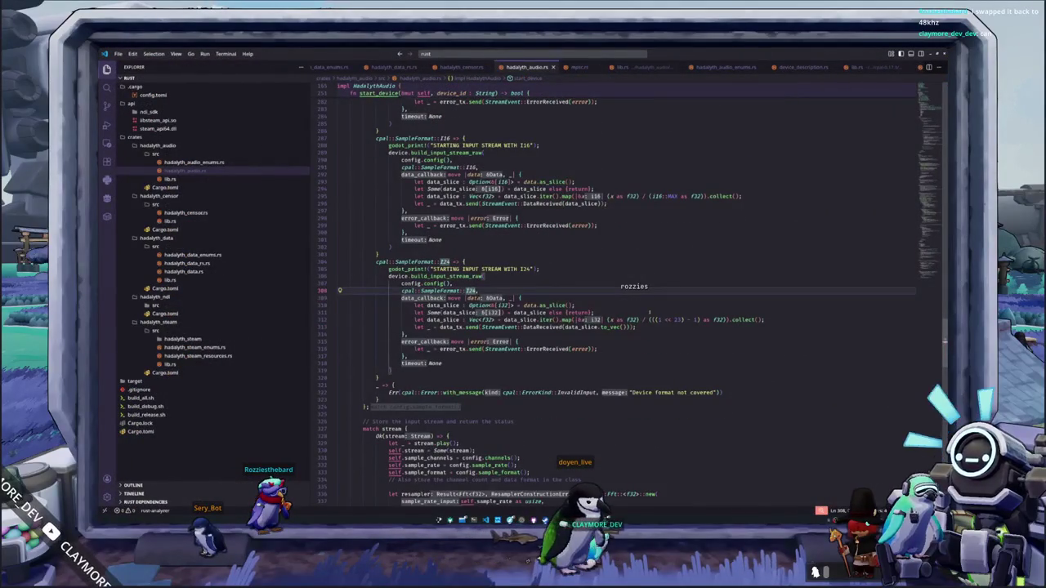
Mark I24's 4-bytes note and select the (1 << 23) - 1 divisor on line 312
scroll(650, 313, down, 2)
scroll(650, 312, up, 1)
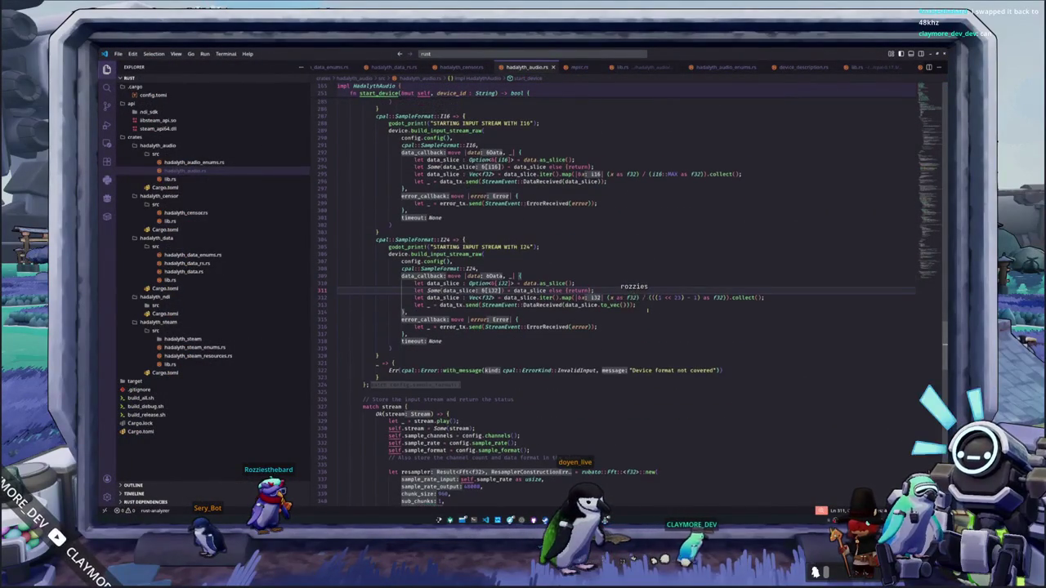
mouse_move(472, 268)
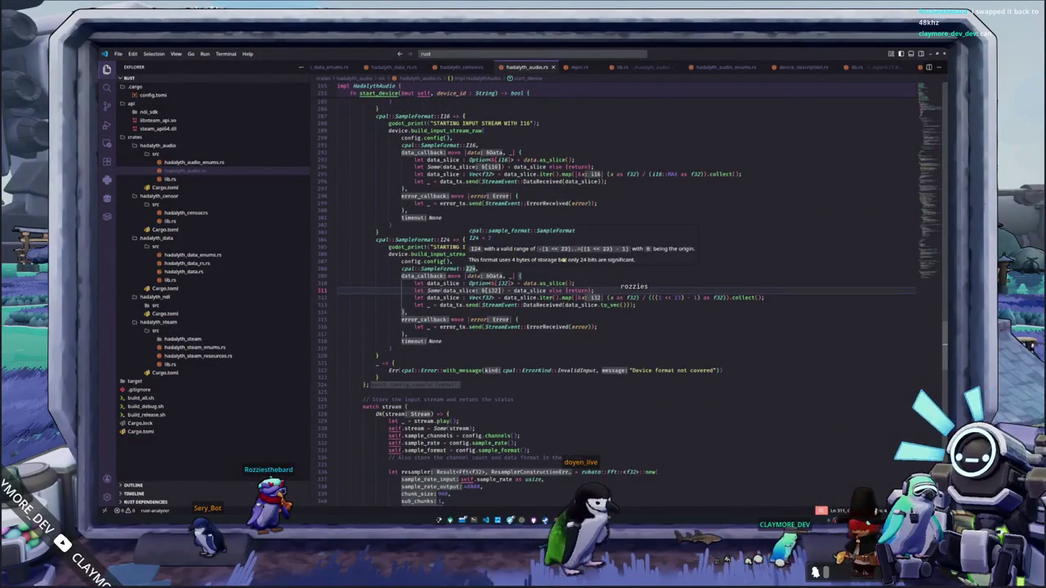
drag(513, 260, 530, 260)
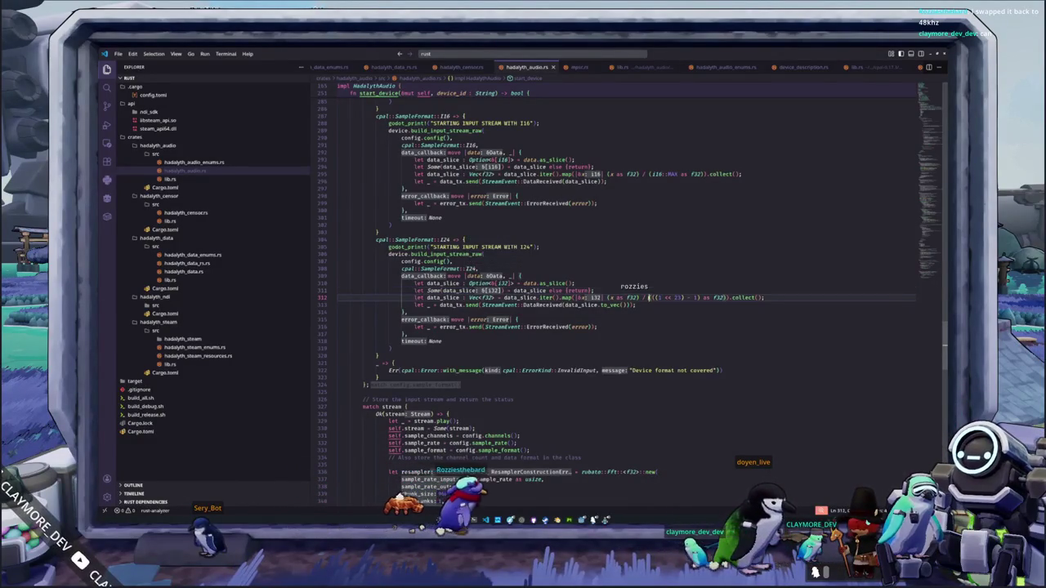
drag(650, 298, 714, 297)
key(shift+Right)
key(shift+Right)
key(shift+Right)
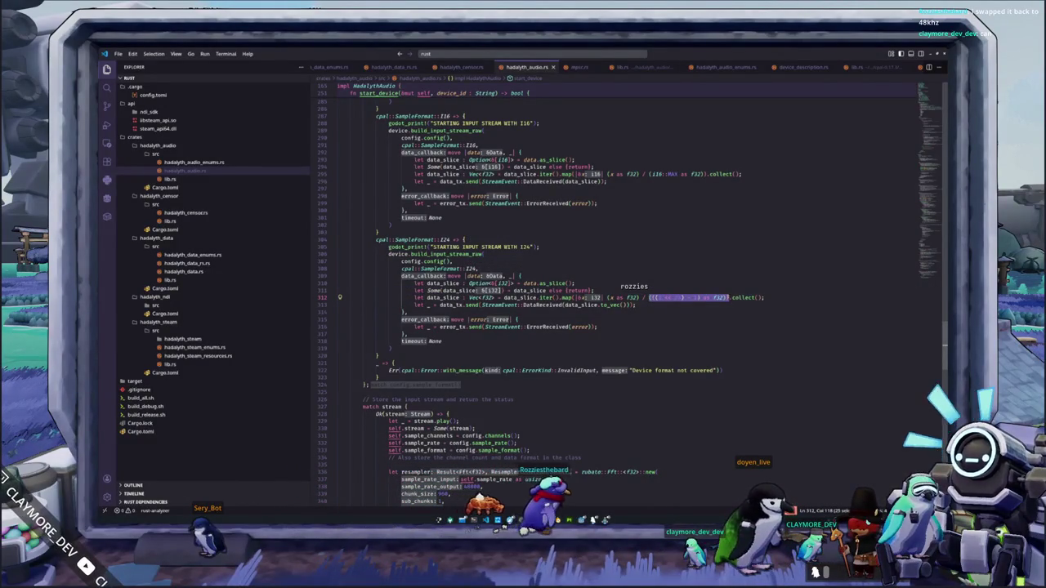
Insert the missing opening parenthesis before the divisor, making it ((1 << 23) - 1) as f32
click(719, 298)
drag(674, 297, 699, 298)
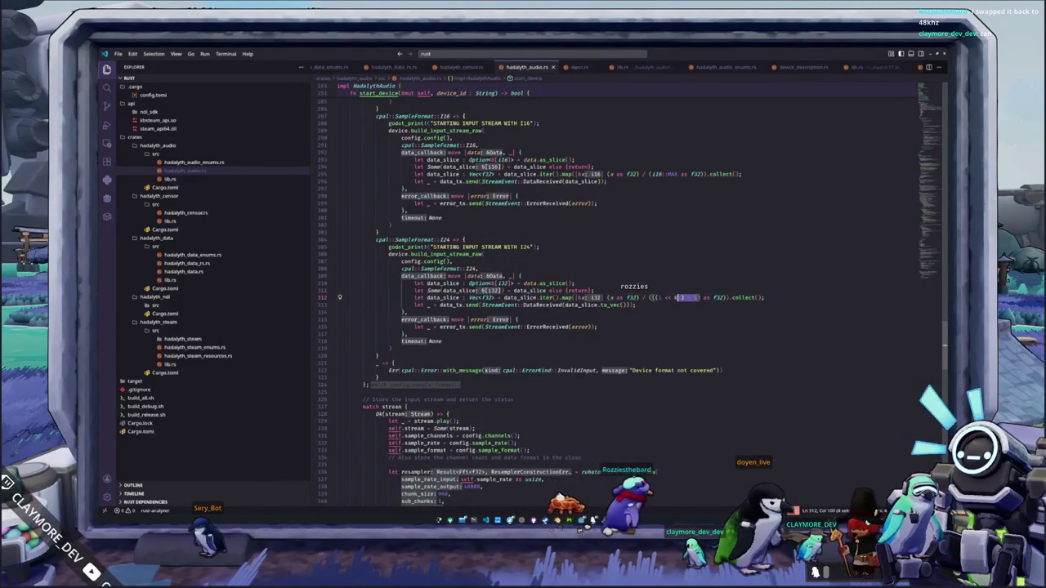
click(651, 297)
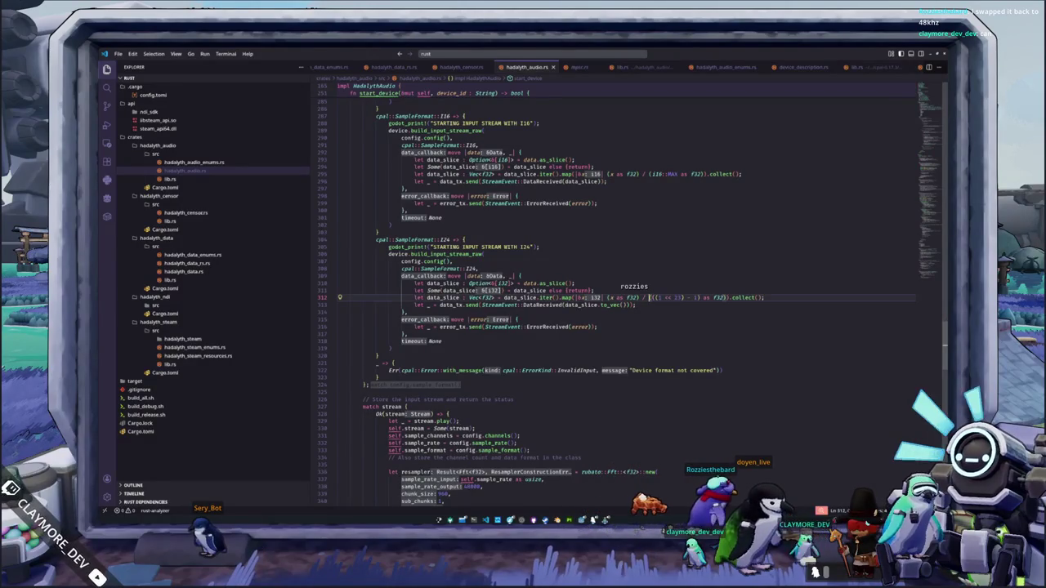
text(()
Select the I24 godot_print line to check the corrected branch
click(643, 311)
scroll(643, 311, down, 3)
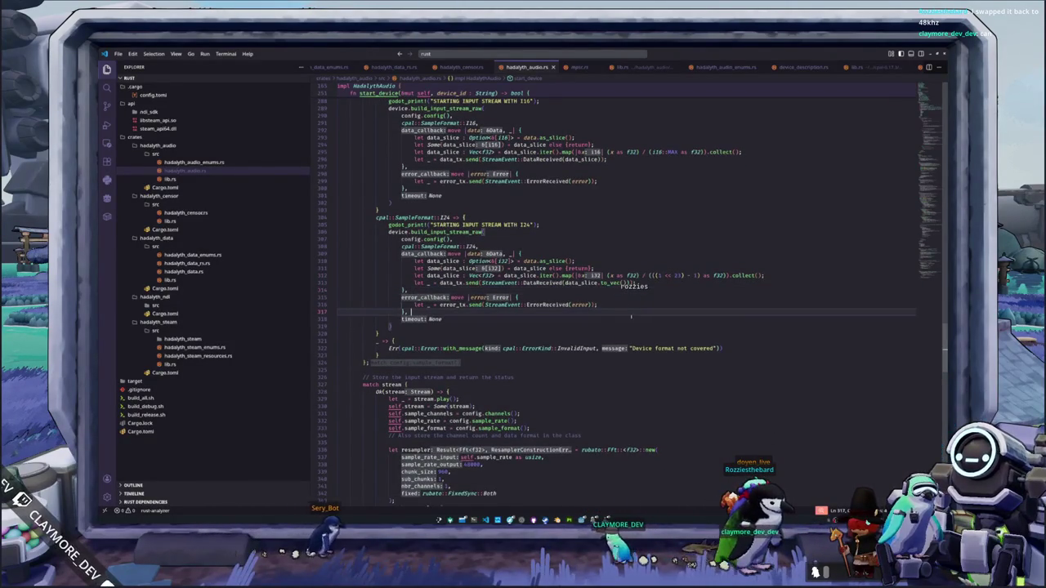
mouse_move(540, 225)
mouse_down()
mouse_move(466, 218)
mouse_move(544, 199)
mouse_up()
scroll(541, 222, up, 5)
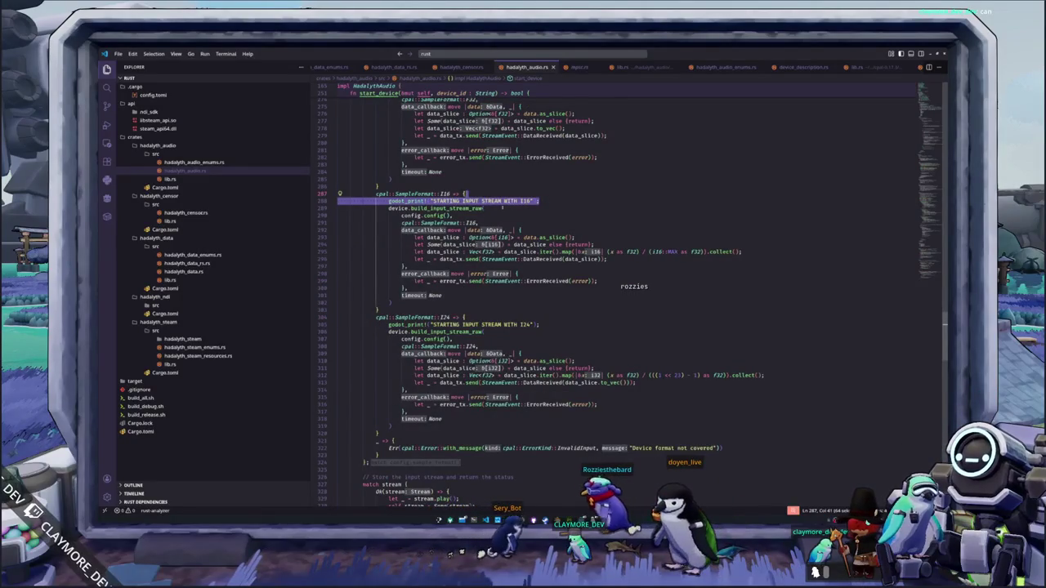
drag(650, 376, 700, 376)
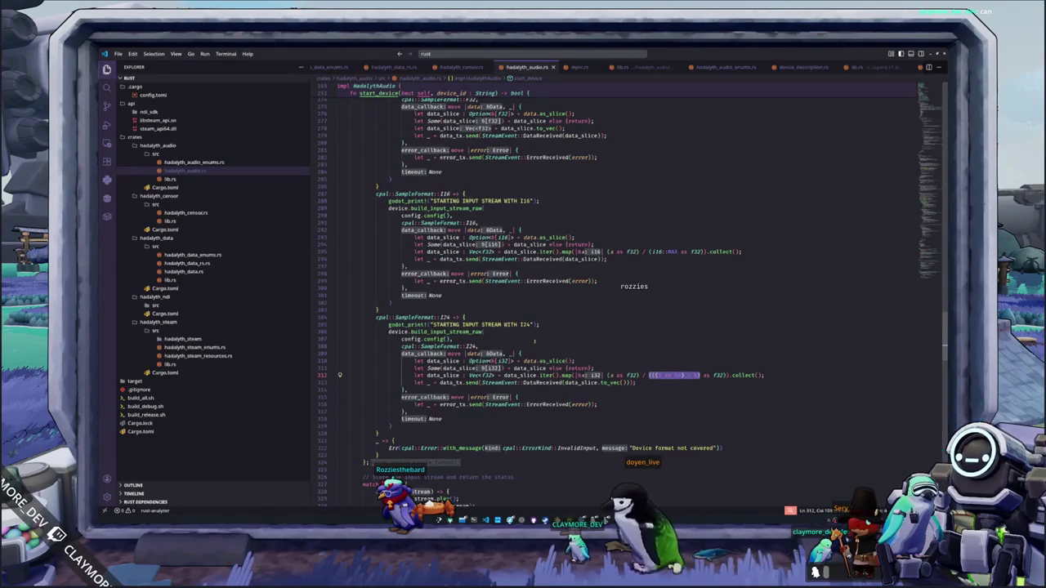
scroll(537, 343, up, 3)
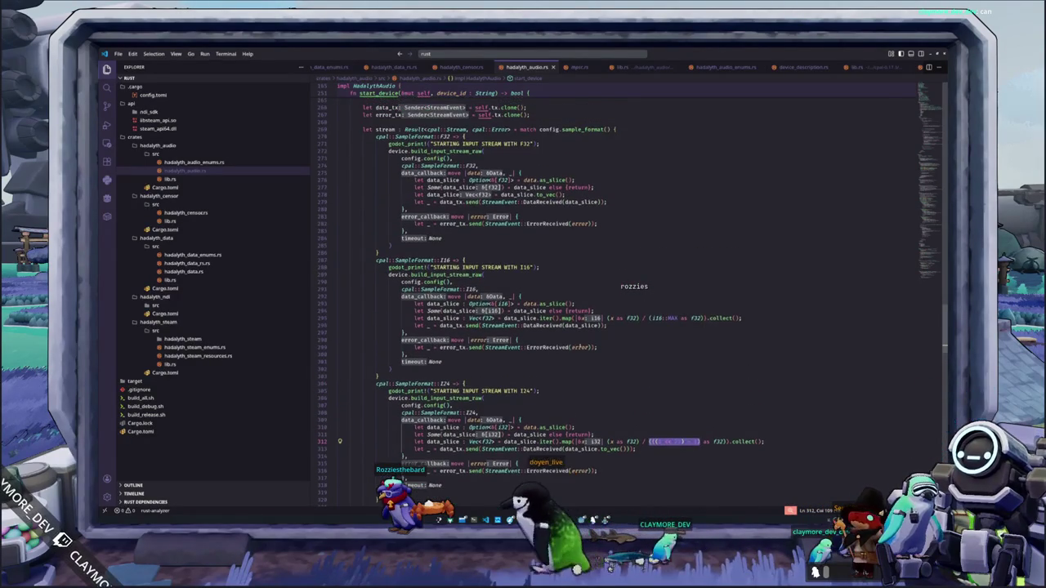
scroll(611, 346, up, 2)
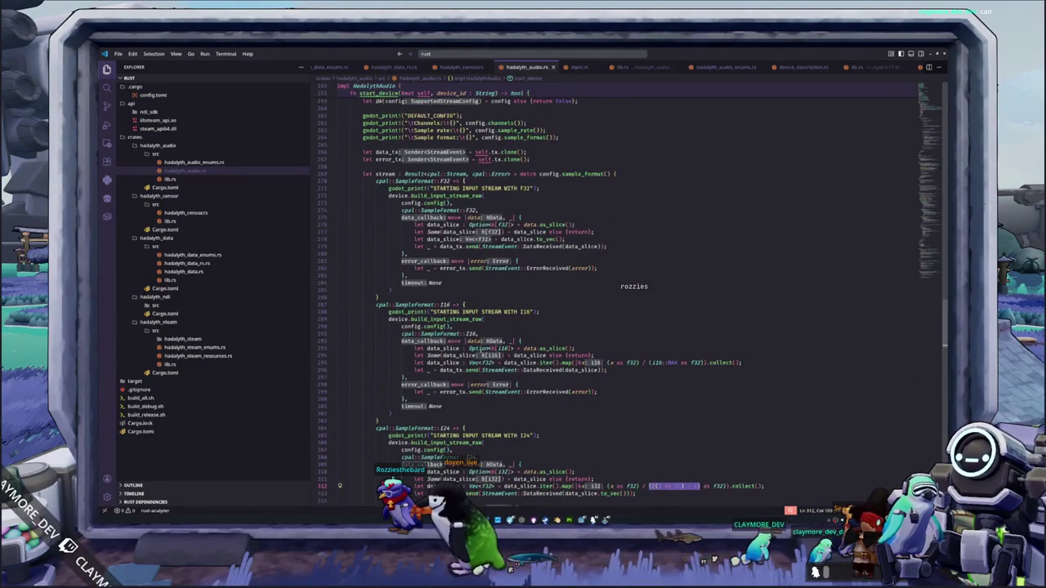
click(544, 311)
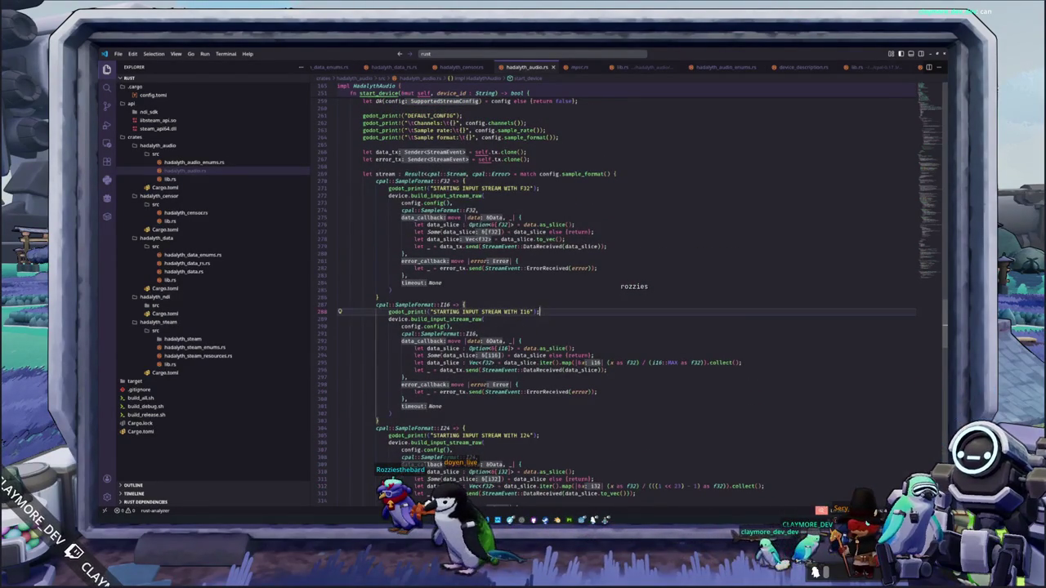
scroll(546, 264, up, 3)
click(546, 265)
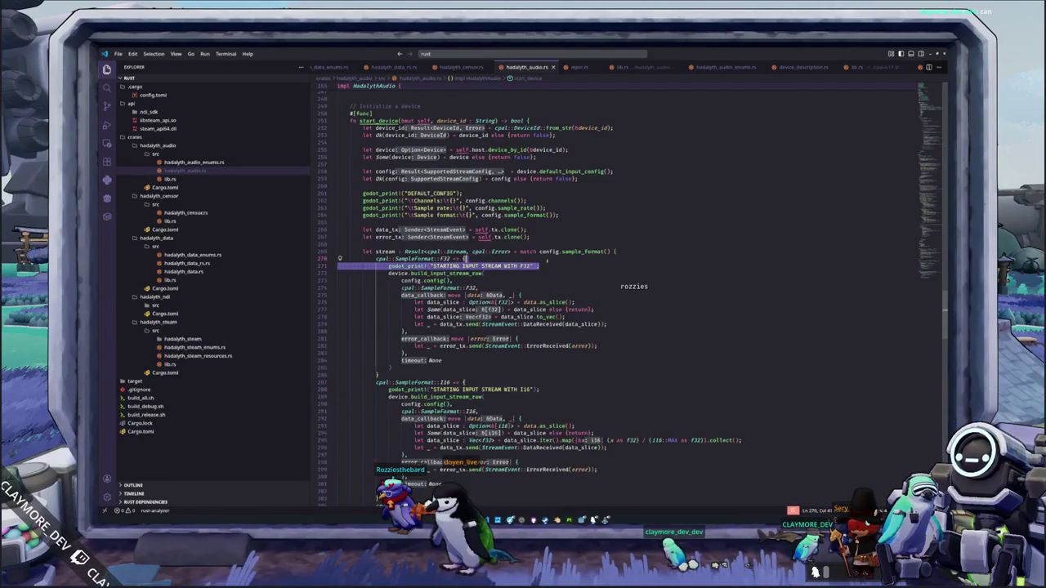
scroll(550, 269, down, 2)
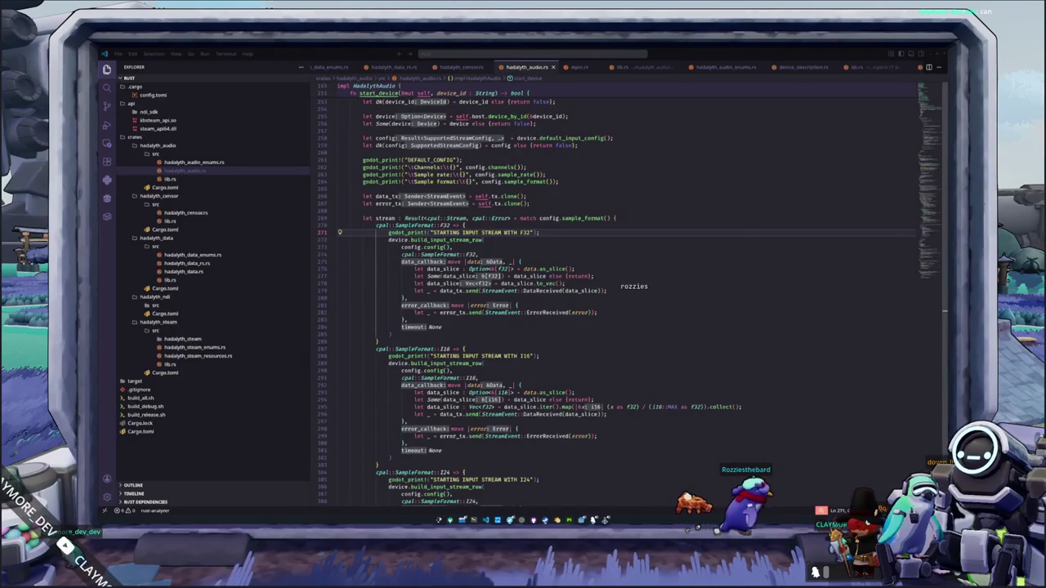
click(733, 352)
scroll(635, 330, up, 1)
scroll(508, 377, up, 4)
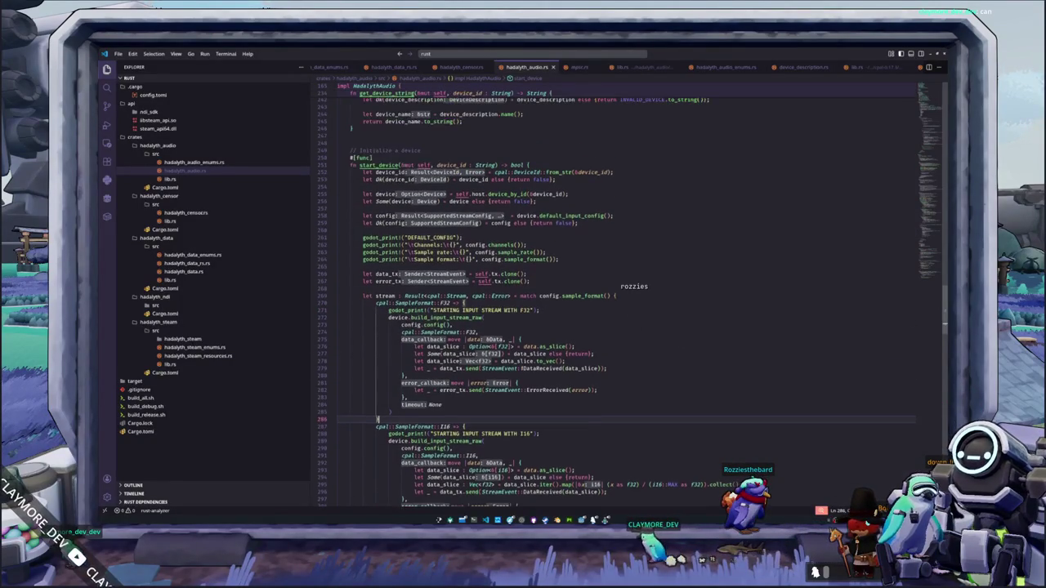
scroll(528, 362, up, 1)
click(511, 366)
click(535, 344)
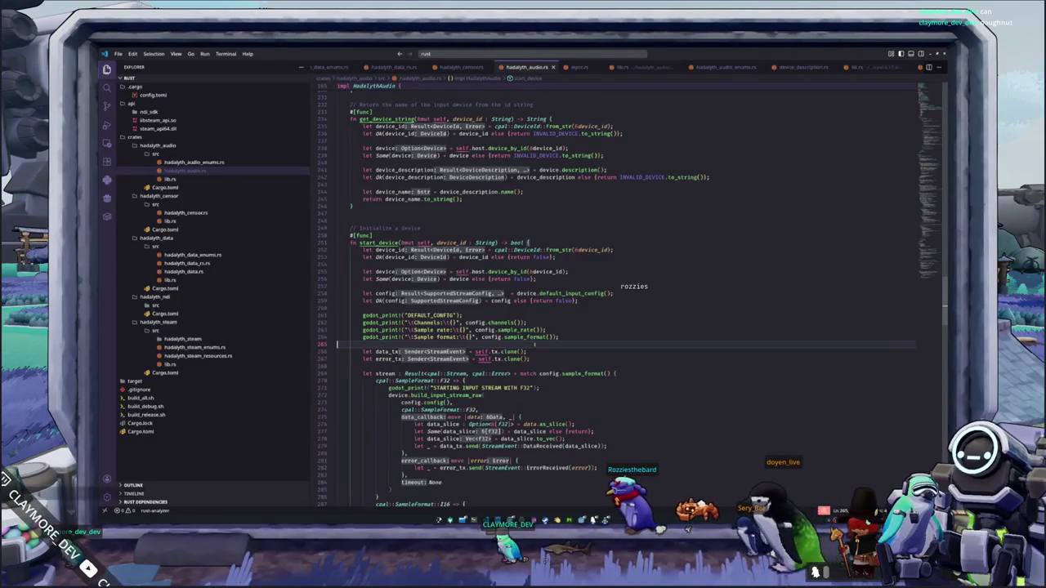